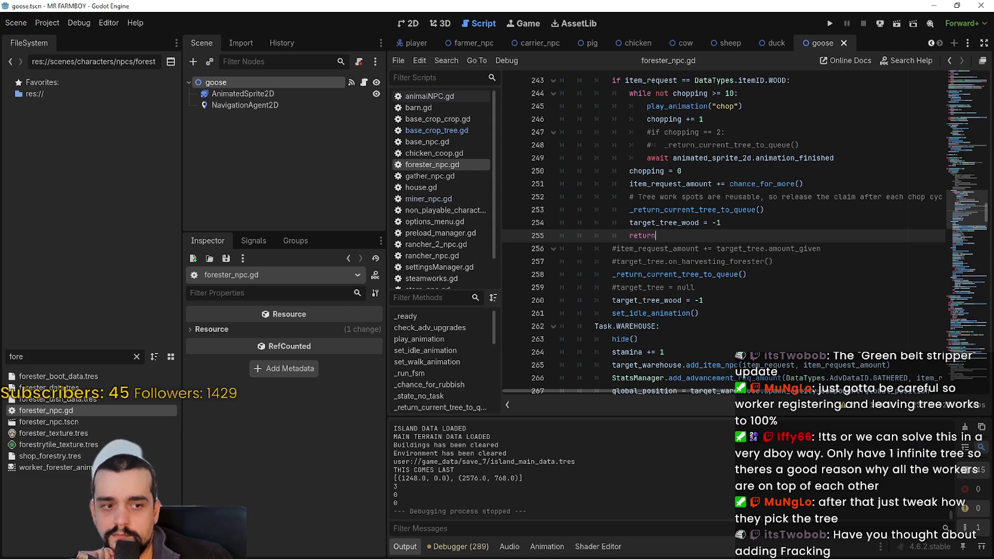
- Open the hidden Steam patch-notes event for editing and scroll through its Workers Reworks notes
key("alt+Tab")
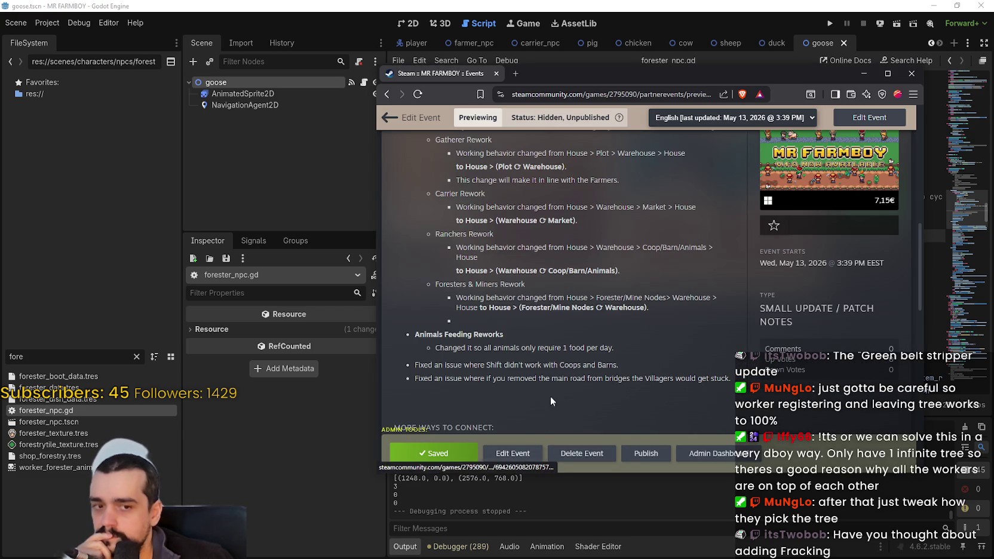
left_click(512, 453)
scroll(593, 336, "down", 5)
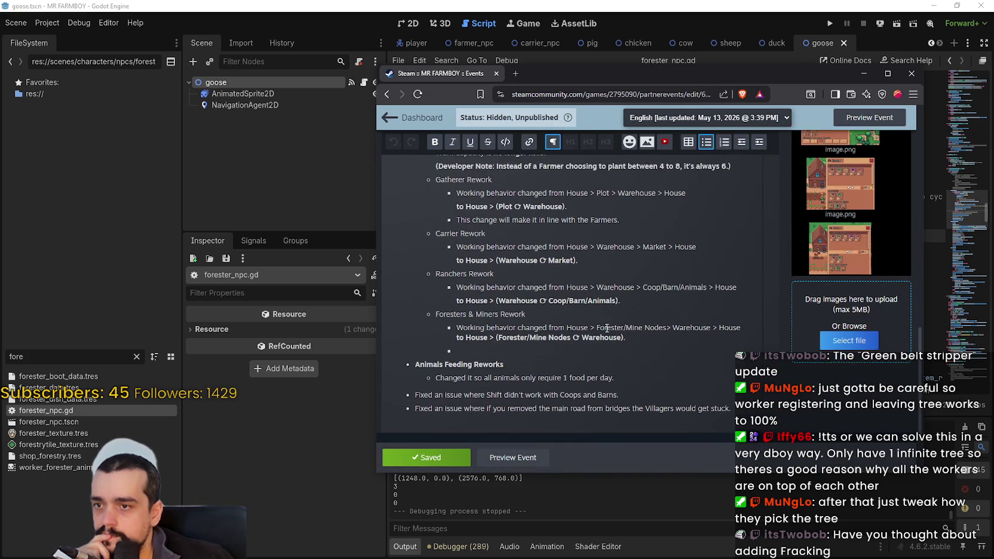
scroll(607, 328, "up", 3)
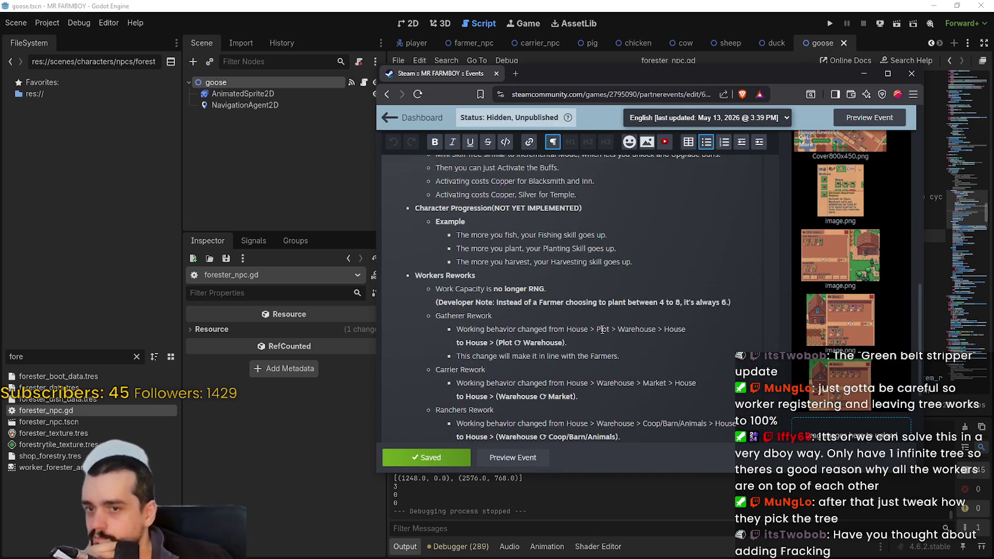
scroll(602, 330, "down", 3)
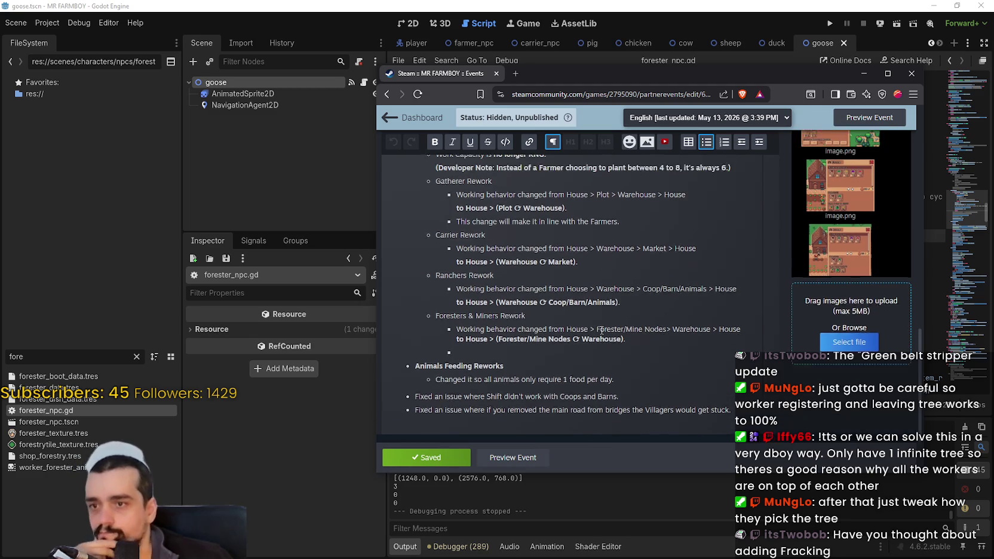
scroll(601, 330, "up", 1)
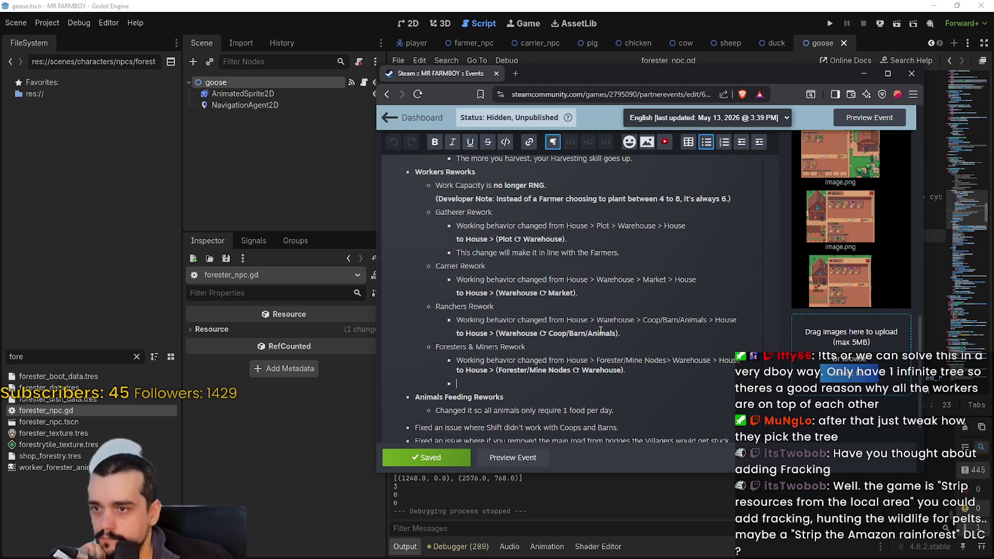
- Back in Godot, filter the FileSystem for 'miner' and open miner_npc.gd
key("alt+Tab")
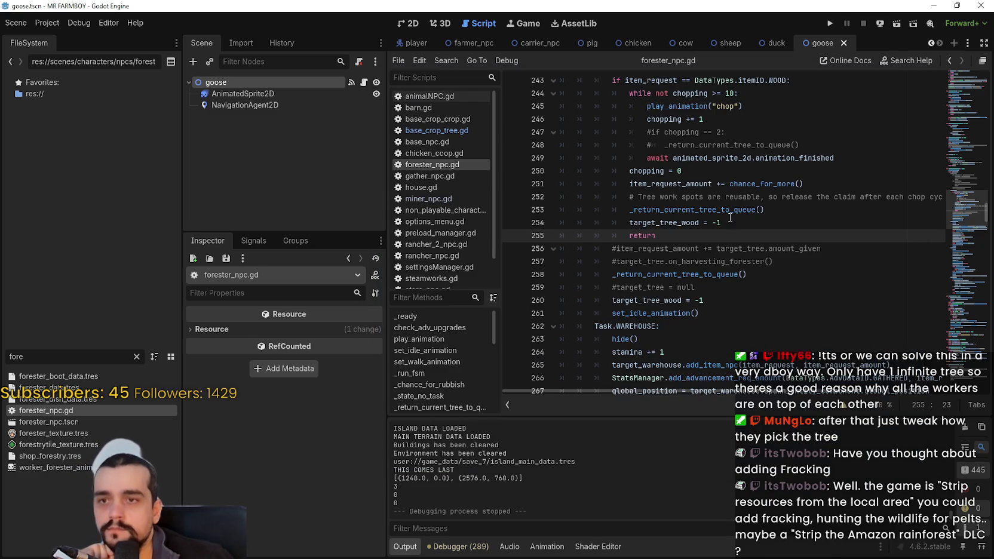
scroll(657, 263, "up", 1)
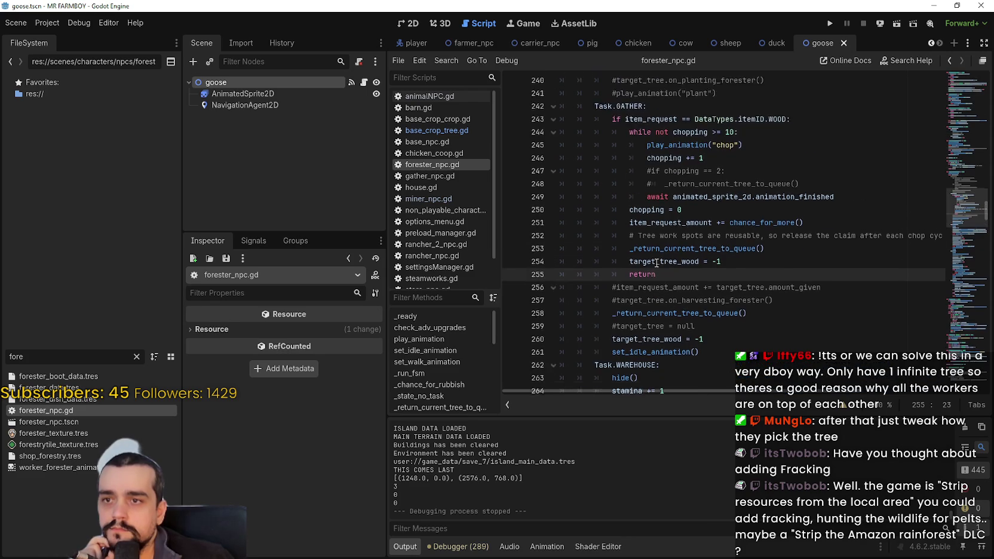
scroll(656, 263, "up", 1)
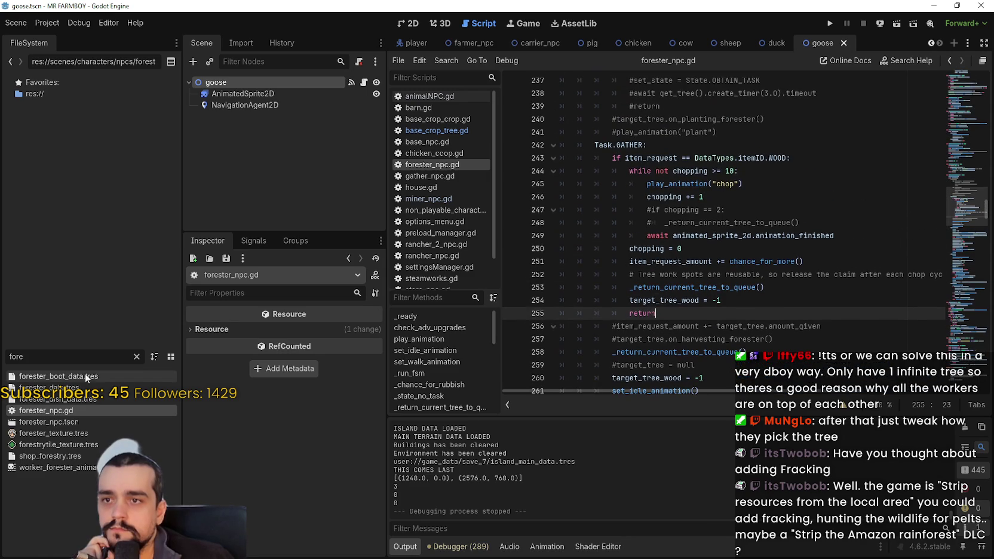
double_click(33, 357)
type("miner")
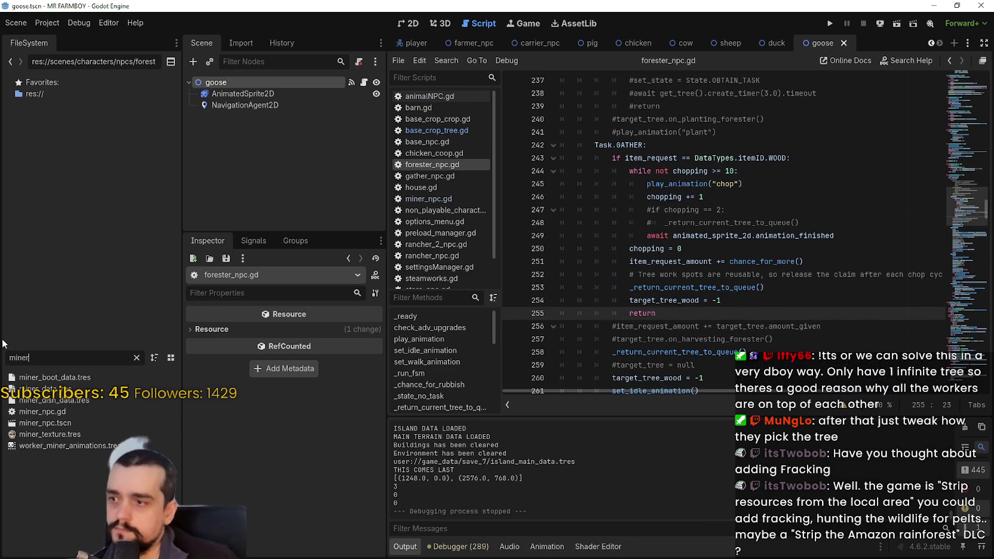
double_click(35, 413)
- Comment out the mining_ == 2 stone-return check on lines 219–220 and save the script
left_click(733, 250)
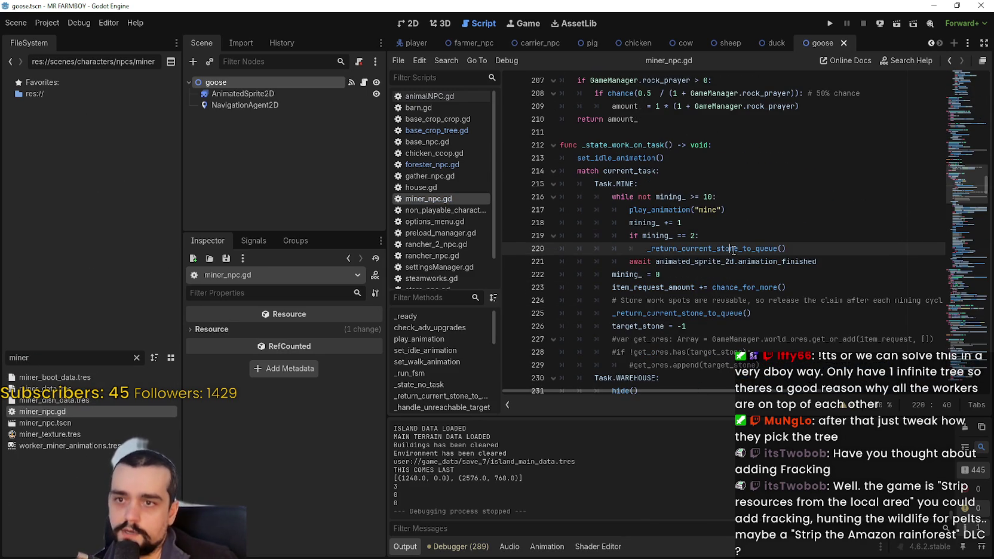
left_click(646, 248)
type("#")
left_click(631, 236)
type("#")
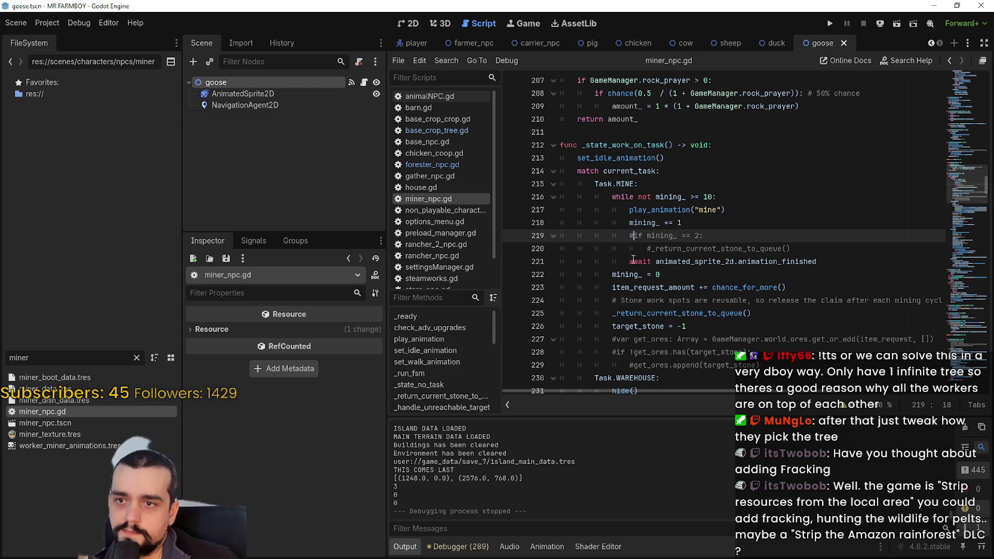
left_click(640, 272)
left_click(663, 313)
scroll(660, 343, "down", 2)
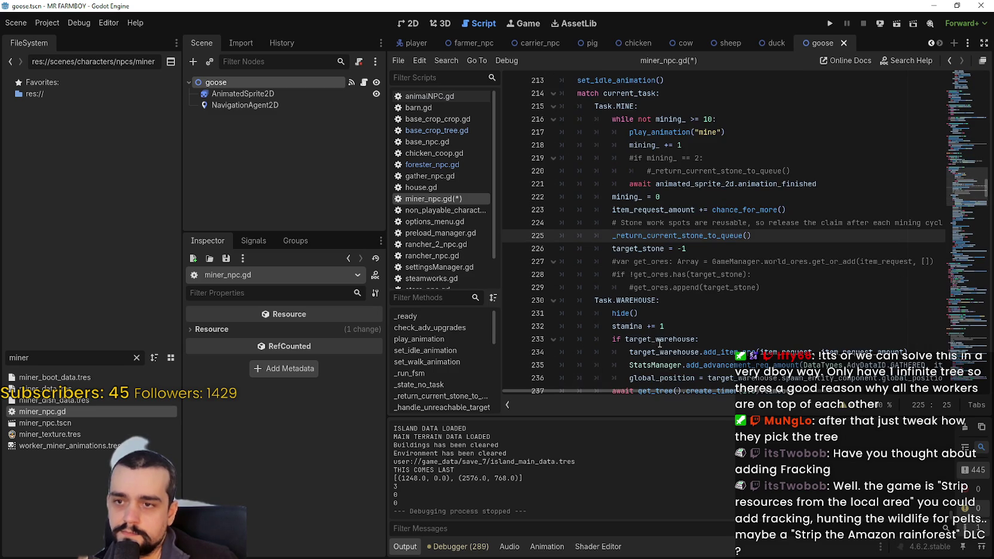
left_click(641, 301)
left_click(753, 317)
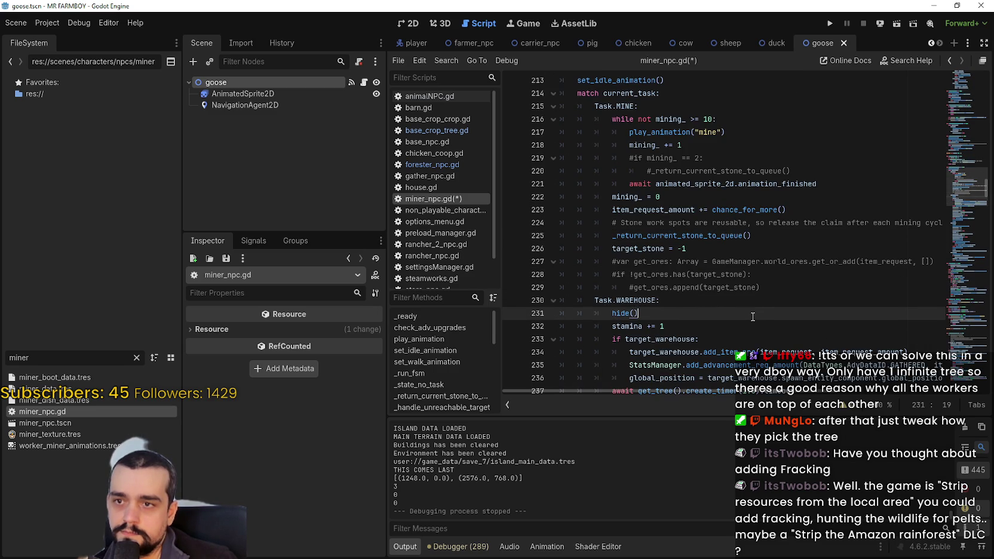
key("ctrl+s")
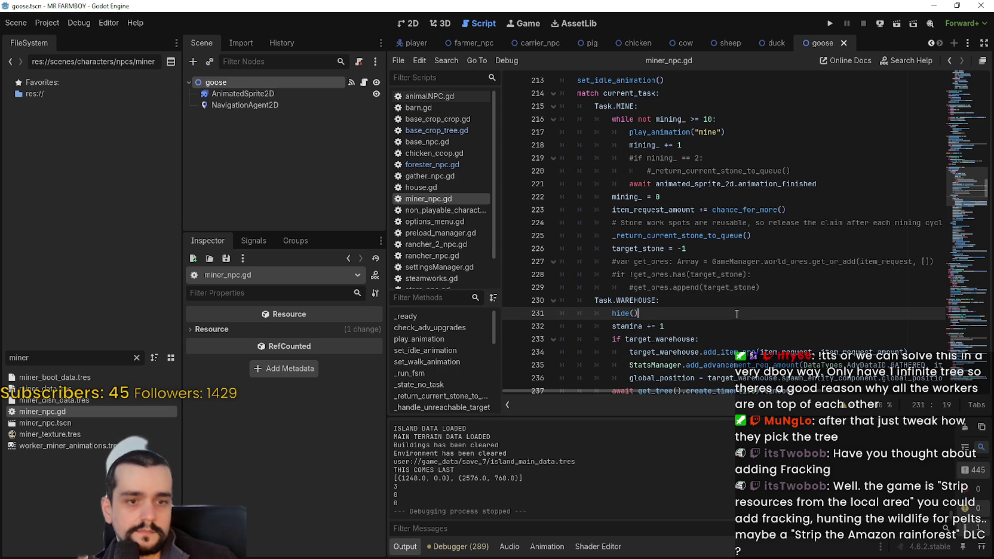
- Review the commented check around lines 218–222 of the mining loop
left_click(766, 195)
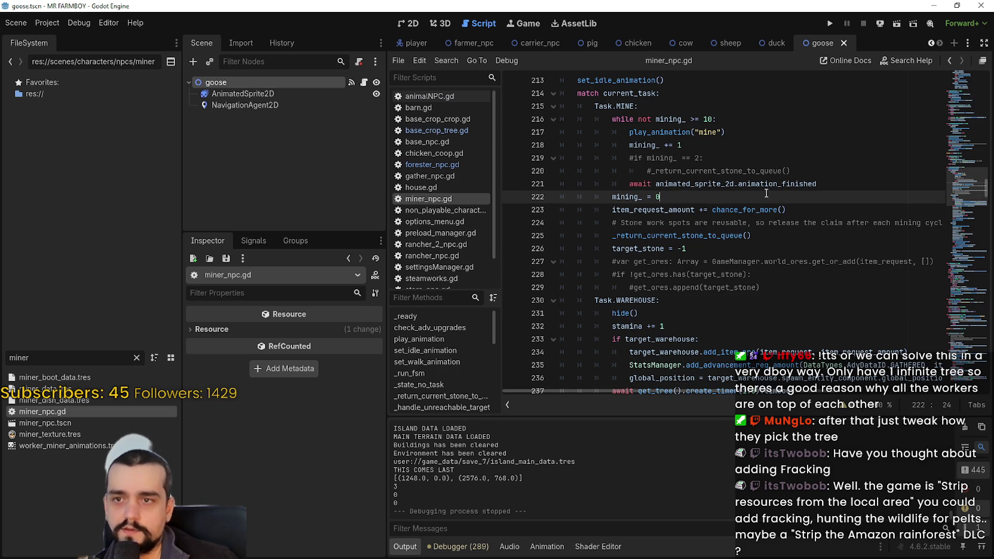
left_click(785, 146)
scroll(763, 173, "up", 3)
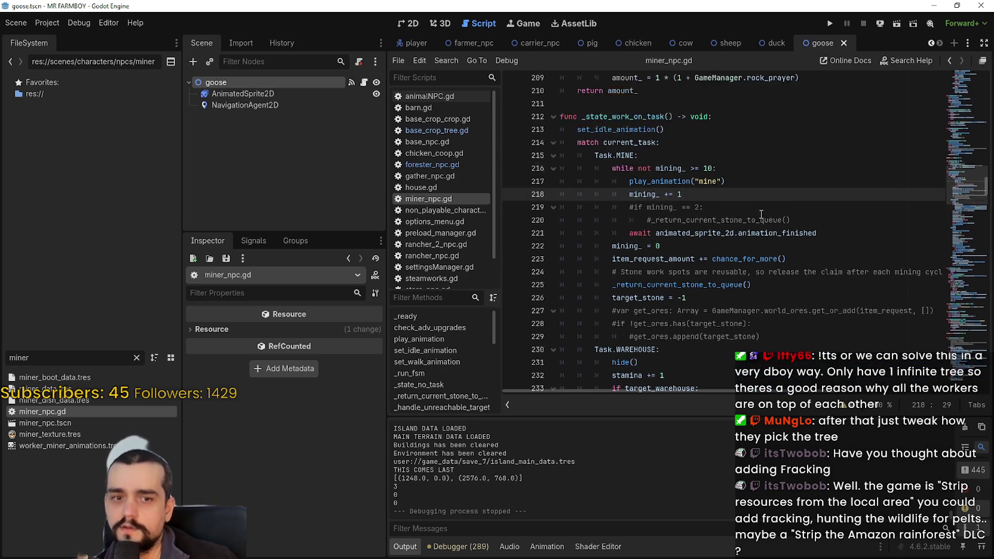
left_click(858, 292)
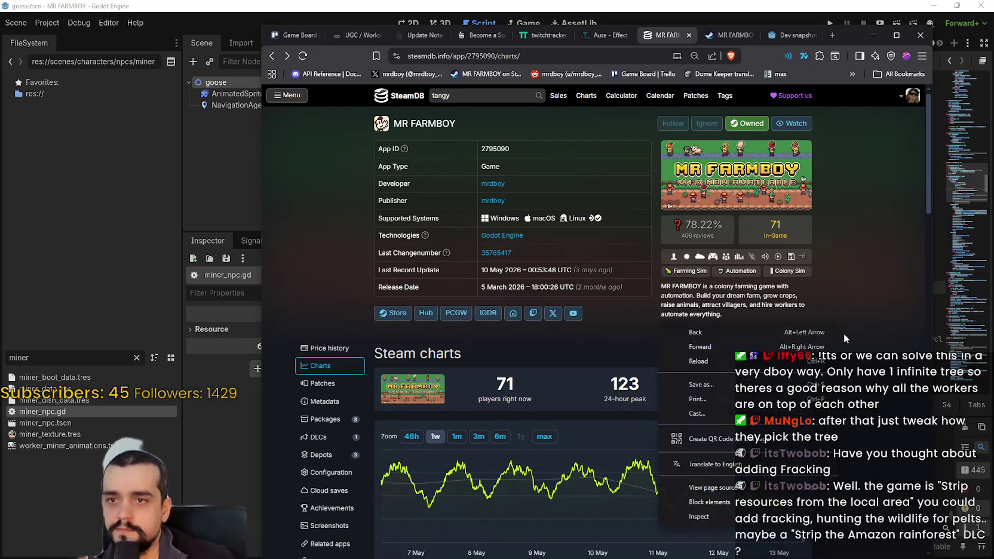
scroll(853, 293, "down", 2)
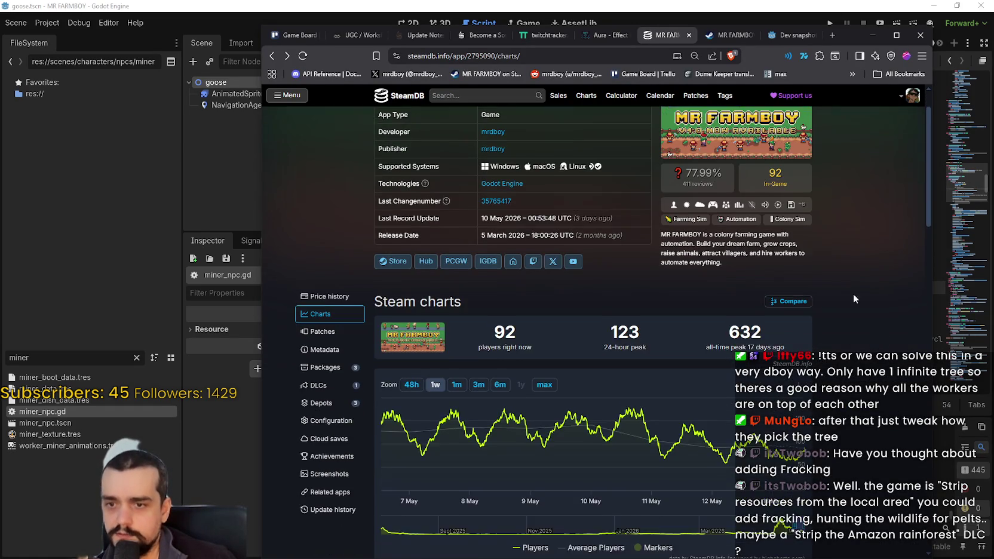
scroll(867, 260, "up", 2)
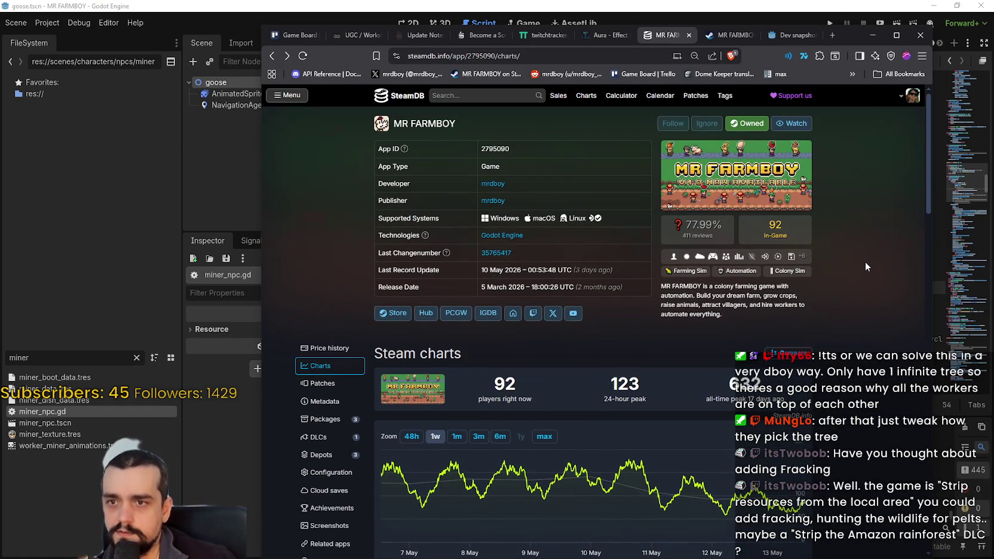
- Return to the Task.MINE line 215 in miner_npc.gd, then bring the Steam event editor forward
left_click(867, 34)
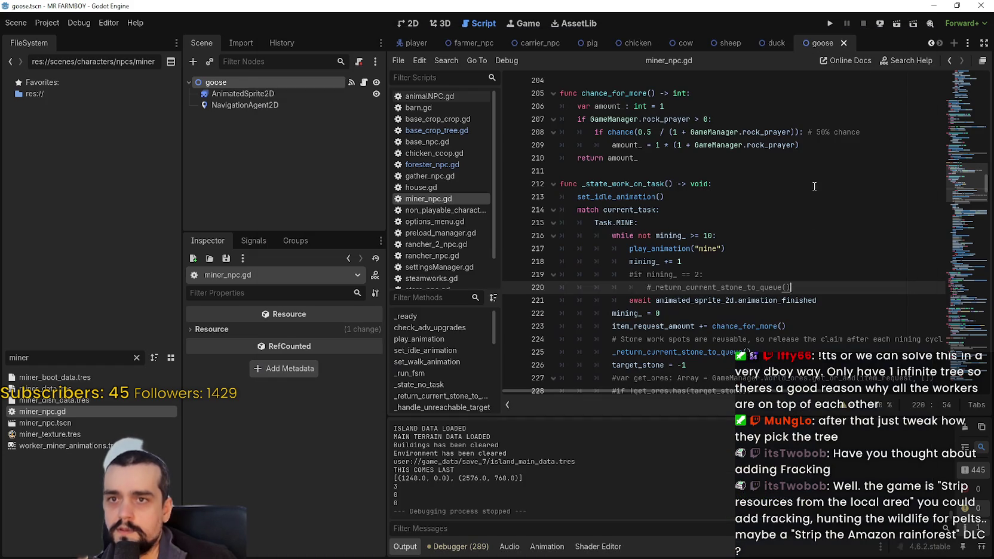
left_click(796, 226)
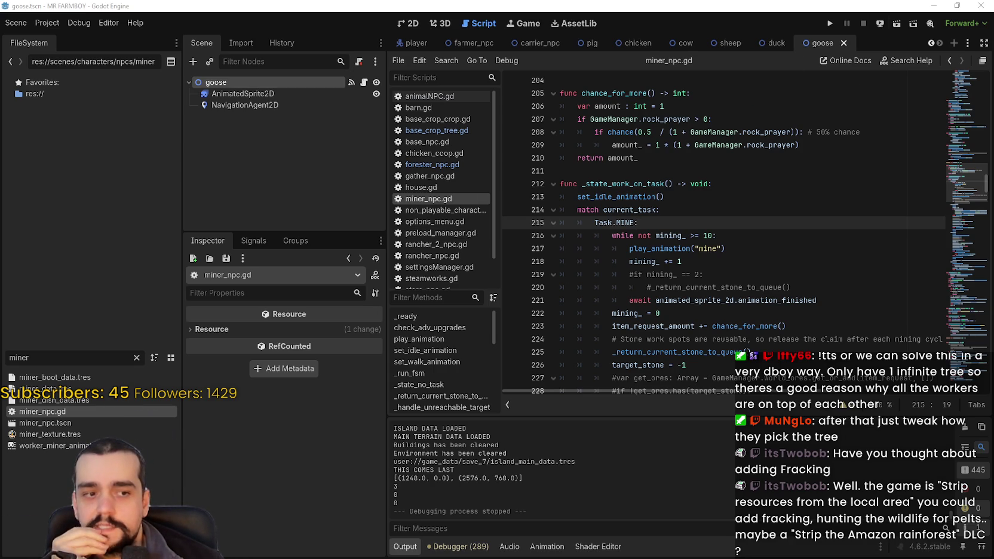
key("alt+Tab")
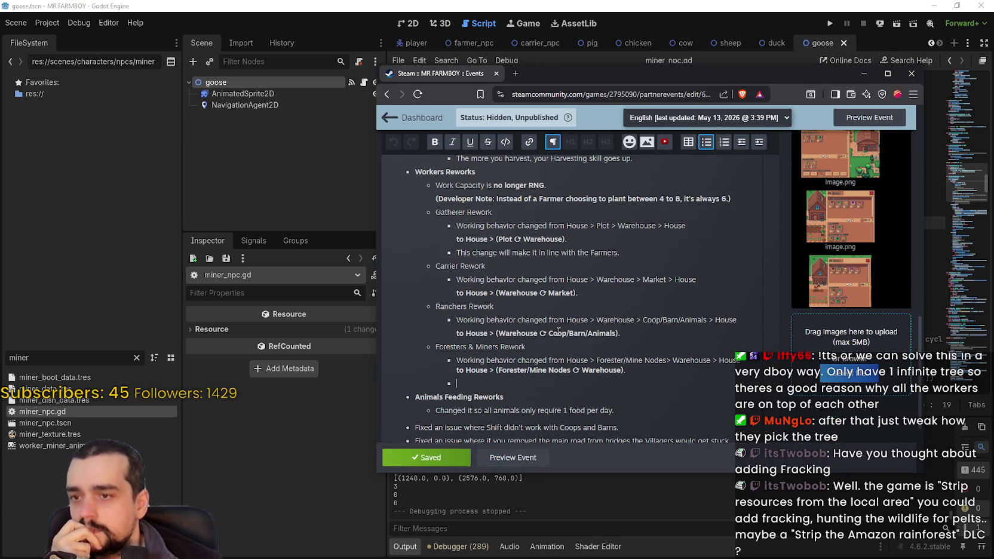
- Look over the Workers Reworks notes with the caret after the heading, then go back to Godot
scroll(558, 330, "up", 10)
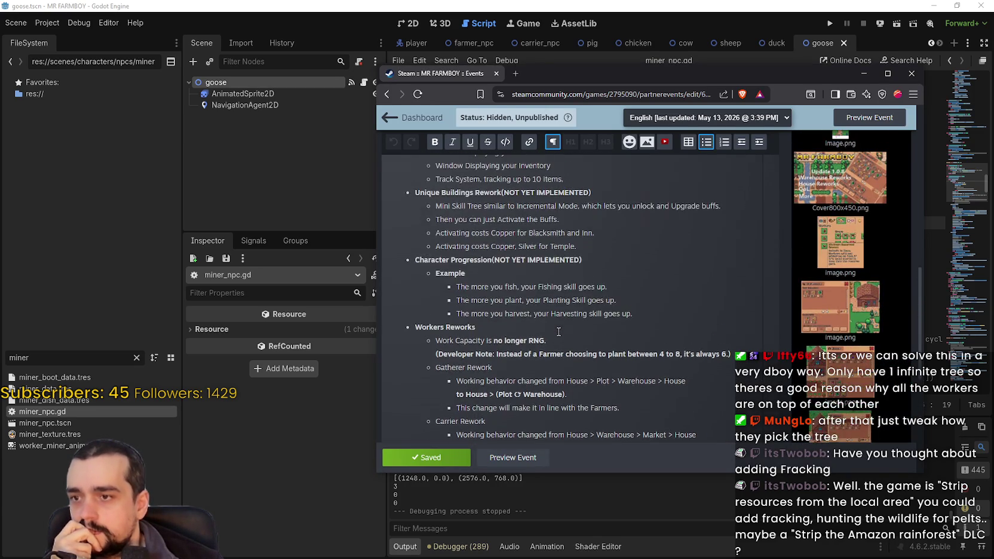
scroll(558, 331, "down", 10)
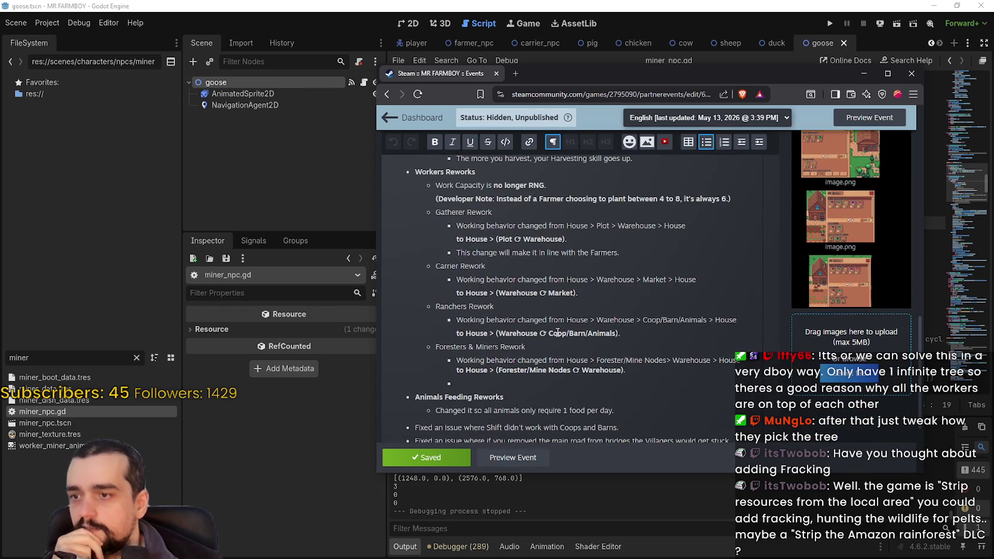
scroll(557, 332, "down", 3)
scroll(556, 333, "up", 3)
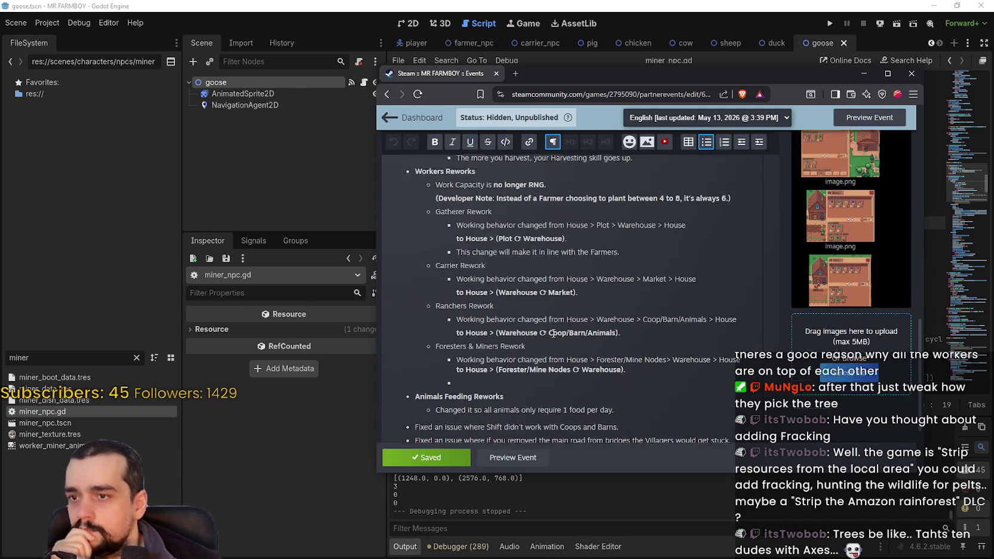
scroll(553, 333, "up", 2)
left_click(545, 299)
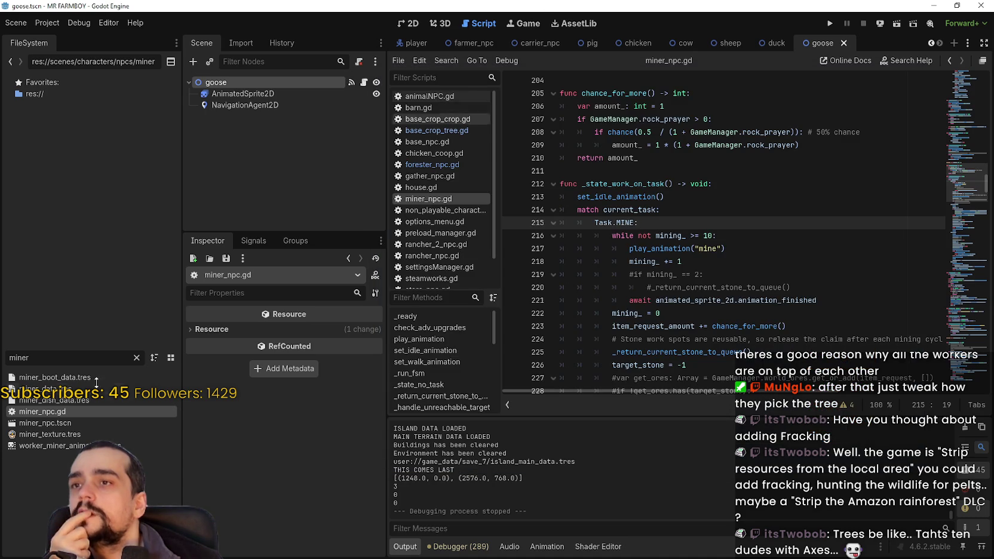
left_click(543, 6)
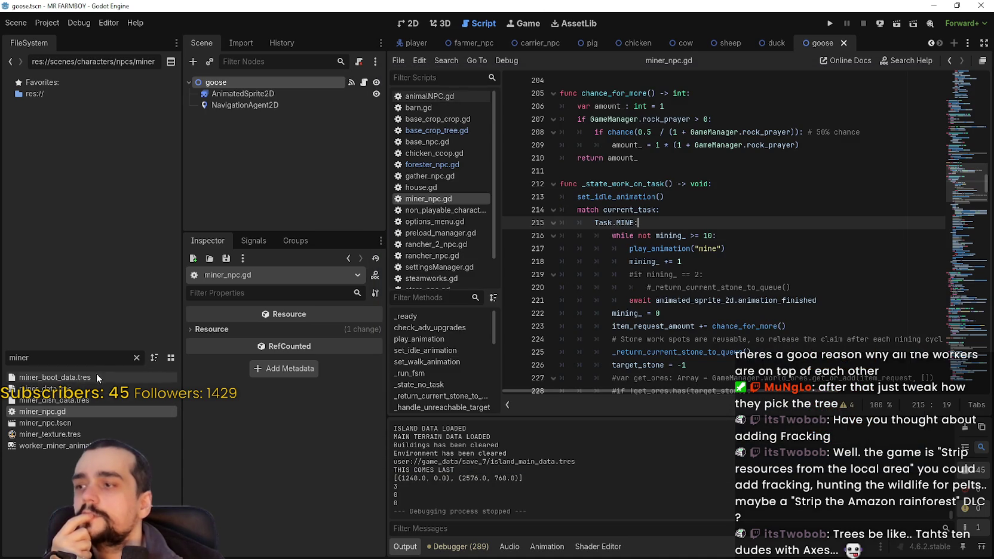
- Filter the FileSystem for 'rancher' and open rancher_npc.gd
left_click(135, 358)
type("ranc")
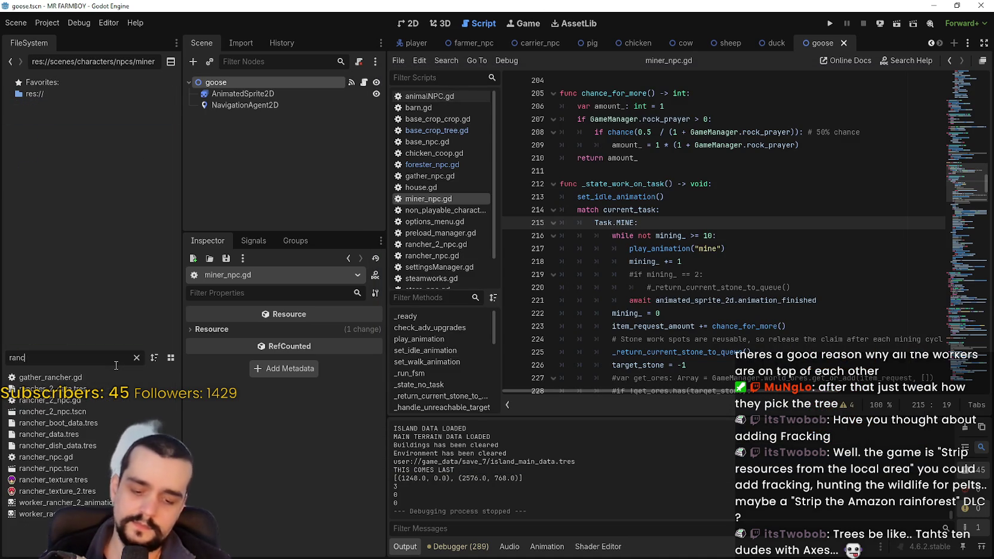
type("her")
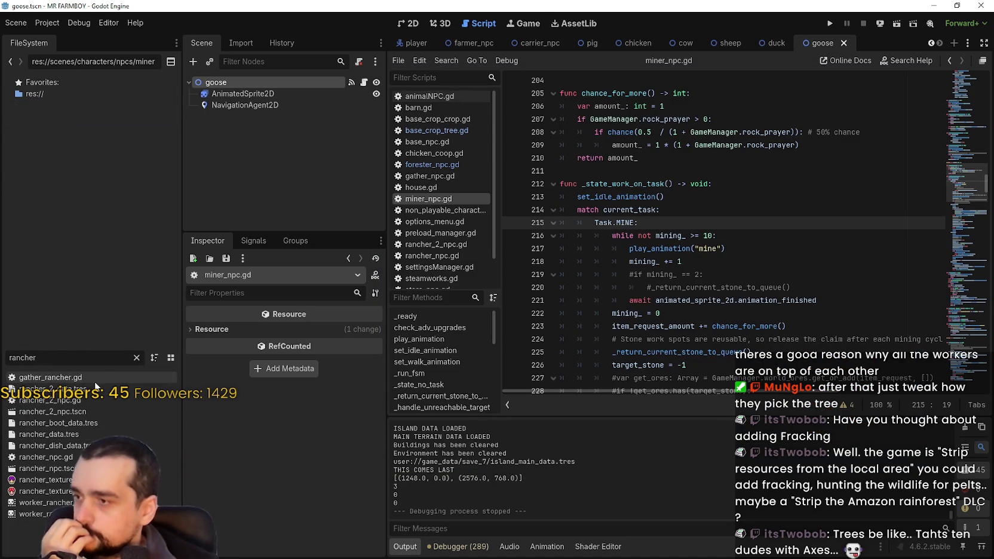
left_click(46, 457)
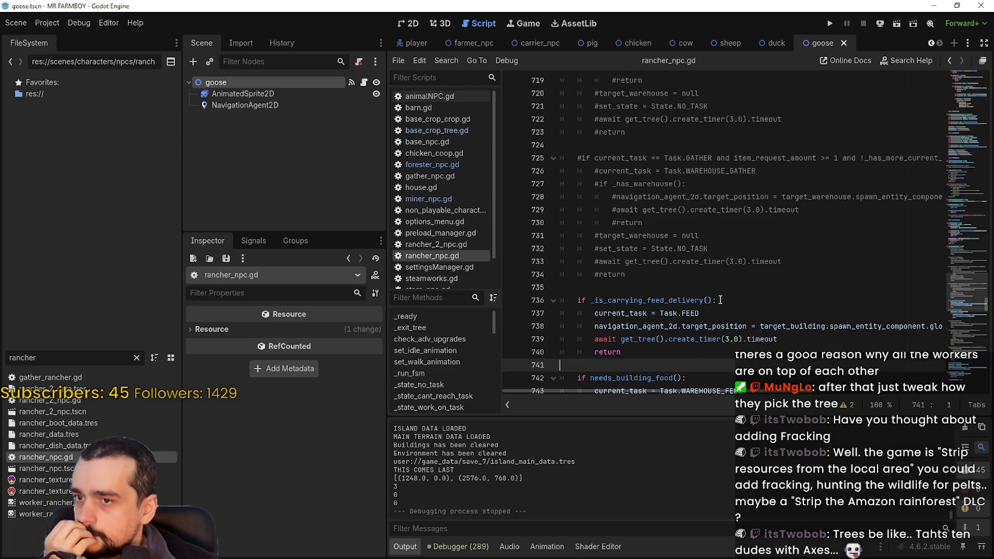
- Jump to the _is_carrying_feed_delivery definition around line 671
double_click(686, 301)
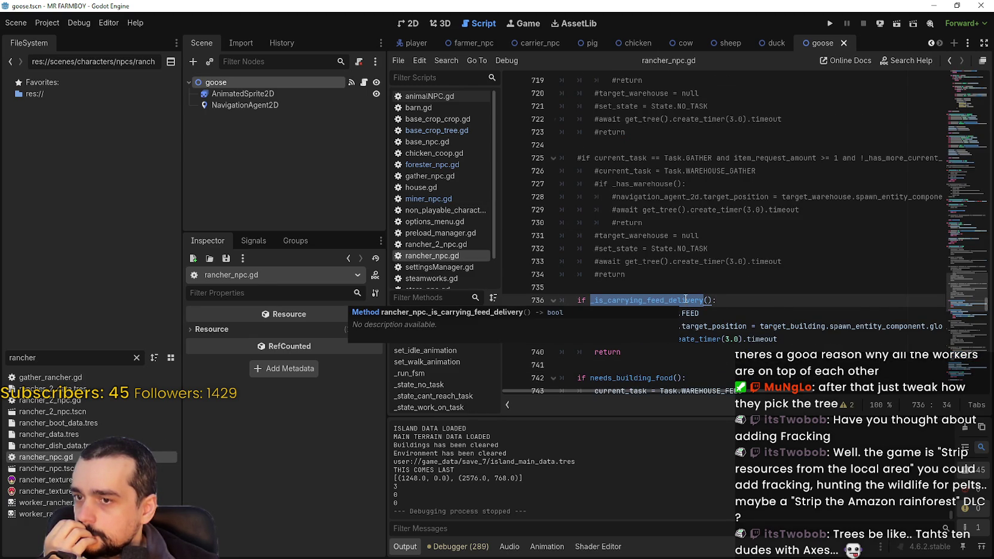
scroll(685, 299, "down", 2)
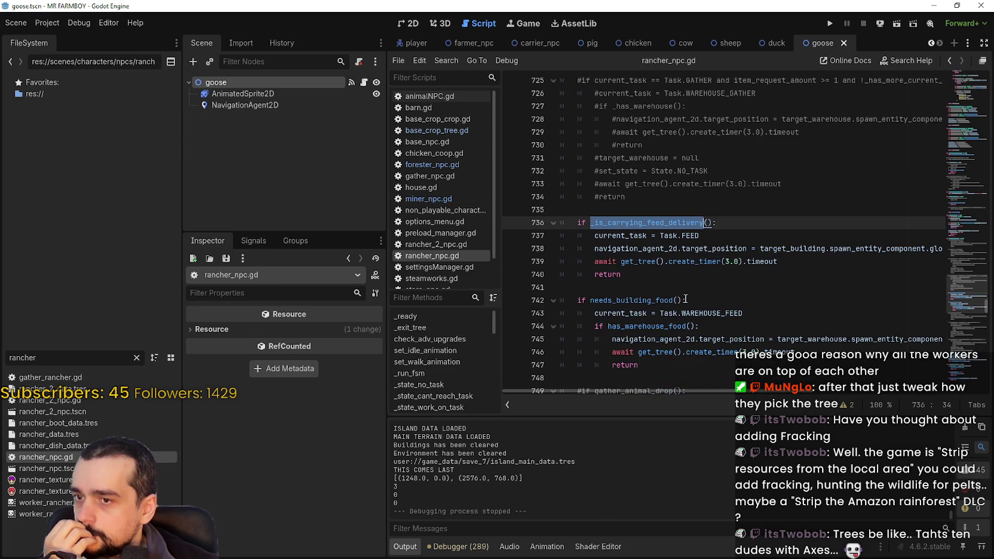
right_click(669, 224)
left_click(711, 452)
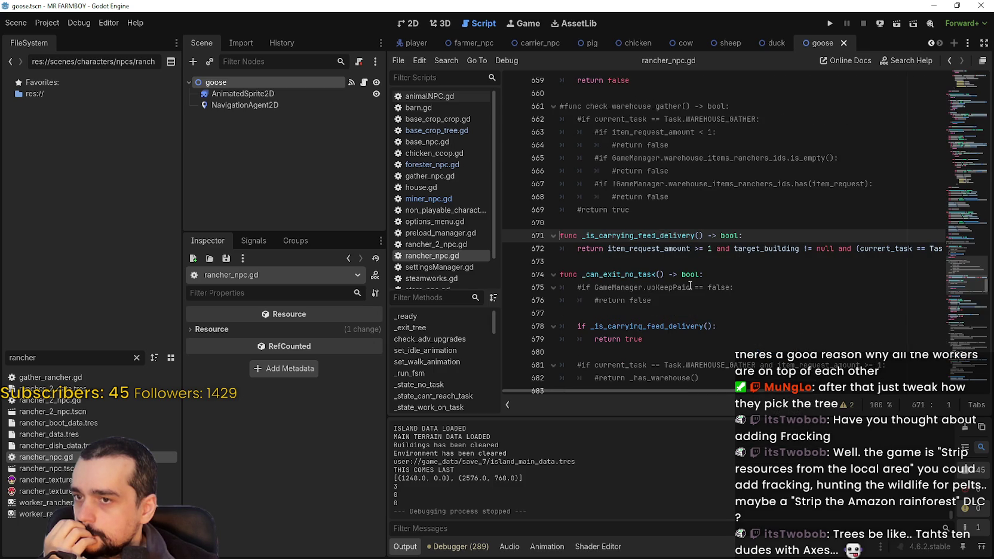
left_click_drag(747, 392, 860, 404)
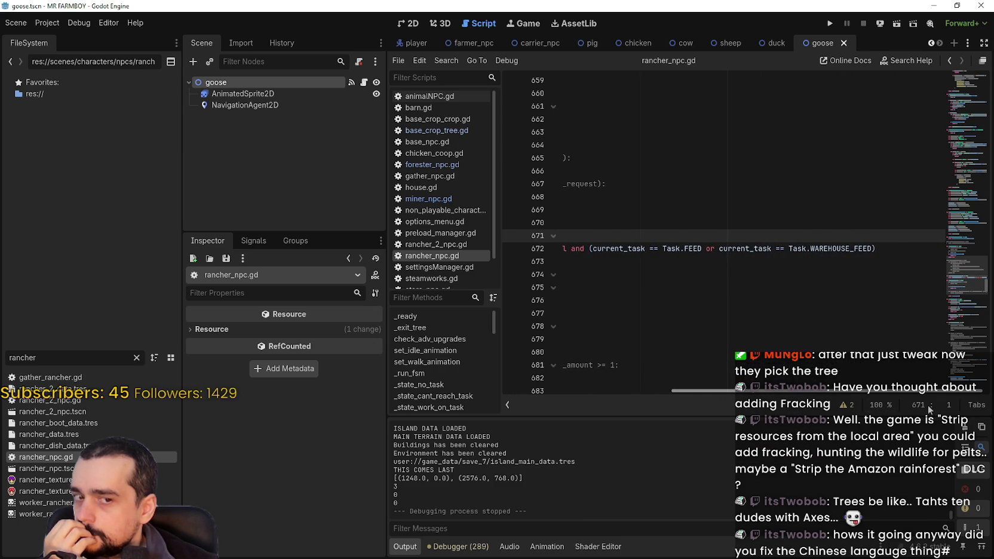
left_click_drag(767, 397, 689, 392)
left_click(678, 236)
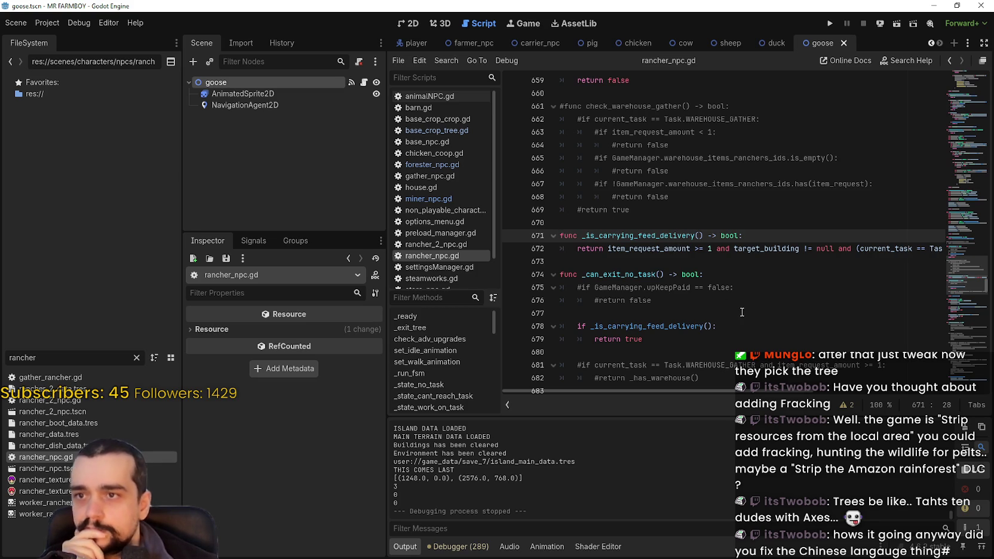
scroll(757, 303, "up", 2)
left_click_drag(954, 258, 953, 270)
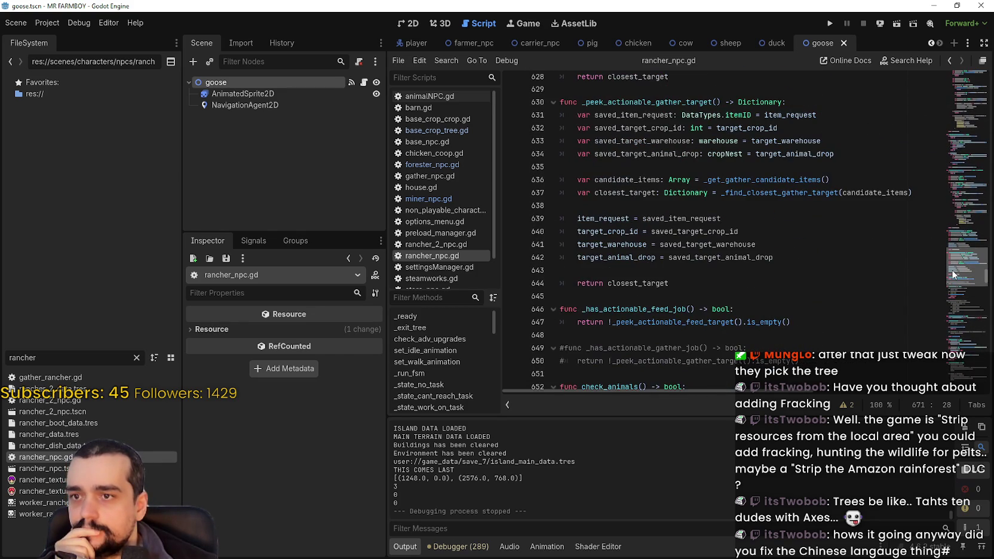
- Follow the _peek_actionable_feed_target call on line 647 and read lines 624–626
double_click(712, 323)
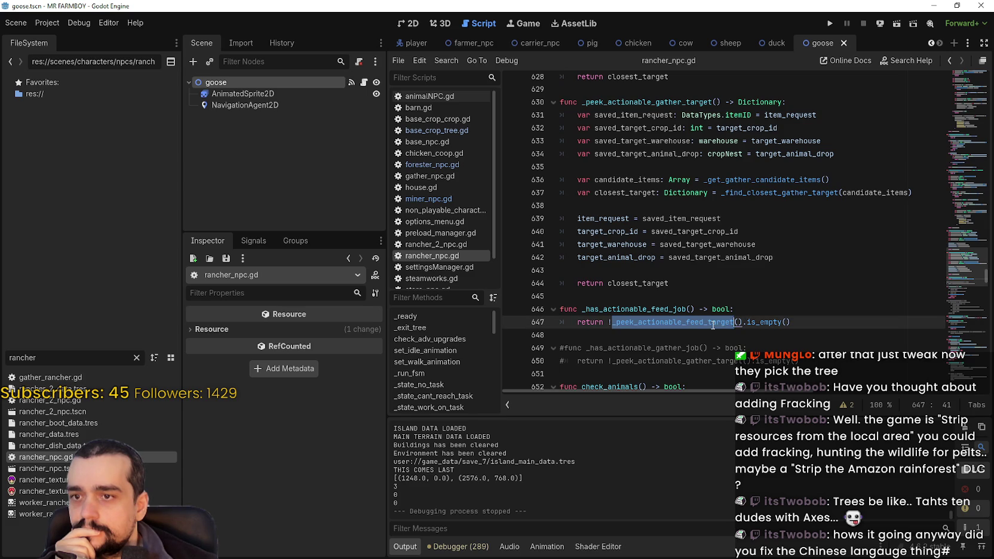
left_click(699, 322, "ctrl")
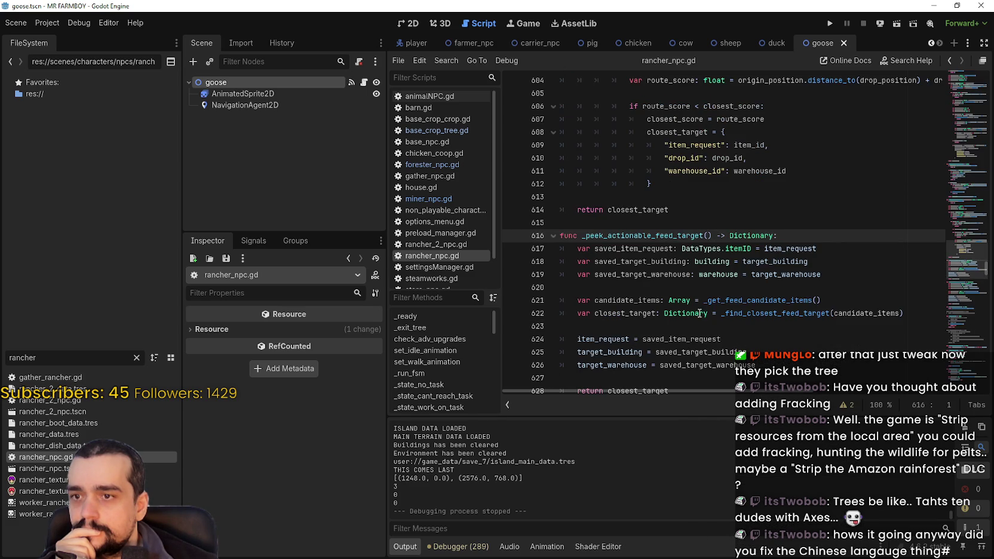
scroll(697, 311, "down", 1)
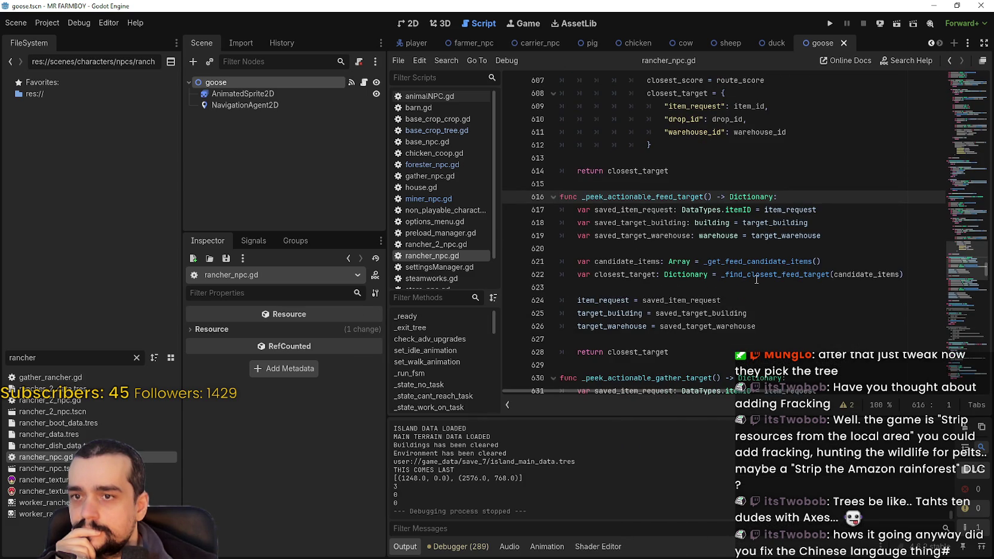
left_click(854, 298)
scroll(846, 313, "down", 2)
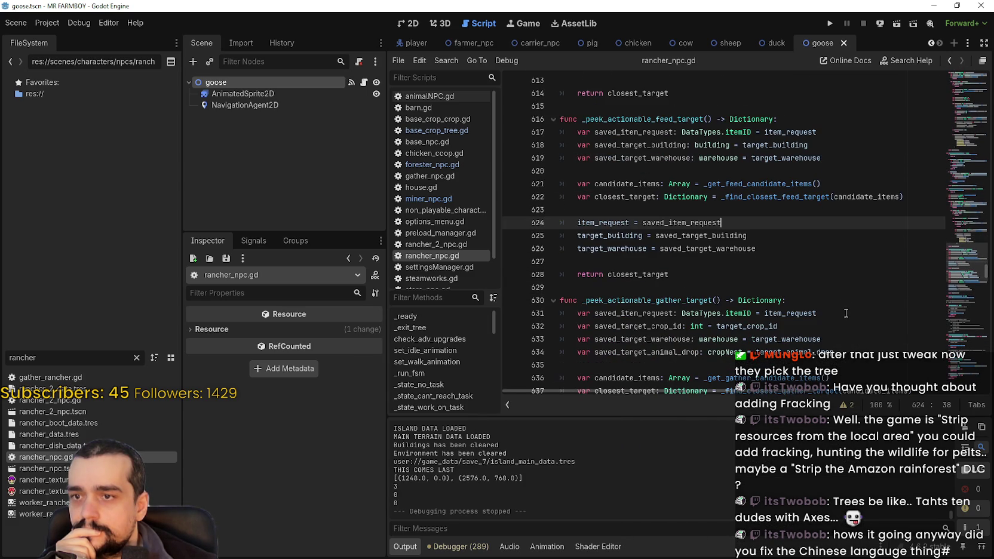
left_click(776, 247)
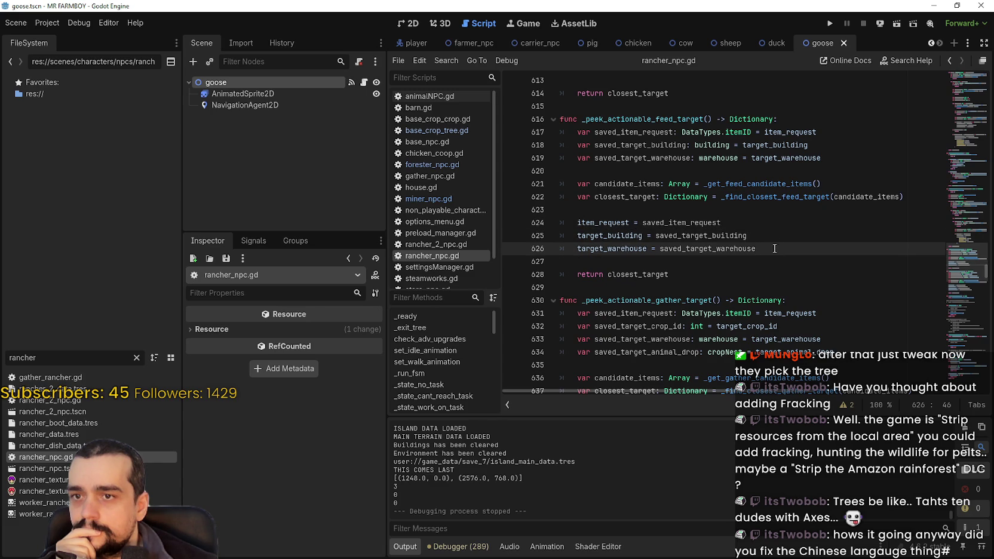
scroll(765, 308, "down", 3)
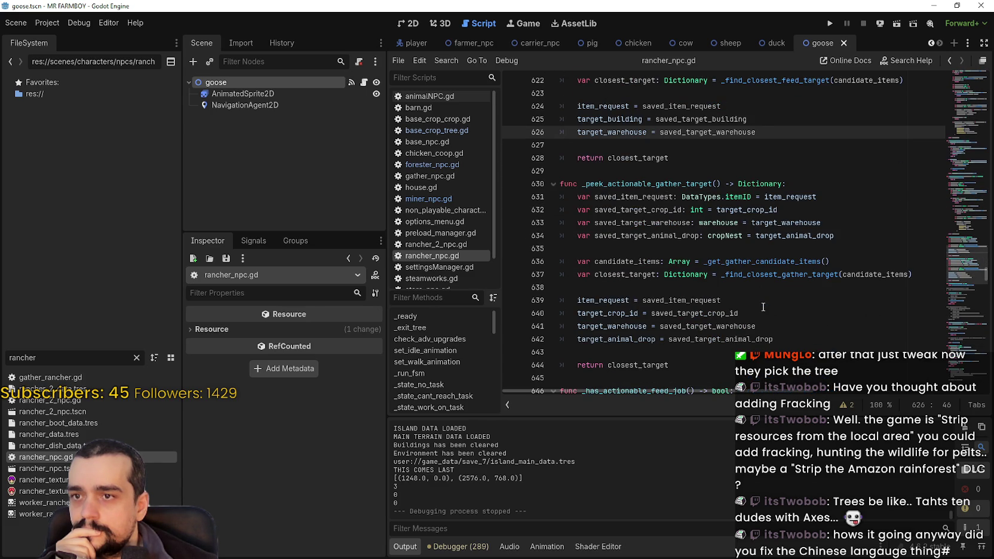
scroll(763, 305, "down", 5)
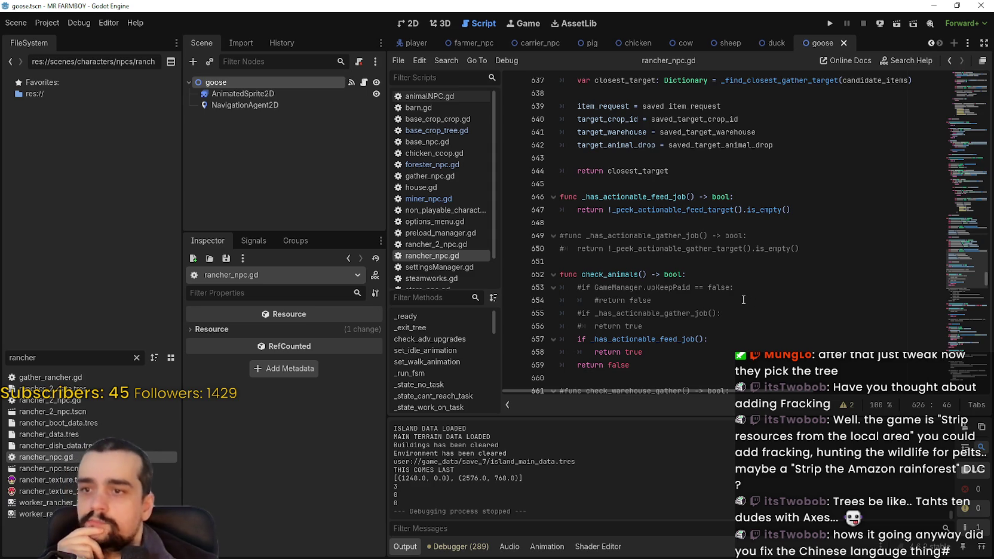
scroll(743, 299, "down", 1)
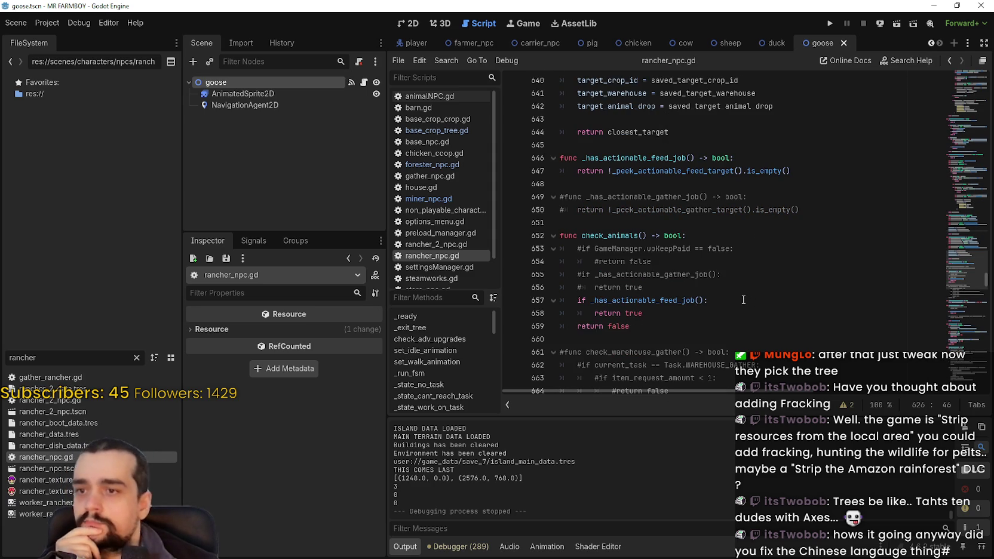
- Go to the _has_actionable_feed_job definition, then search the script for _peek_actionable_feed_target
double_click(674, 304)
right_click(675, 304)
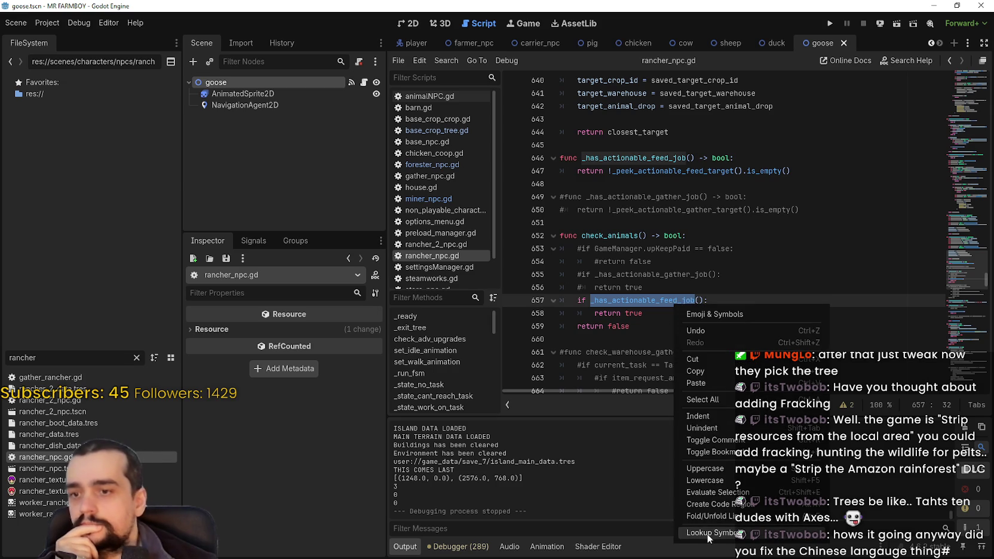
left_click(696, 369)
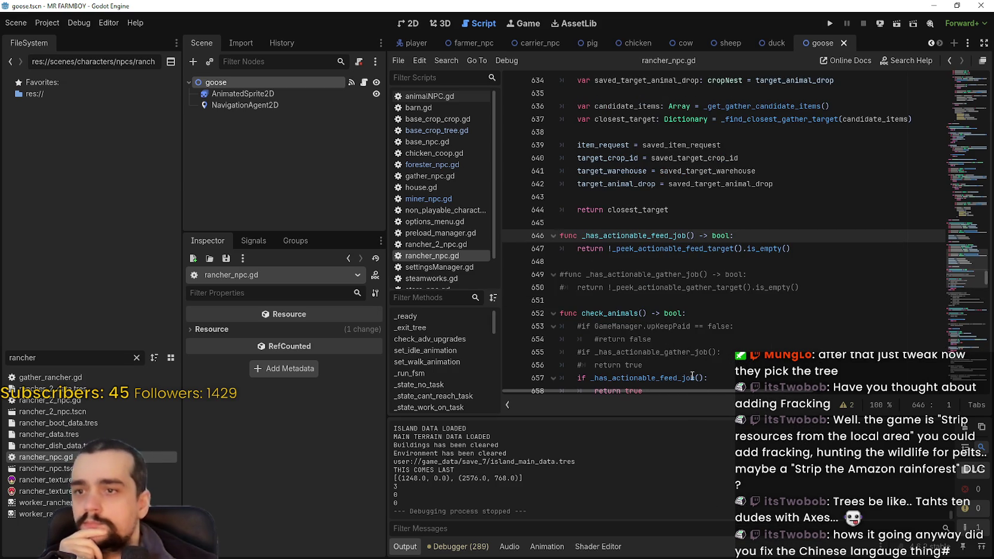
double_click(690, 251)
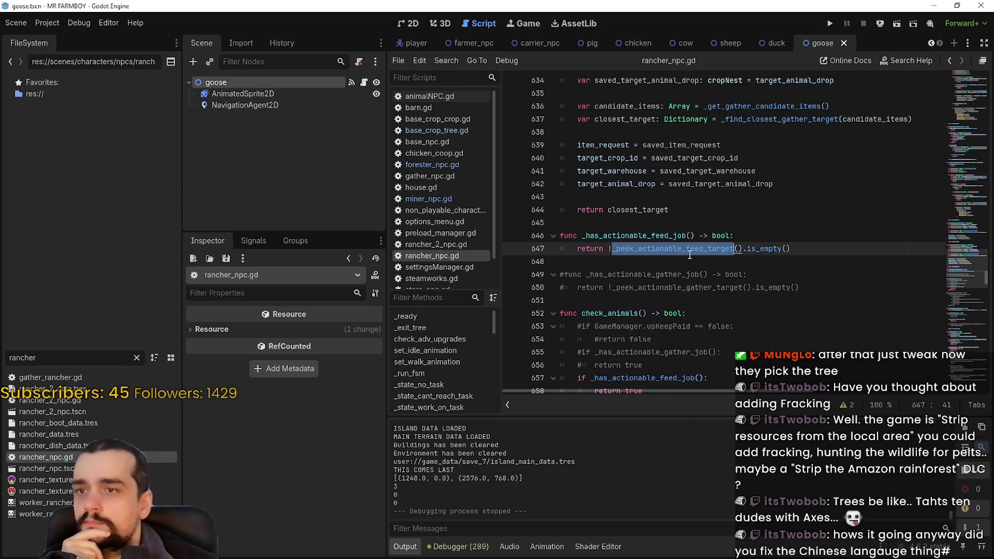
key("ctrl+f")
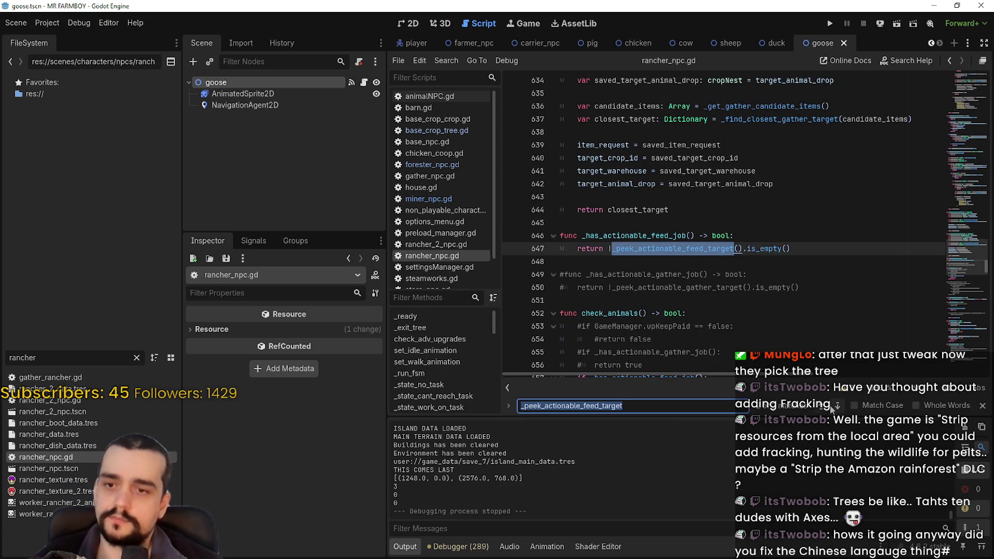
- At the _peek_actionable_feed_target definition, select the _get_feed_candidate_items call on line 621
left_click(818, 408)
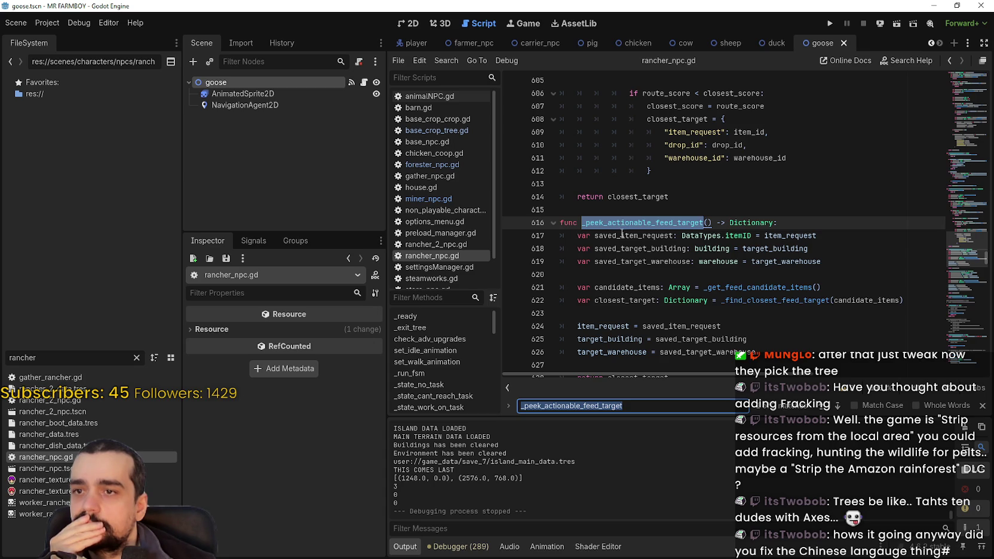
scroll(620, 246, "down", 2)
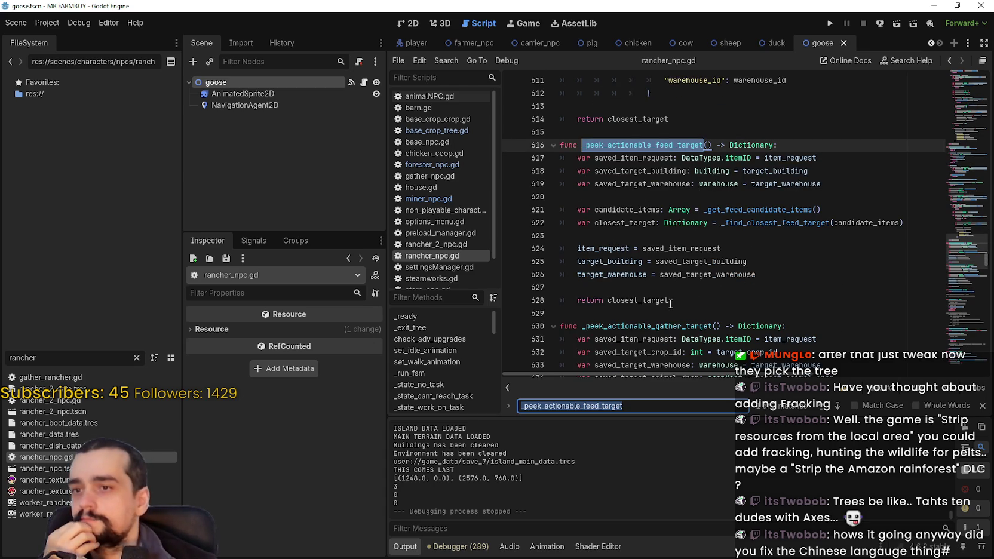
left_click(777, 209)
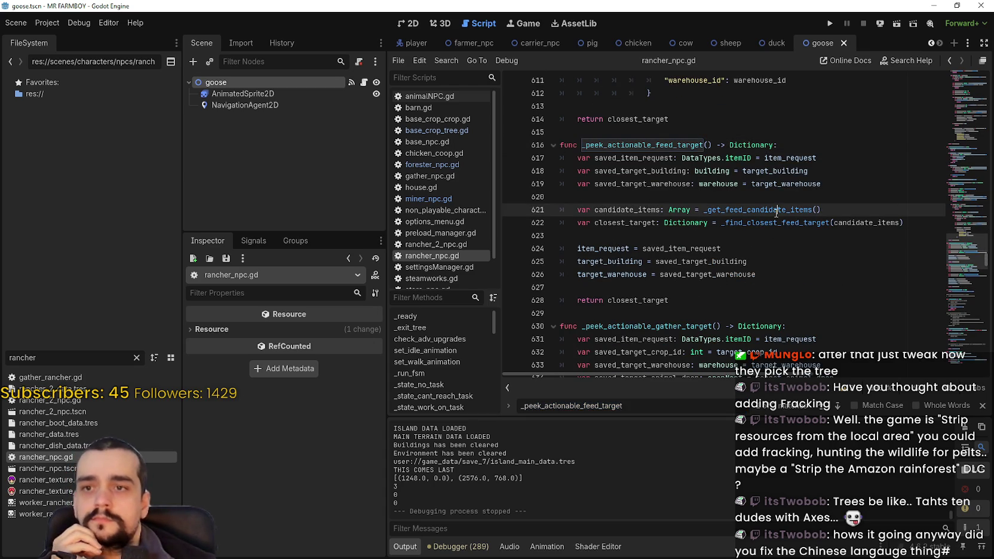
key("ctrl+shift+Left")
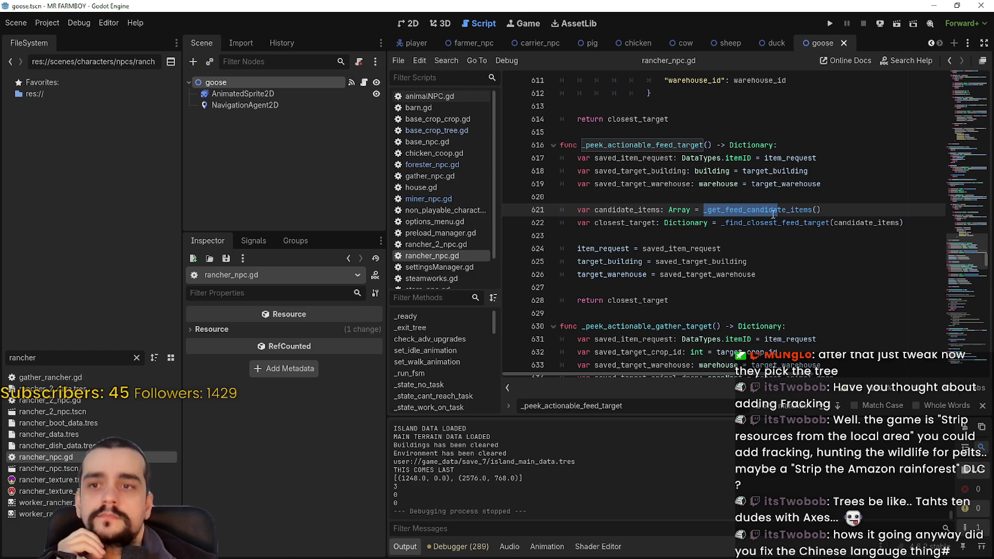
double_click(765, 208)
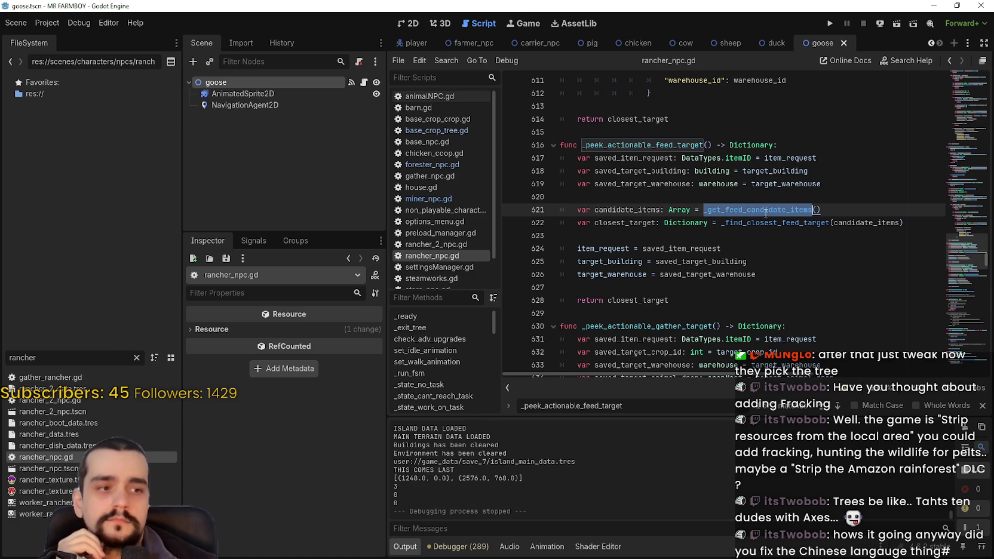
- Close the search bar and read back through the route-scoring loop, lines 595–613
scroll(760, 223, "up", 2)
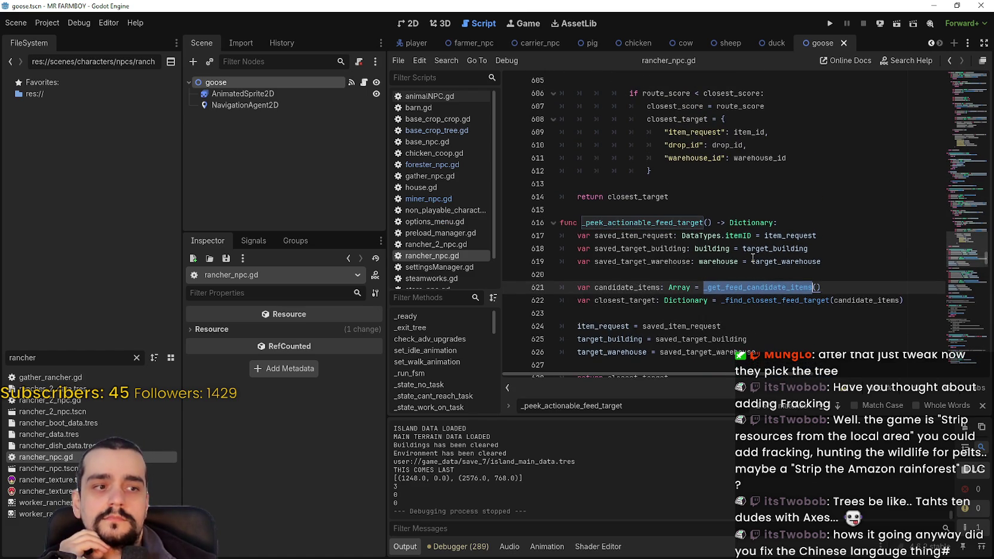
mouse_move(751, 258)
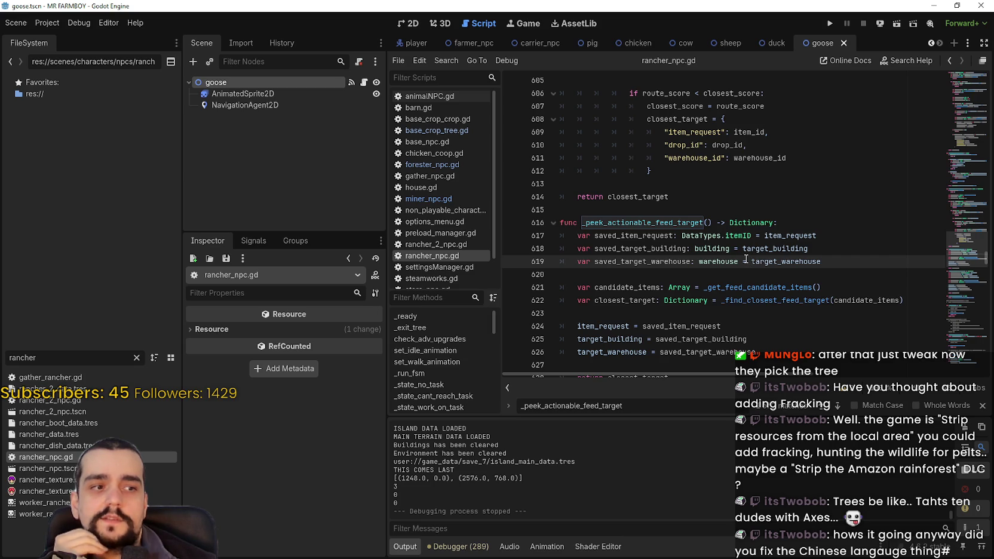
scroll(746, 258, "up", 2)
left_click(739, 238)
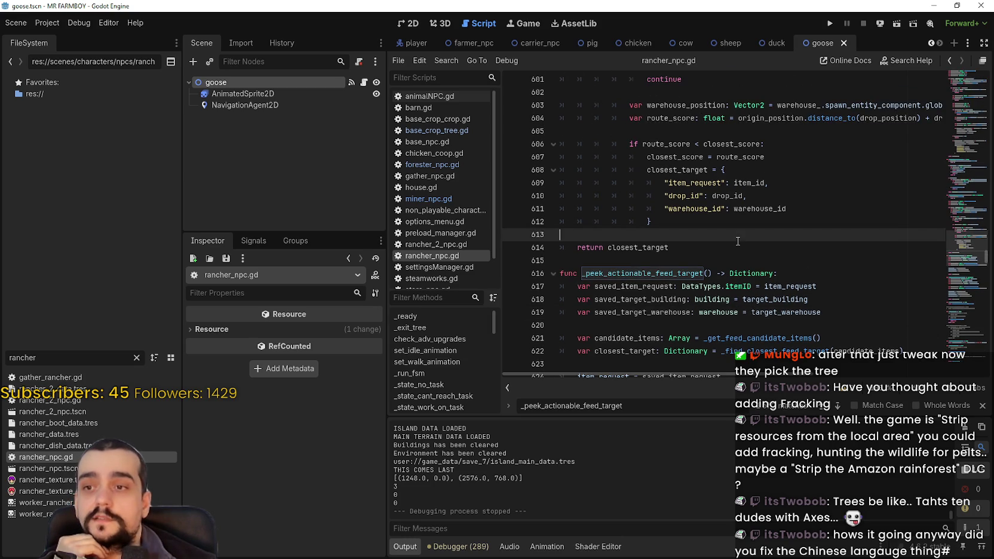
scroll(730, 246, "up", 2)
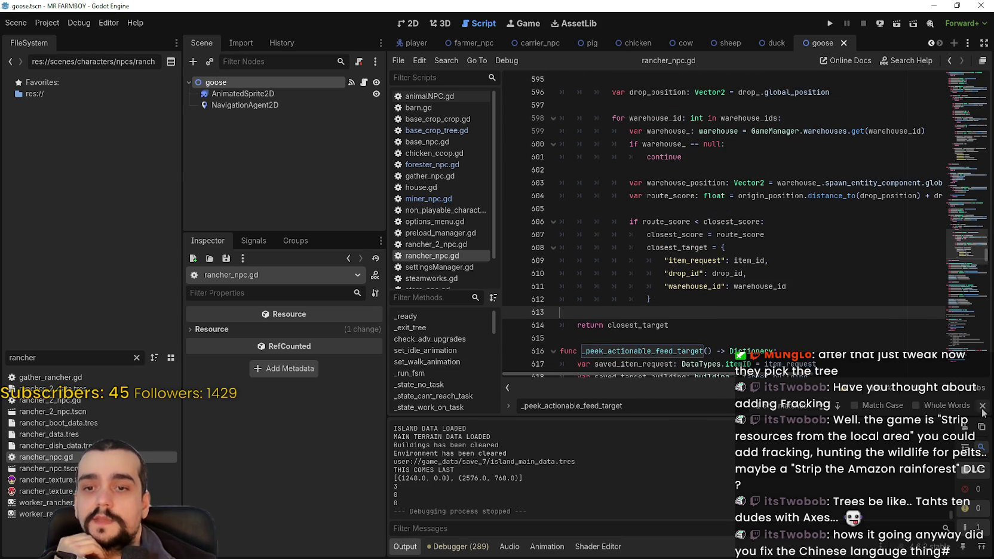
key("Escape")
mouse_move(756, 352)
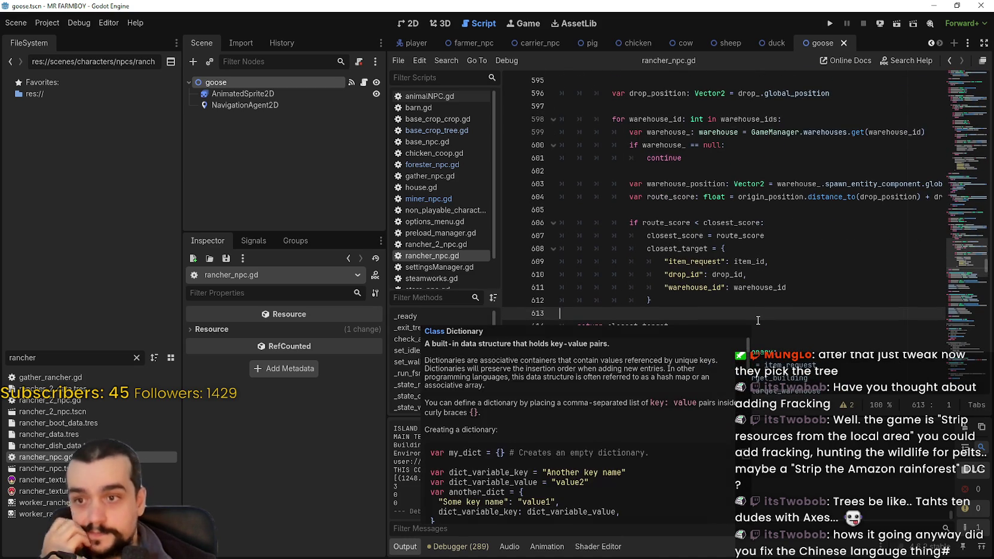
left_click(696, 223)
scroll(683, 233, "up", 2)
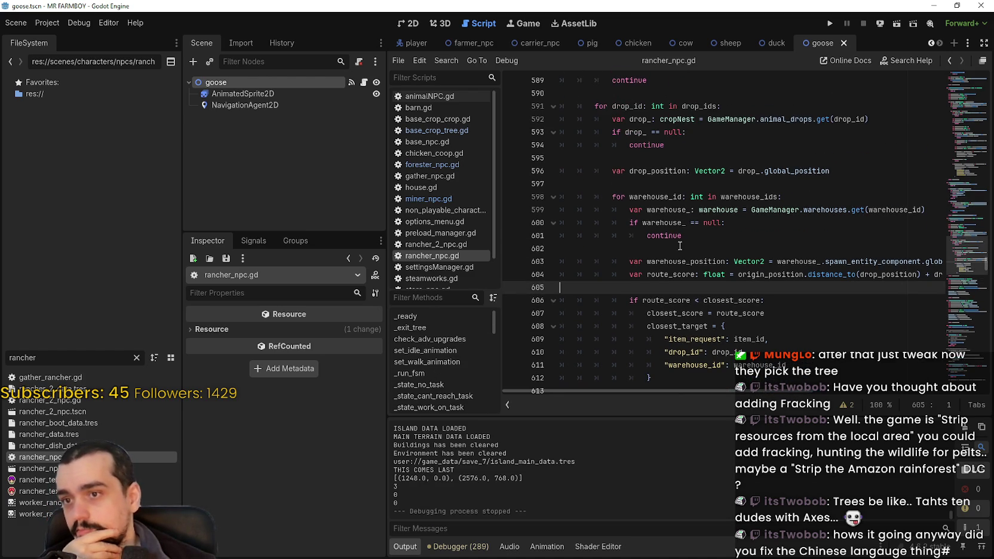
left_click(681, 245)
key("Up")
key("Up")
key("Up")
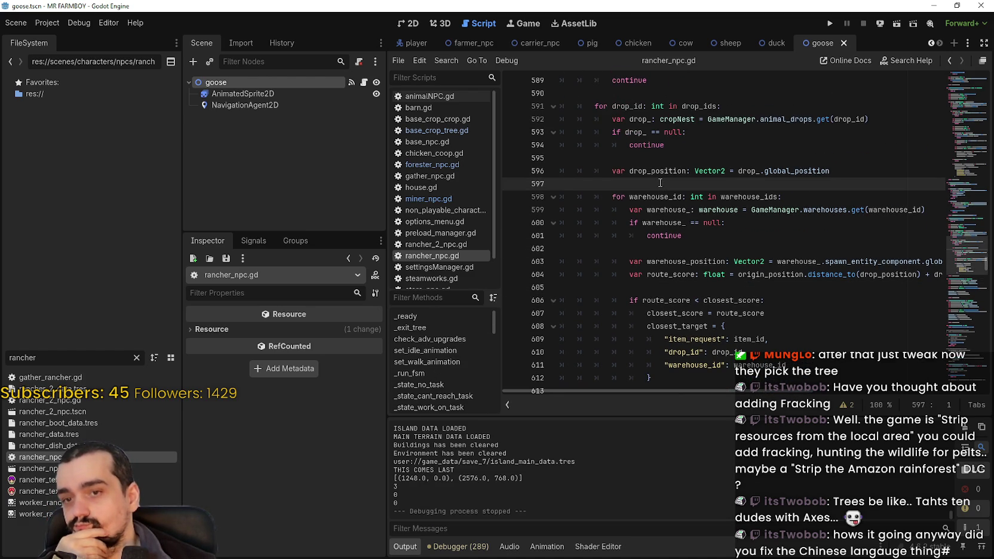
left_click(670, 159)
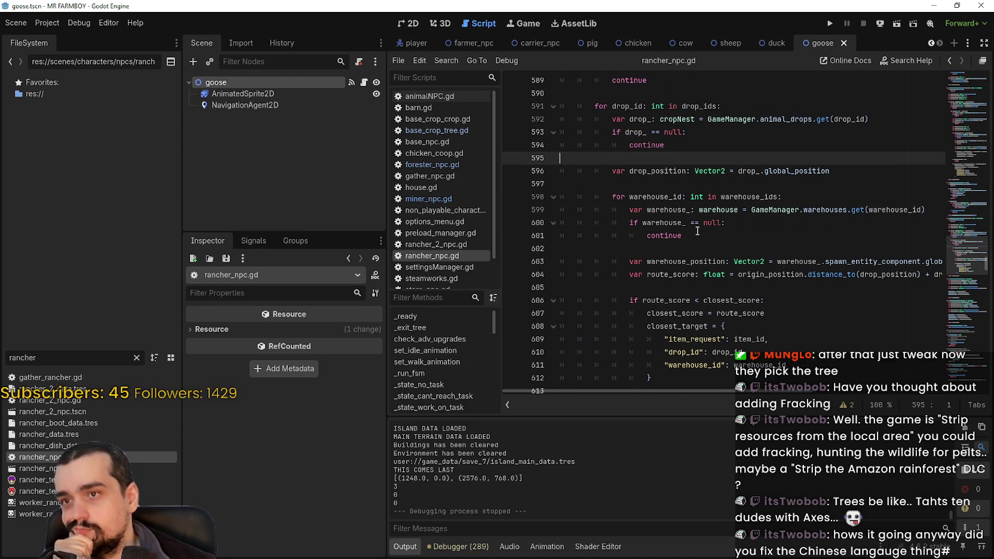
scroll(699, 235, "up", 2)
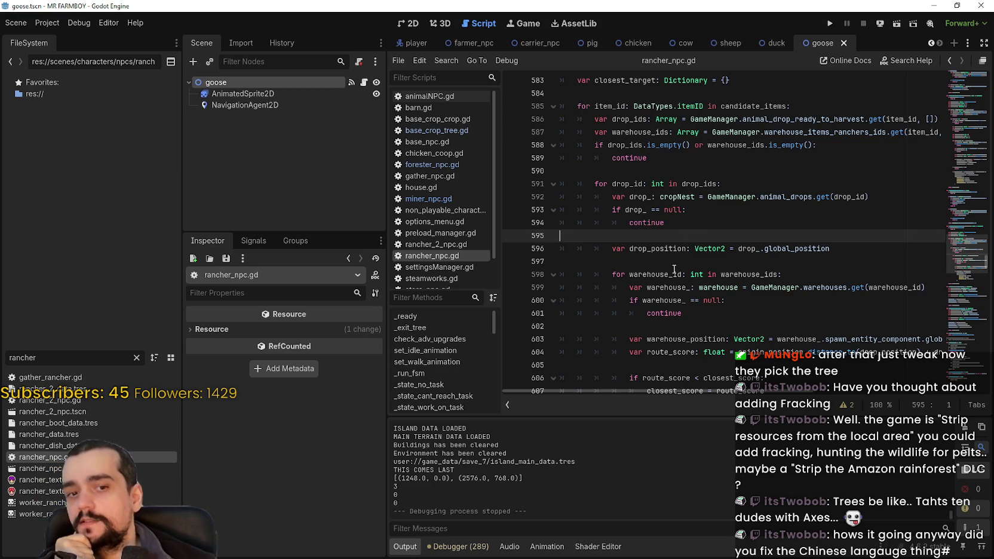
- Clear the rancher file filter so the full project folder tree shows again
left_click(136, 357)
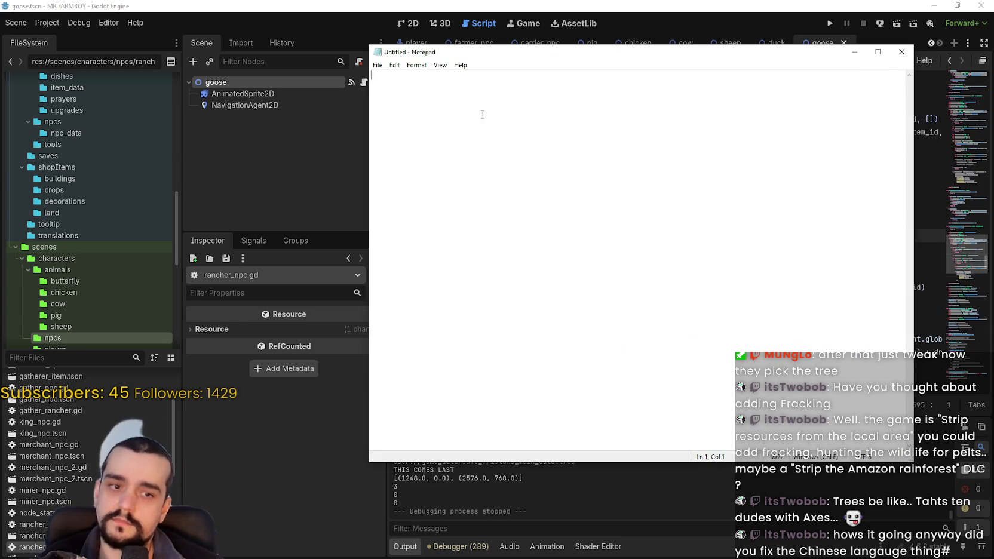
key("Return")
key("Return")
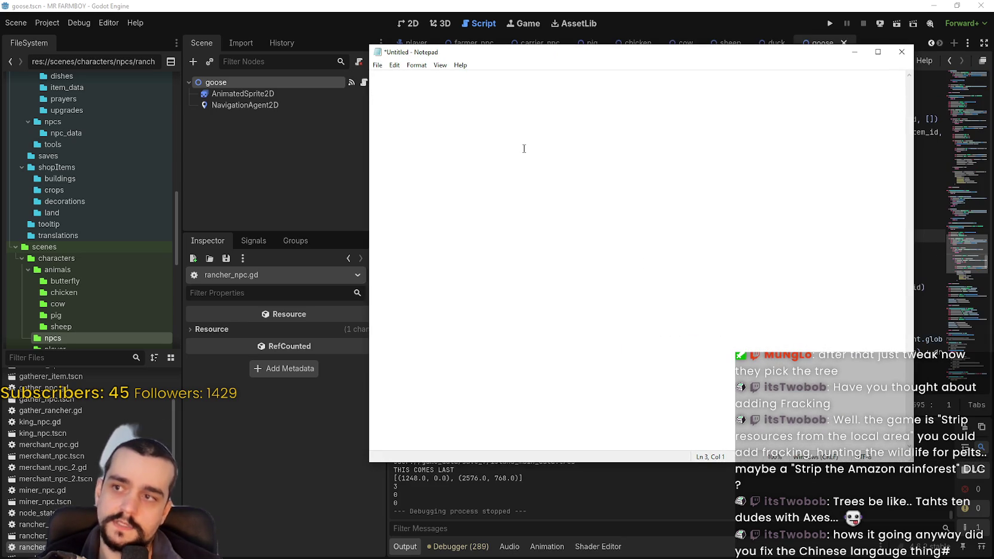
left_click(47, 24)
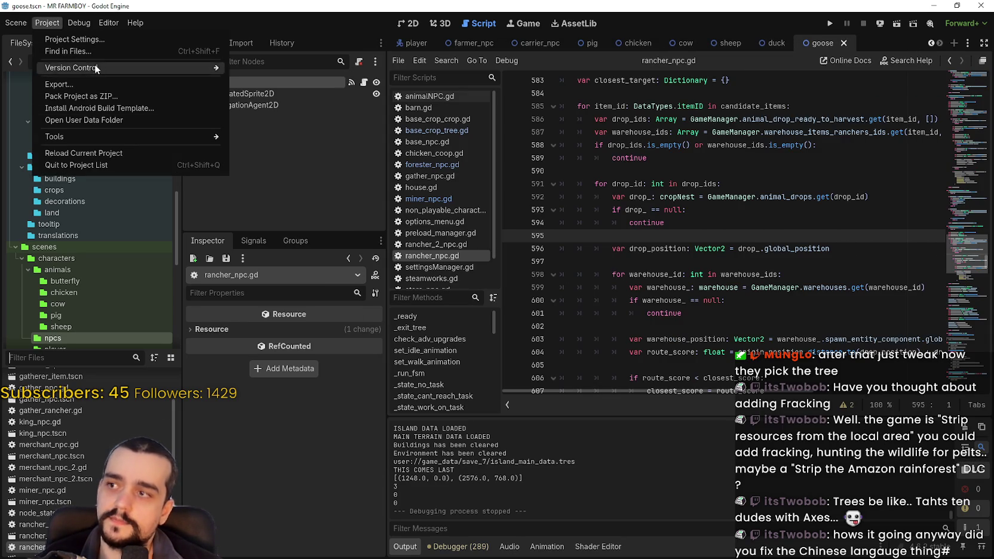
- Show Project Settings' Localization translations (es_Latn, pt_BR, pt_PT, zh_CN, zh_TW) and snip the list
left_click(96, 41)
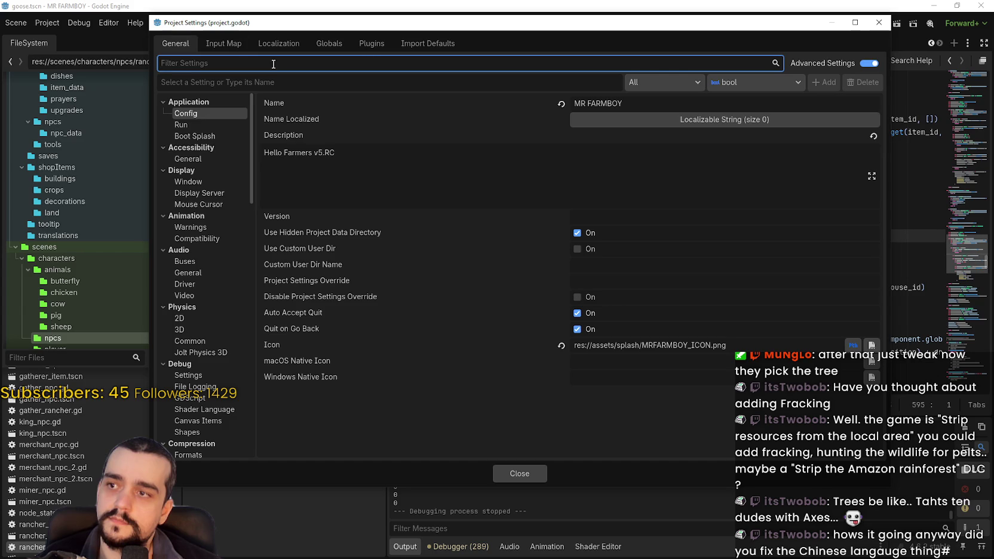
left_click(278, 43)
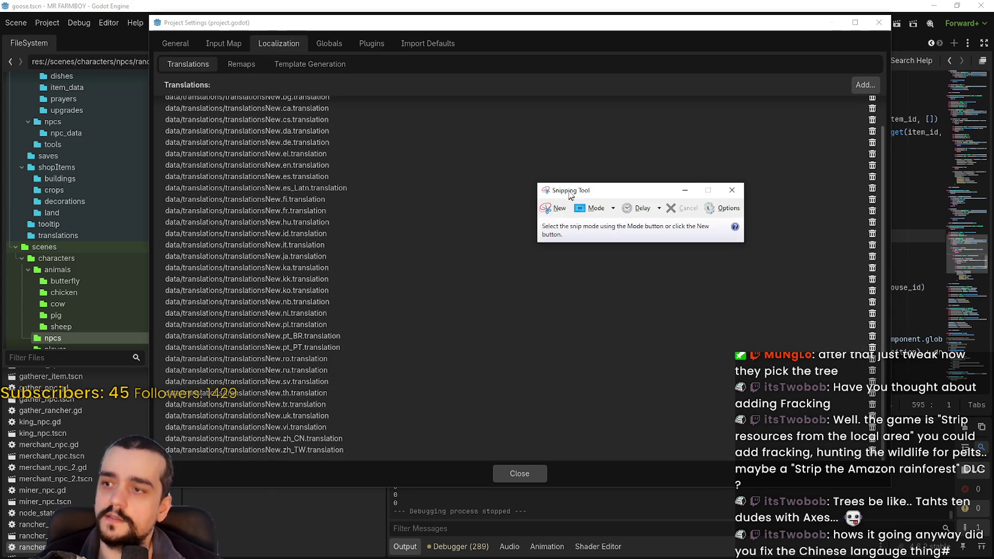
left_click(554, 208)
mouse_move(207, 79)
left_mouse_down()
mouse_move(273, 490)
mouse_move(402, 484)
left_mouse_up()
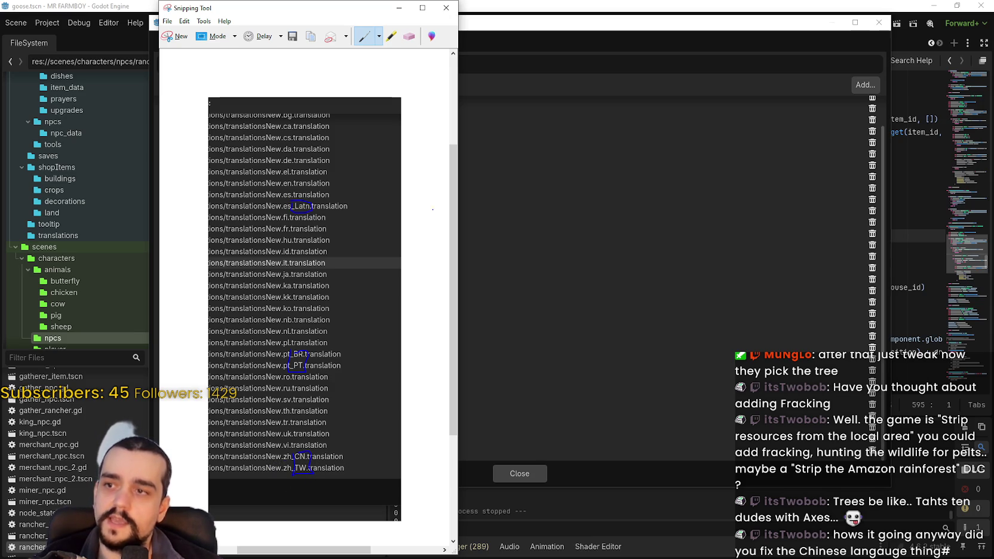
- Write a ZH → EN fallback sketch in ink beside the translation list
left_click_drag(409, 324, 438, 349)
left_click(423, 342)
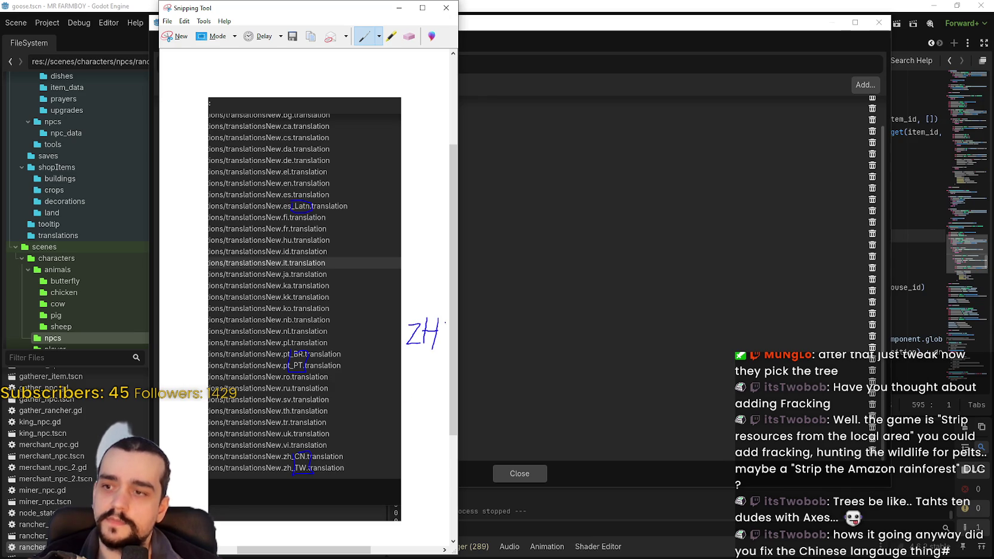
mouse_move(429, 362)
left_mouse_down()
mouse_move(438, 391)
mouse_move(422, 399)
mouse_move(413, 436)
left_mouse_up()
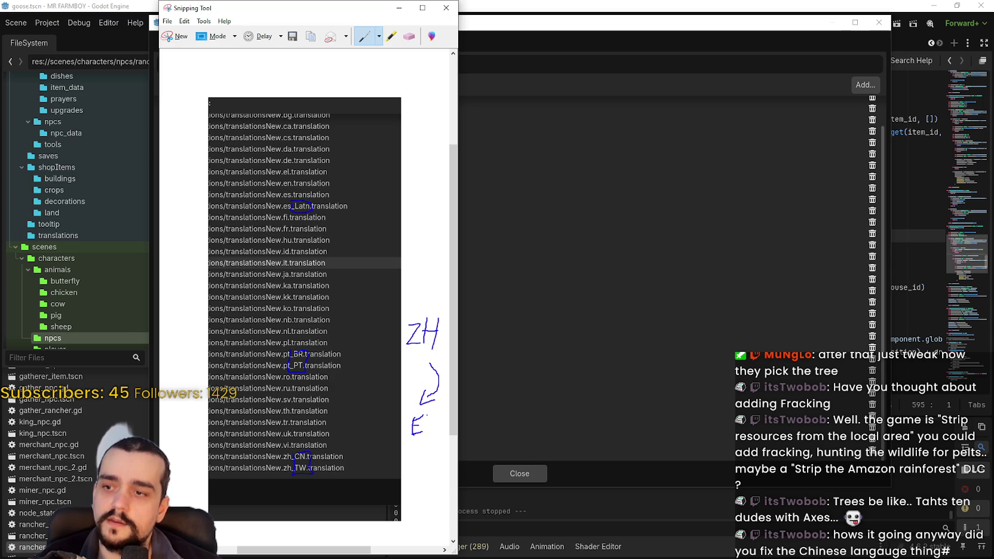
left_click_drag(435, 414, 437, 429)
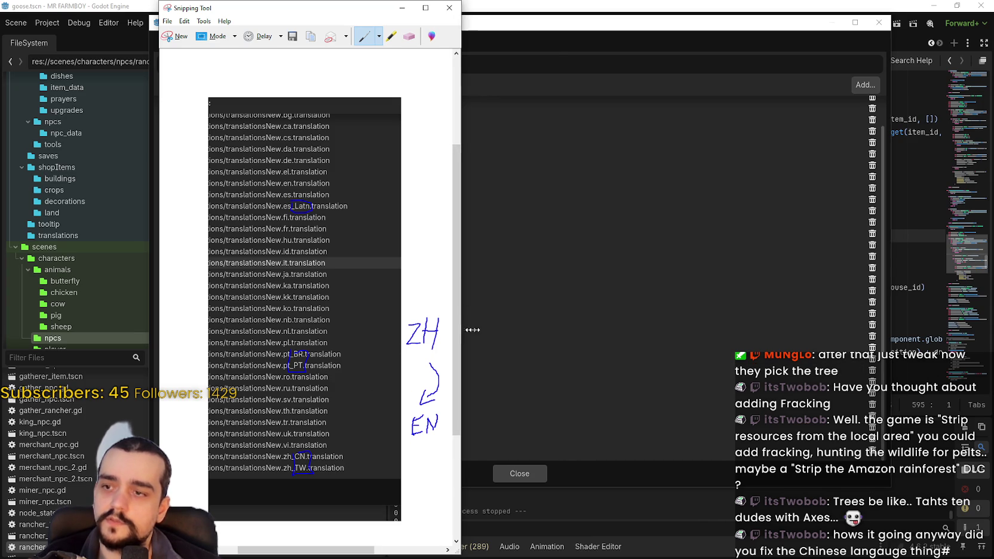
- Widen the snip window and sketch the ZH_CN → ZH → EN fallback chain
left_click_drag(458, 328, 571, 328)
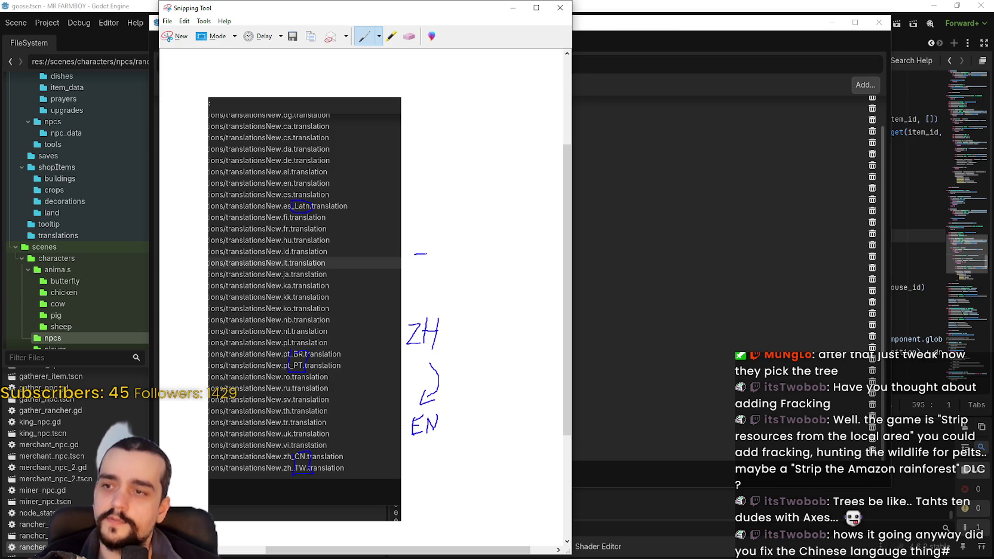
mouse_move(426, 253)
left_mouse_down()
mouse_move(418, 276)
mouse_move(462, 278)
left_mouse_up()
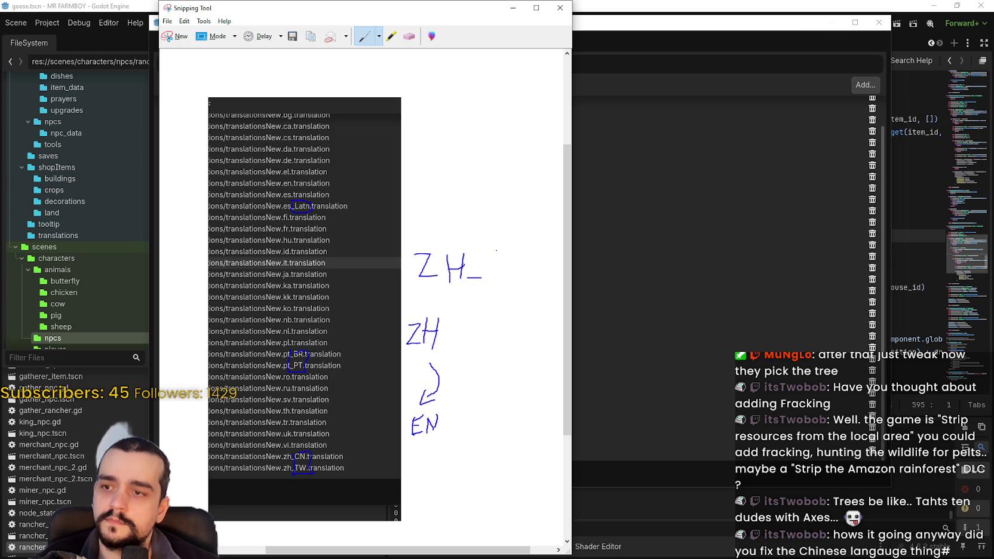
mouse_move(499, 258)
left_mouse_down()
mouse_move(489, 272)
mouse_move(499, 276)
left_mouse_up()
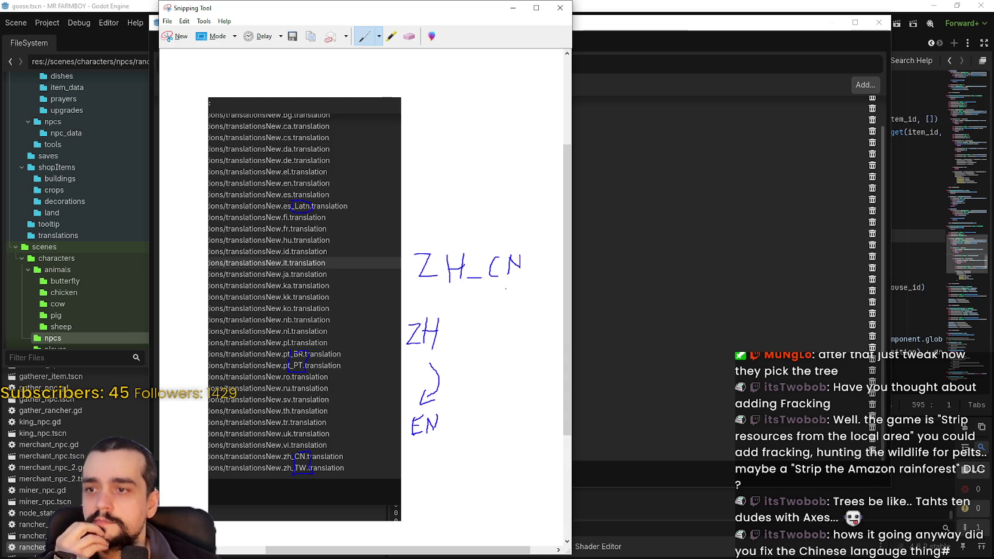
mouse_move(495, 288)
left_mouse_down()
mouse_move(505, 312)
mouse_move(491, 345)
mouse_move(508, 338)
mouse_move(495, 379)
mouse_move(506, 373)
left_mouse_up()
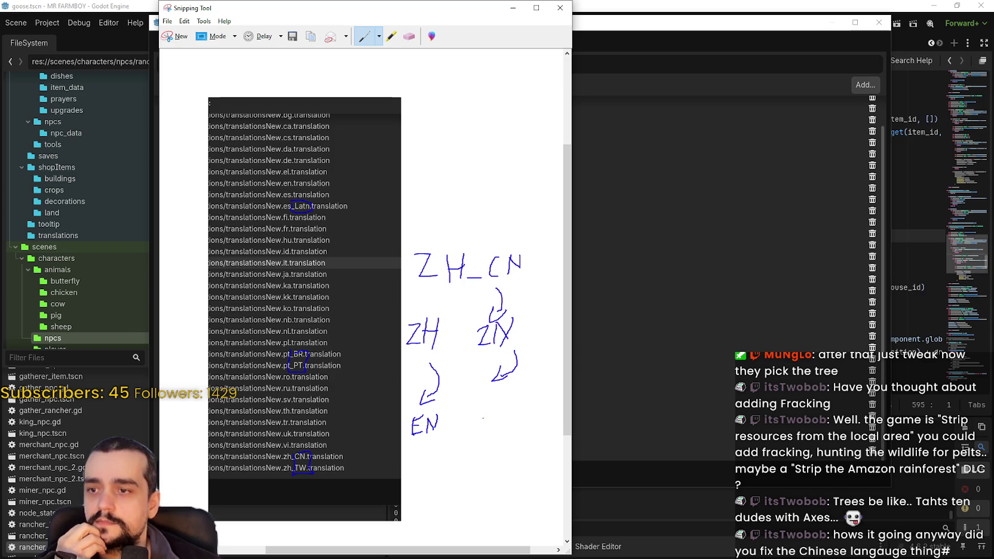
mouse_move(489, 409)
left_mouse_down()
mouse_move(489, 429)
mouse_move(506, 408)
mouse_move(509, 429)
mouse_move(540, 437)
left_mouse_up()
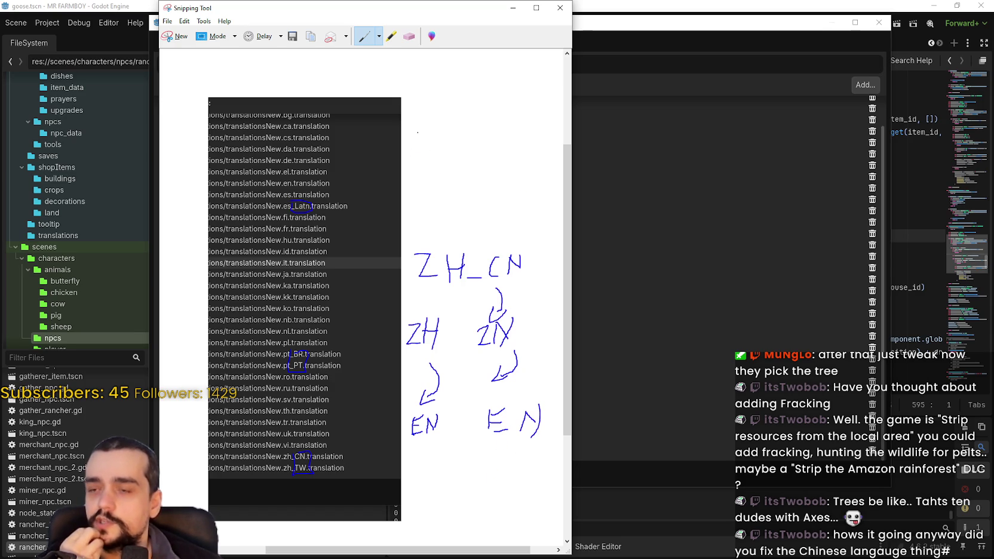
mouse_move(429, 145)
left_mouse_down()
mouse_move(424, 171)
mouse_move(453, 154)
mouse_move(466, 168)
mouse_move(470, 153)
mouse_move(491, 173)
mouse_move(507, 148)
mouse_move(514, 169)
mouse_move(543, 172)
left_mouse_up()
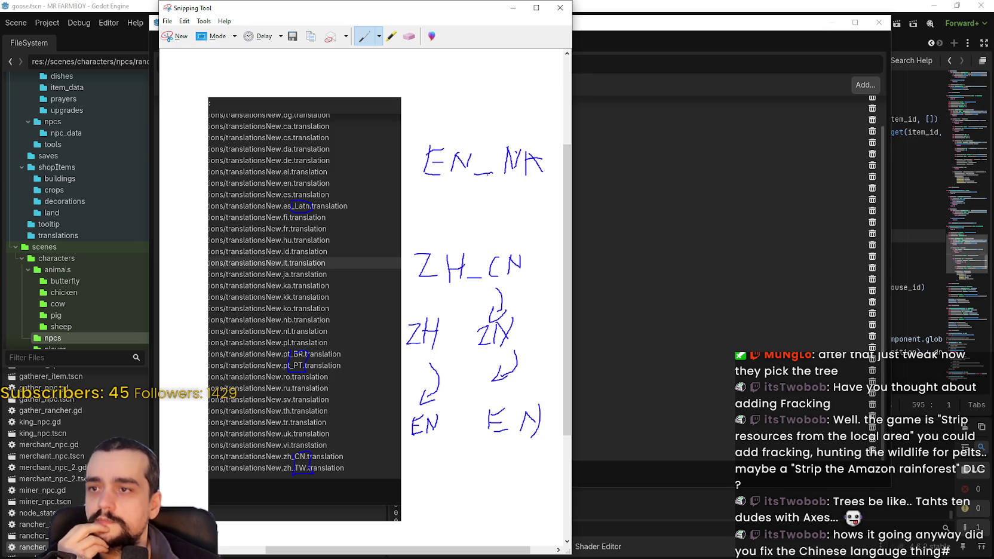
- Finish the EN_NA note with an arrow down to EN, then return to Godot's Project Settings
mouse_move(492, 186)
left_mouse_down()
mouse_move(452, 231)
mouse_move(460, 225)
left_mouse_up()
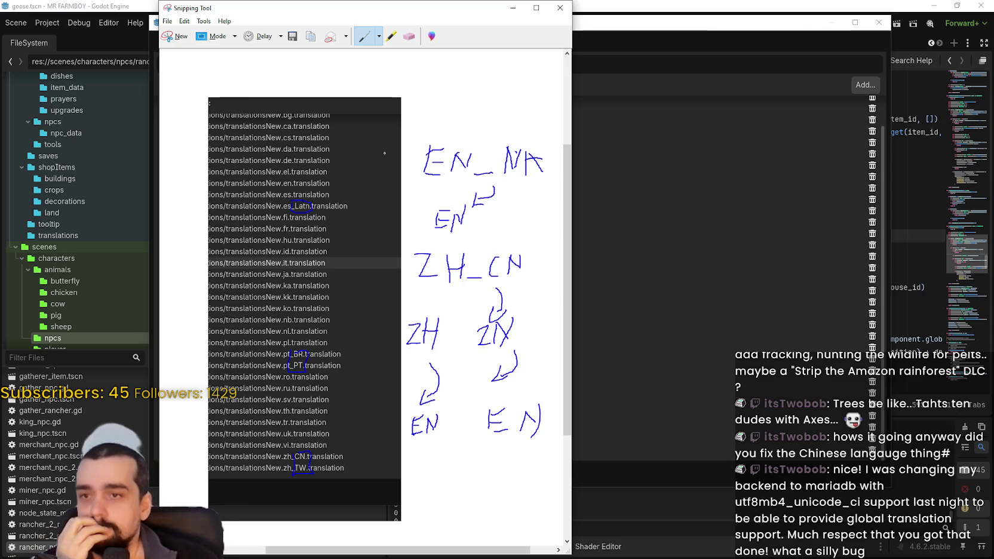
left_click(694, 225)
- Close Project Settings and put the caret on lines 595–597 of rancher_npc.gd's route-scoring loop
left_click(519, 474)
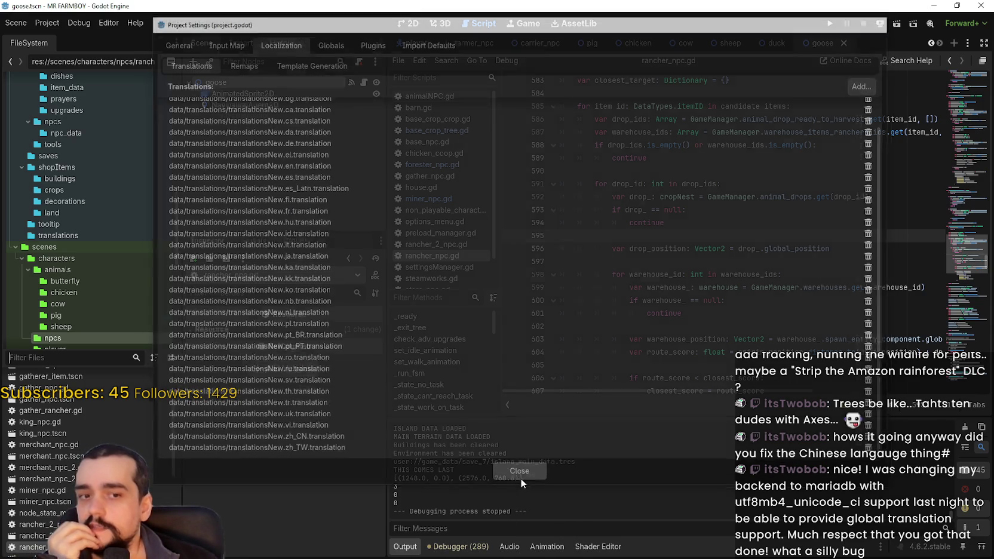
left_click(663, 250)
left_click(664, 257)
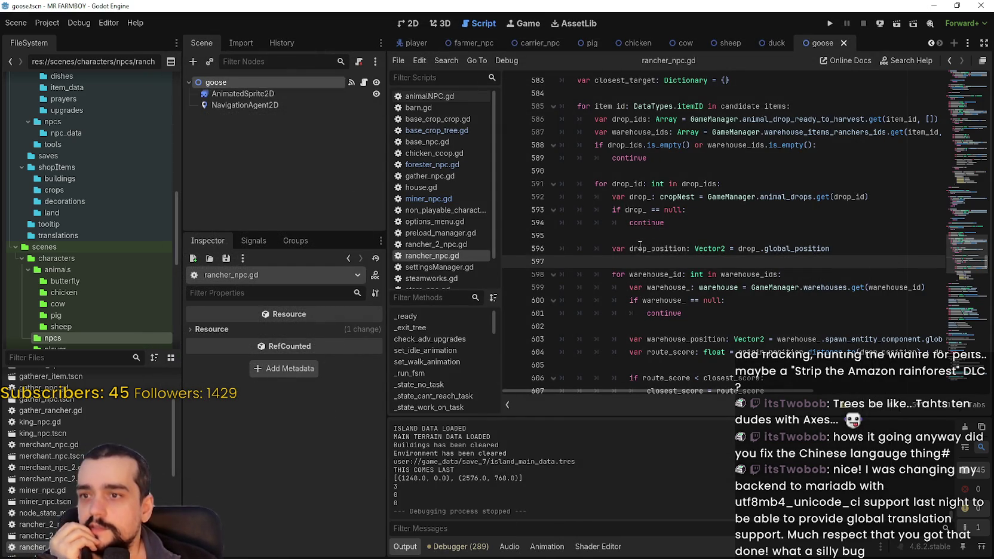
left_click(637, 248)
left_click(627, 235)
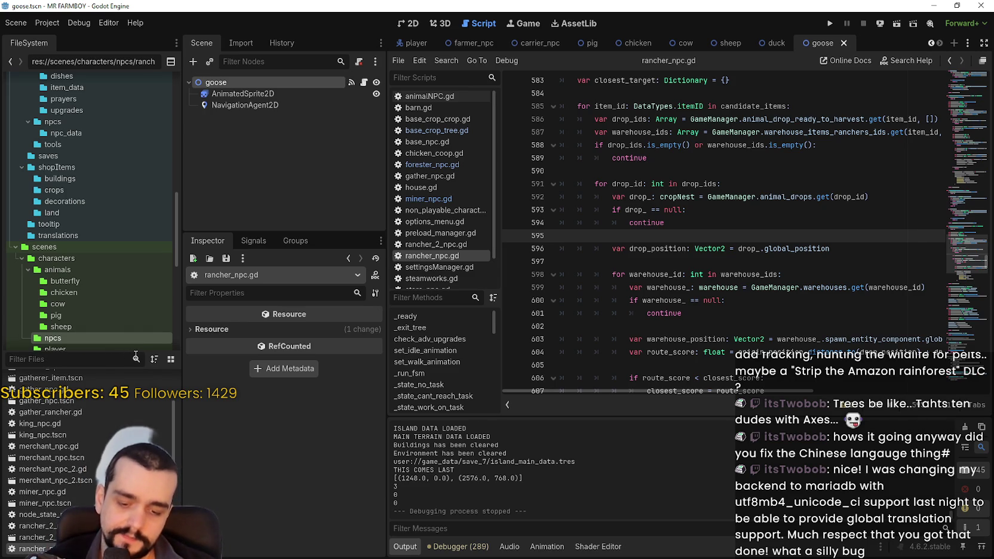
- Start a project-wide Find in Files search, then cancel it
key("ctrl+shift+f")
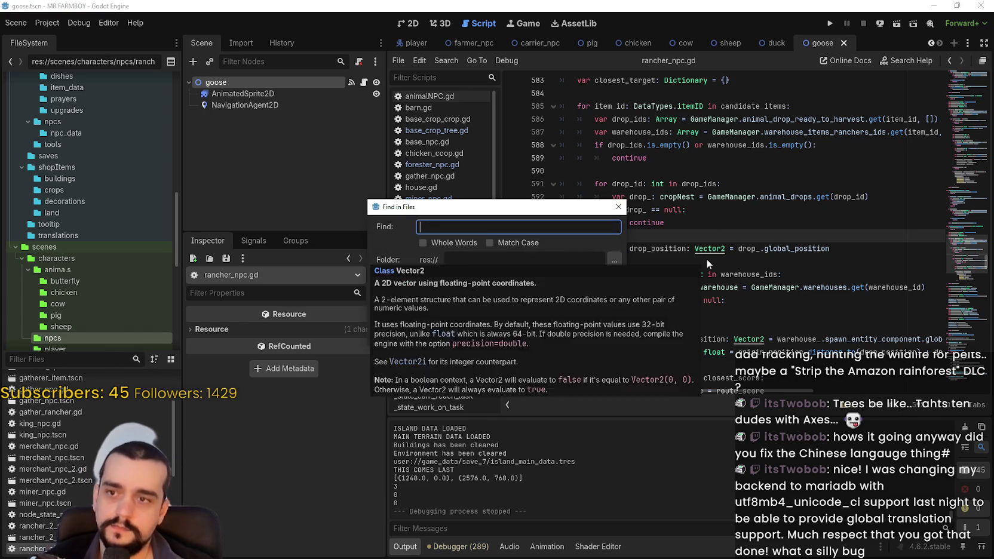
type("lo")
key("BackSpace")
key("BackSpace")
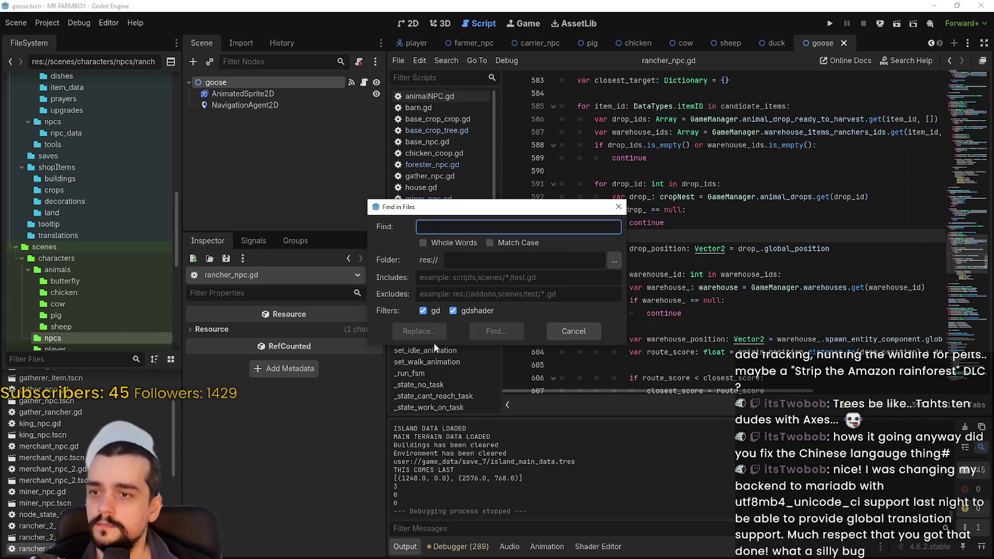
left_click(618, 207)
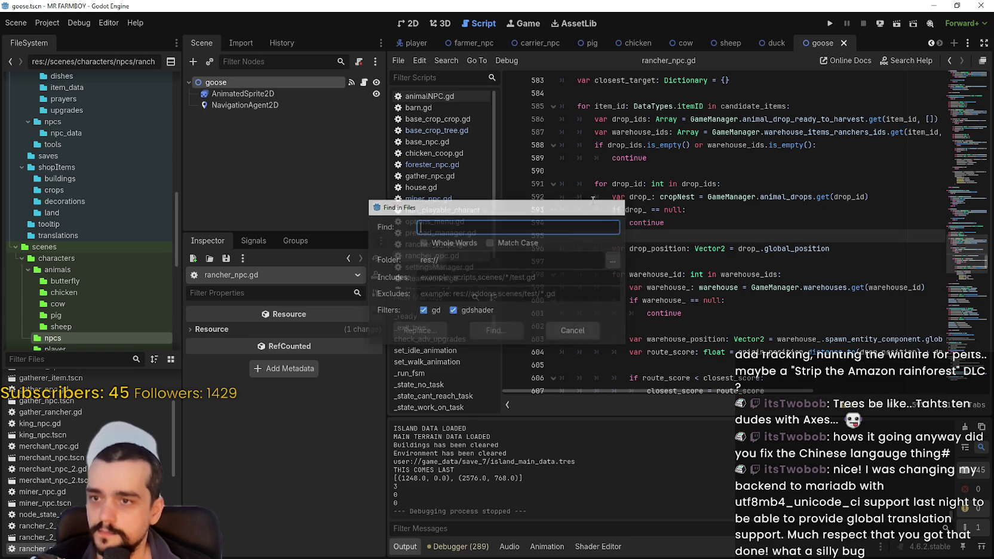
- Search the built-in Godot help for 'local' after first trying 'locate'
left_click(143, 25)
left_click(204, 49)
type("lo")
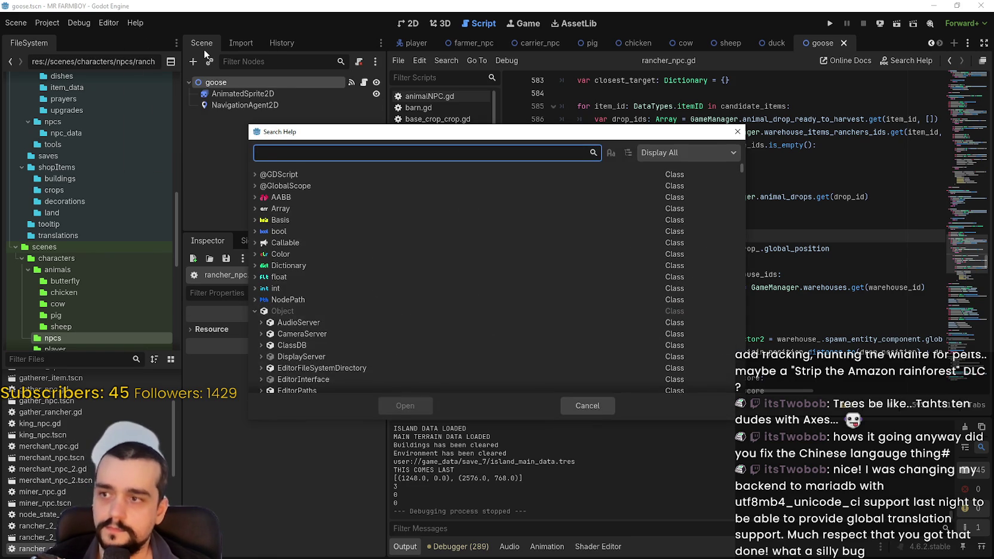
type("cate")
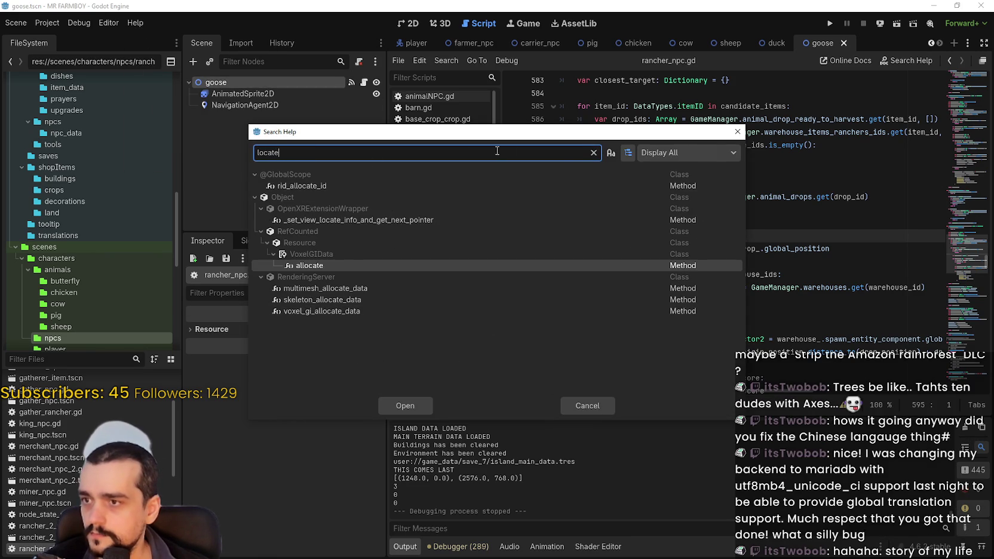
left_click(593, 152)
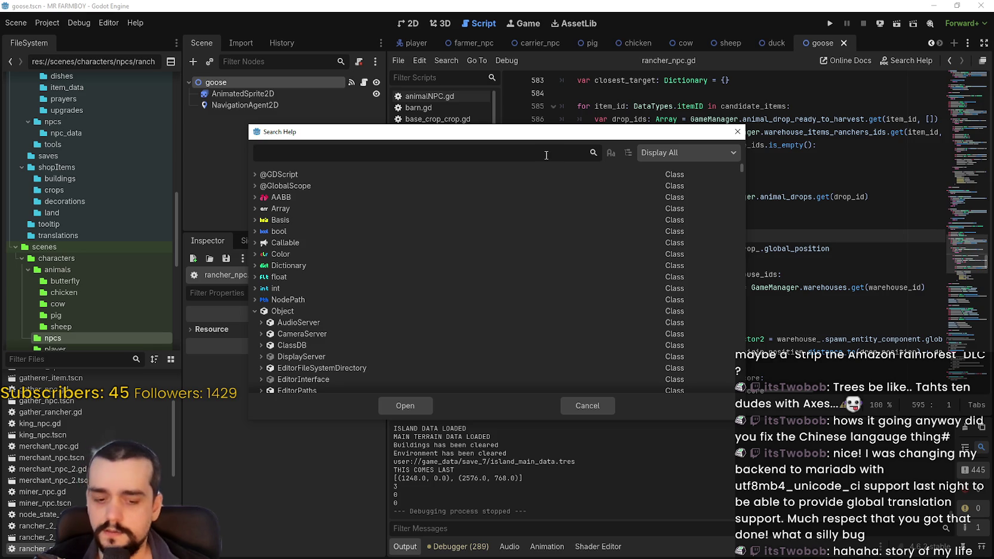
type("local")
scroll(513, 281, "up", 3)
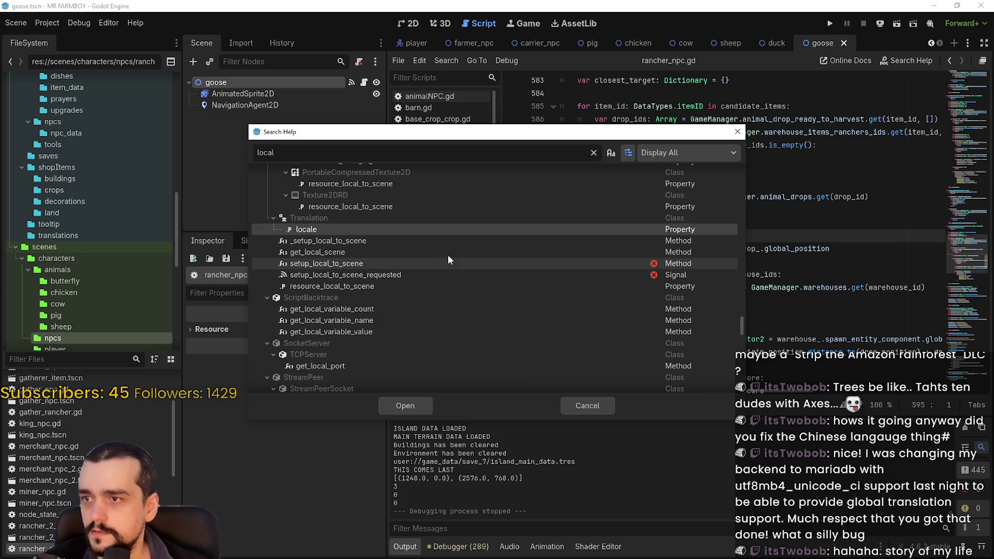
- Open and read the documentation for the Translation class's locale property
double_click(338, 229)
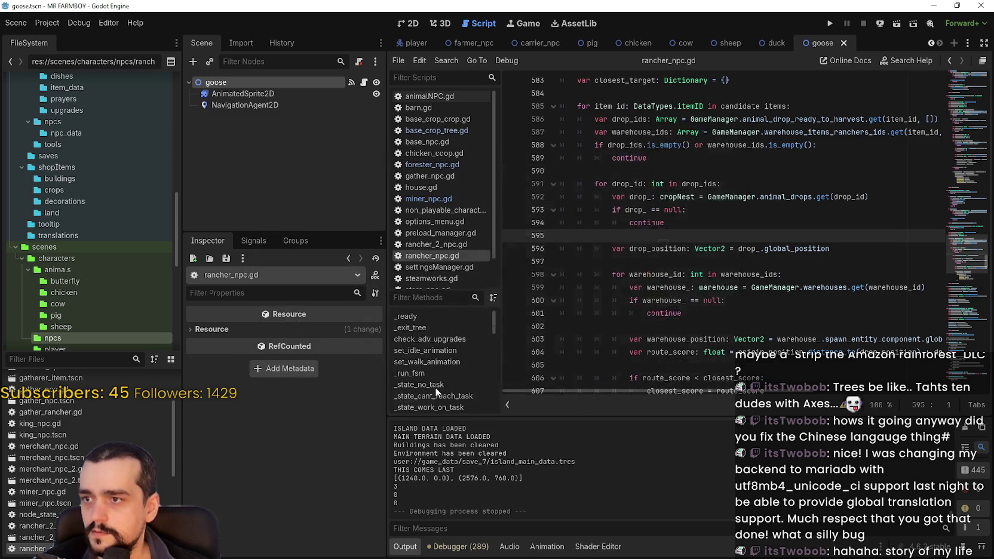
scroll(776, 239, "up", 1)
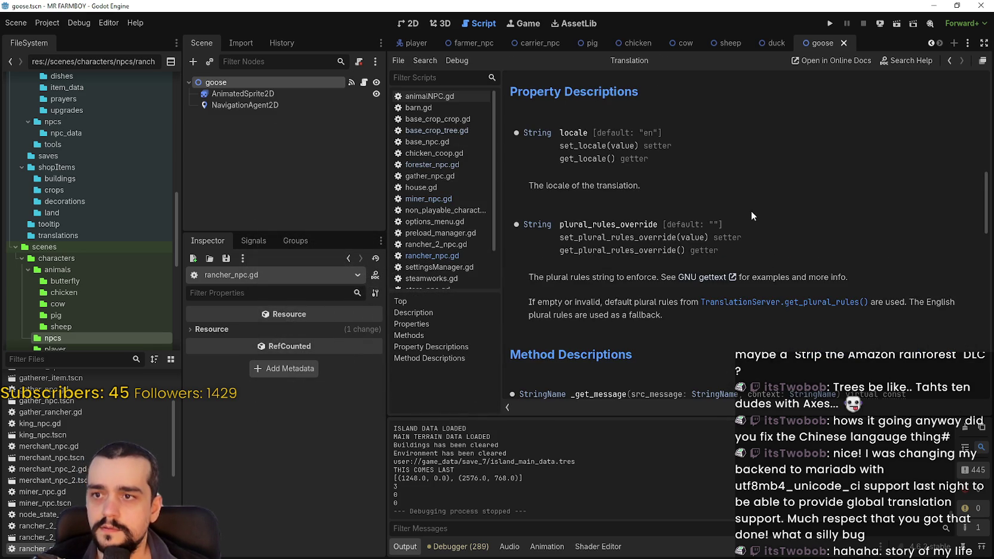
scroll(744, 233, "up", 2)
scroll(716, 269, "down", 3)
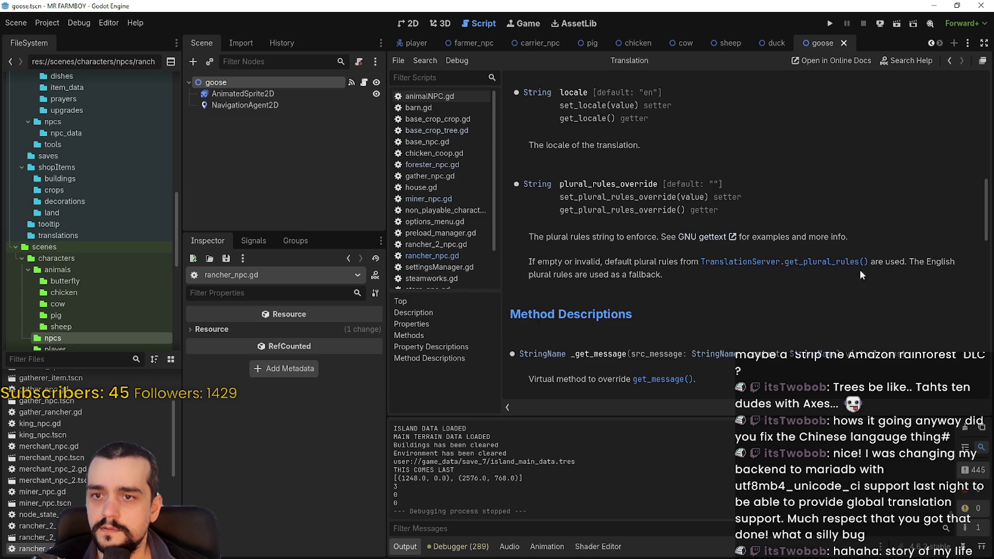
scroll(570, 329, "up", 5)
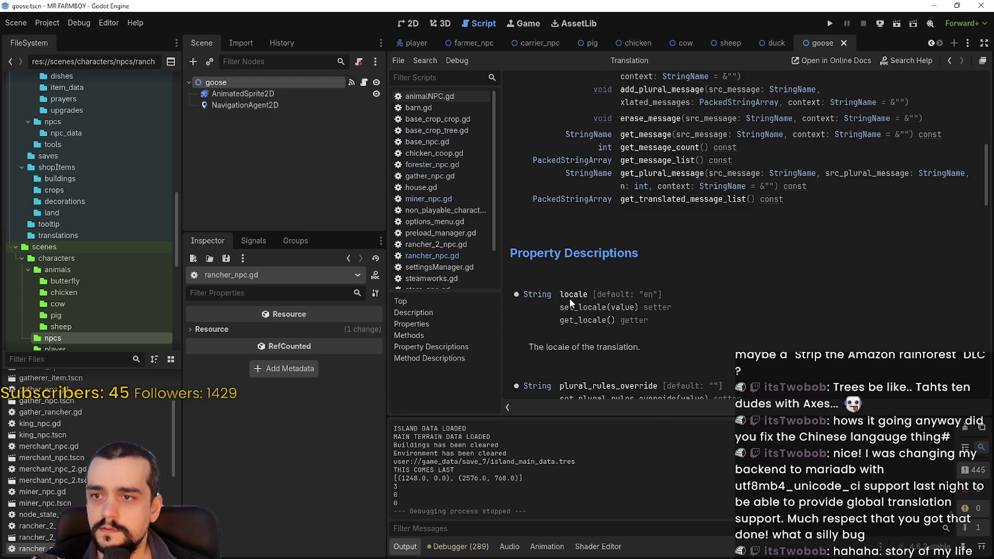
scroll(580, 287, "up", 3)
scroll(580, 288, "down", 2)
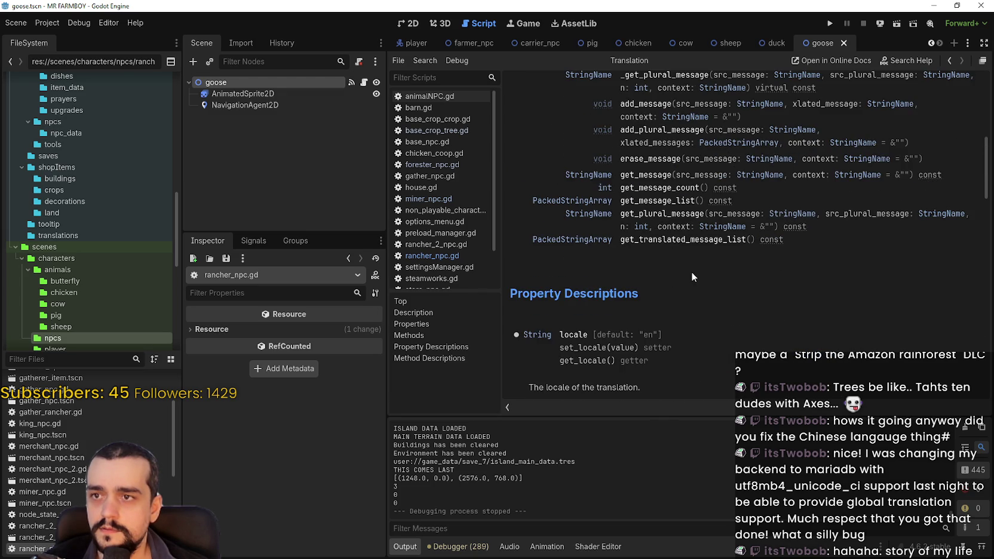
- Search all project files for 'locate'
key("ctrl+shift+f")
type("locate")
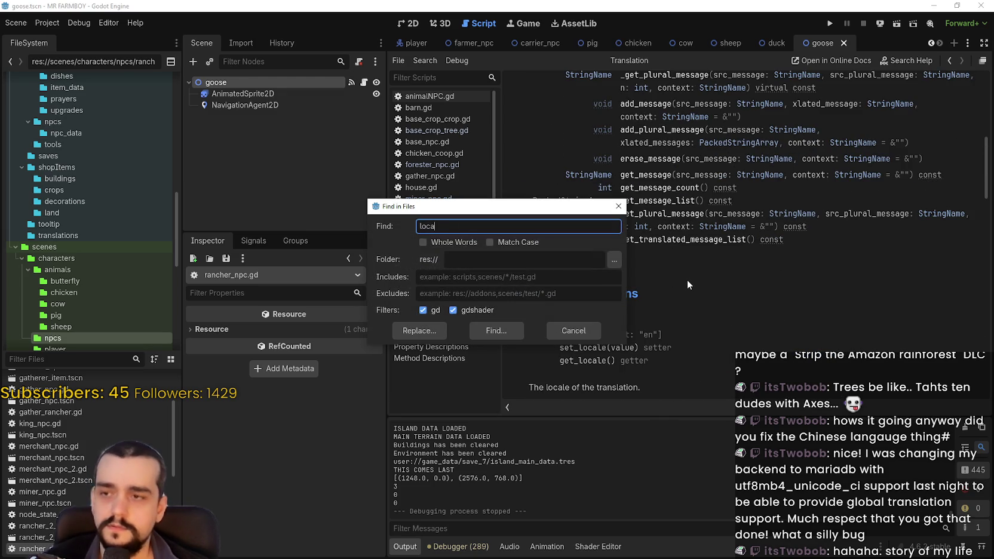
key("Return")
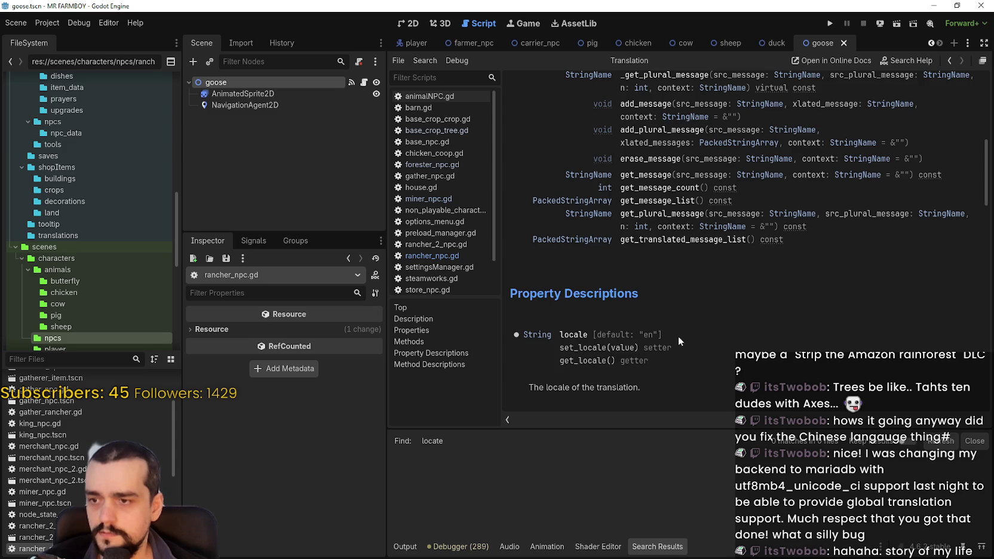
scroll(667, 282, "up", 5)
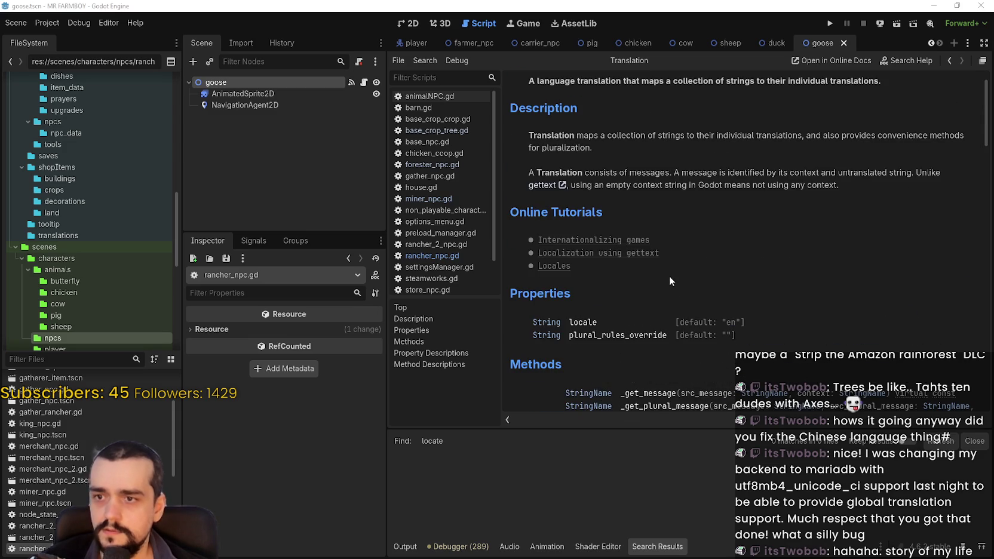
- Search project files for 'local' and open the settingsManager.gd line 114 preferredLanguage match
key("ctrl+shift+f")
type("local")
key("Return")
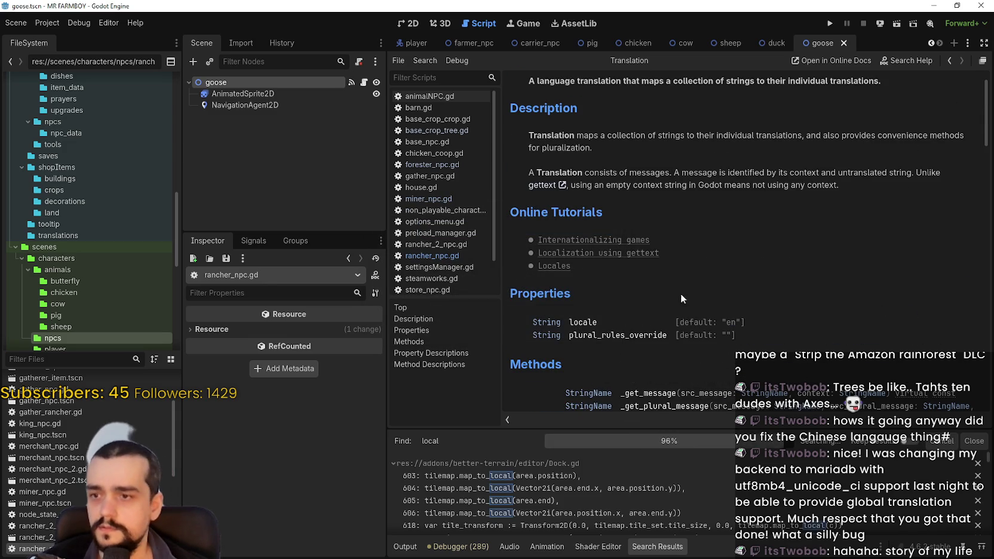
scroll(586, 476, "down", 6)
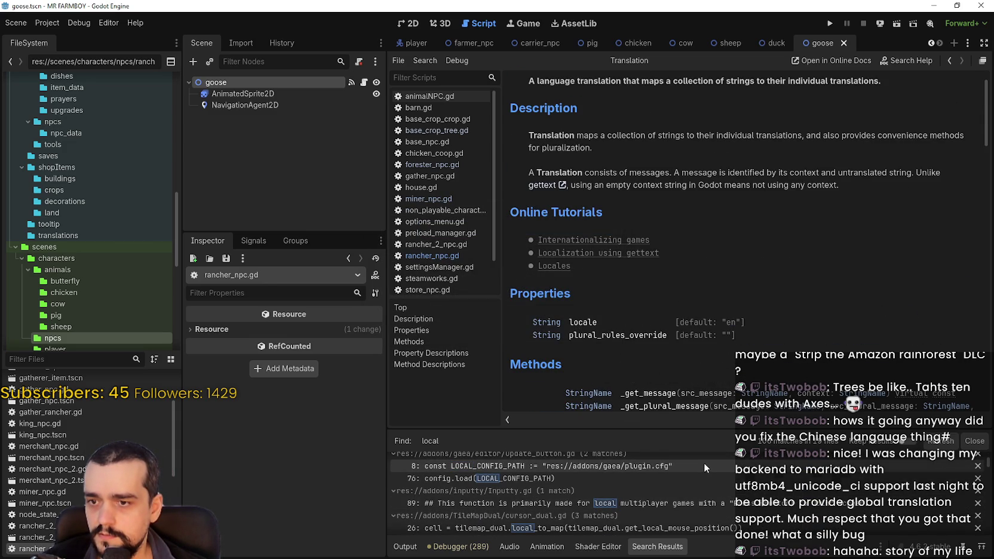
scroll(704, 462, "down", 2)
scroll(733, 495, "down", 10)
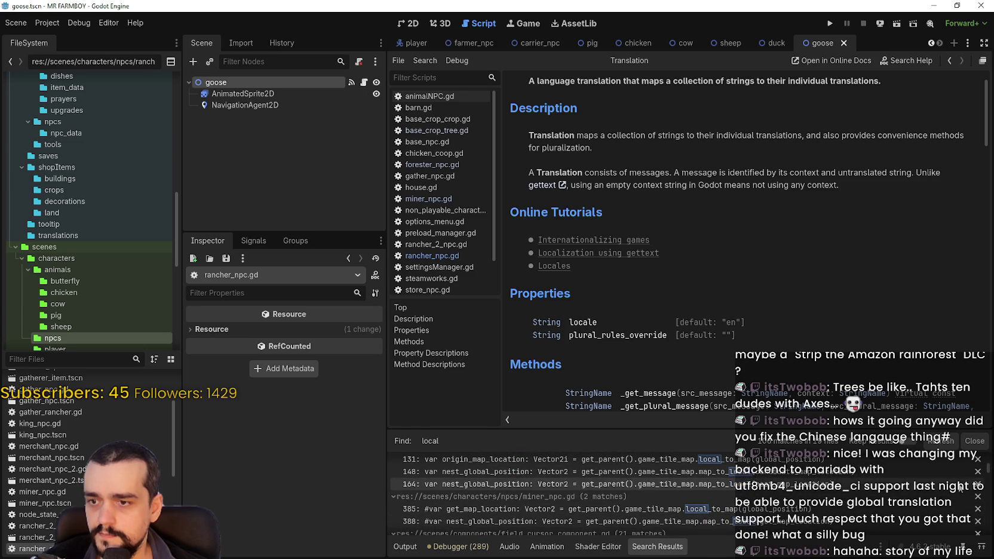
left_click_drag(988, 475, 989, 525)
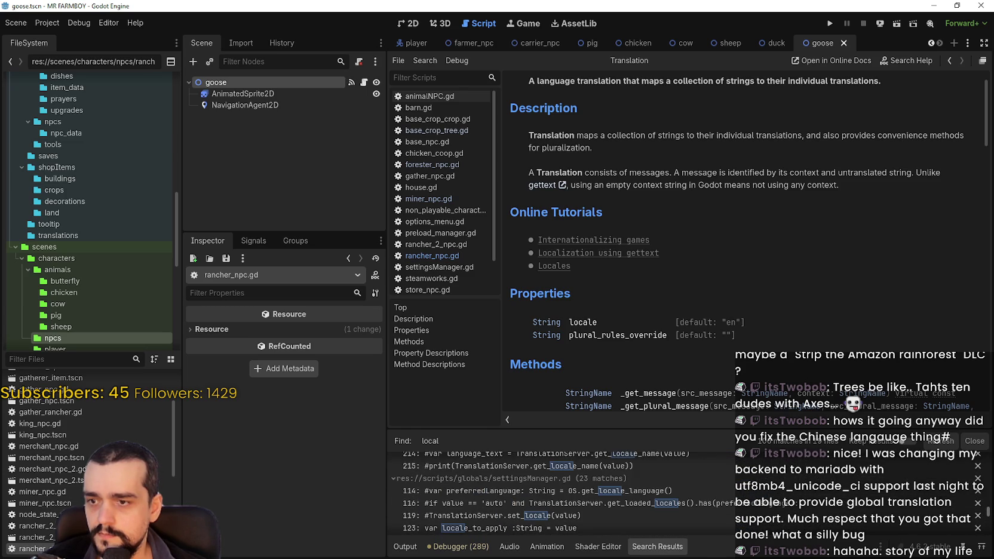
left_click(682, 489)
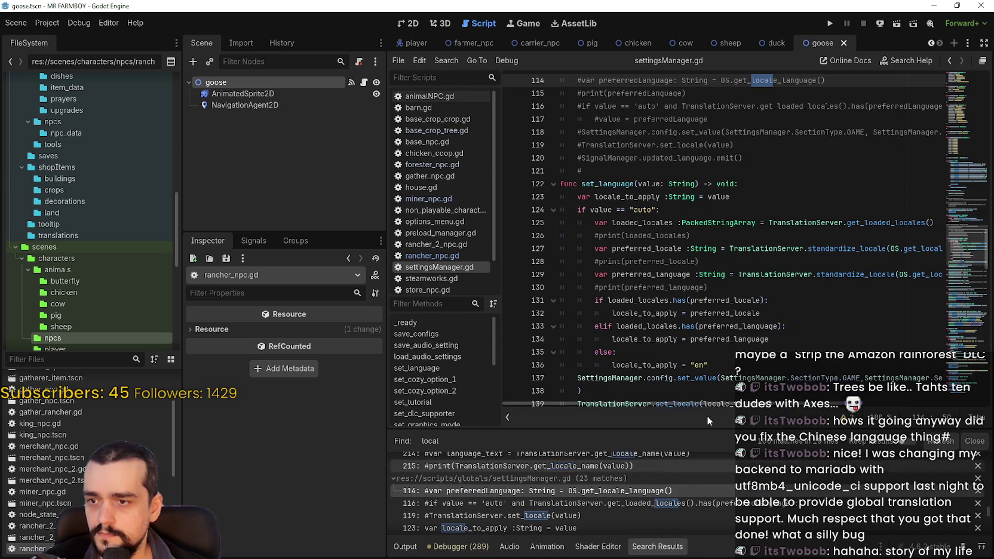
- Select the commented-out set_language block, lines 113–120, and widen the script editor
scroll(707, 298, "up", 3)
left_click(708, 273)
scroll(707, 274, "down", 1)
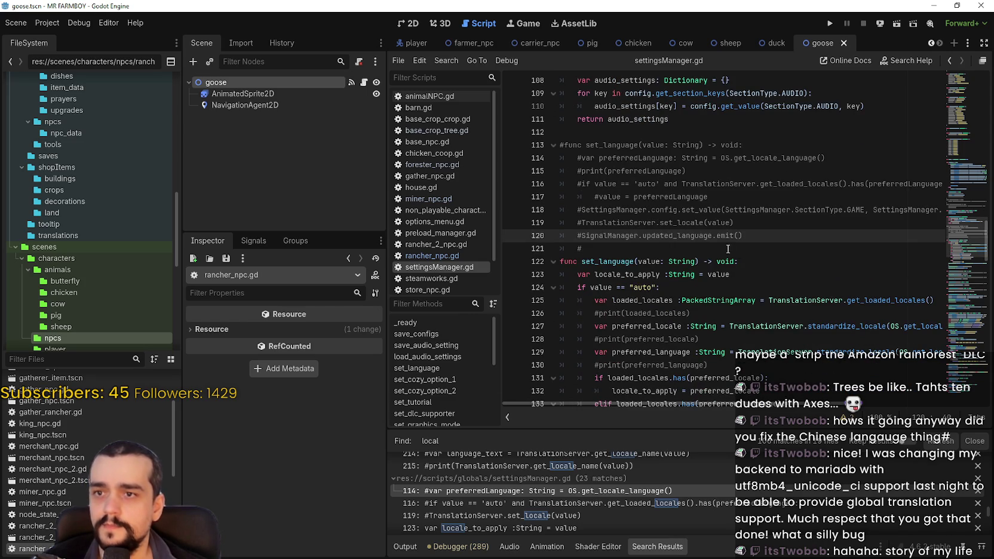
mouse_move(746, 236)
left_mouse_down()
mouse_move(603, 197)
mouse_move(556, 145)
left_mouse_up()
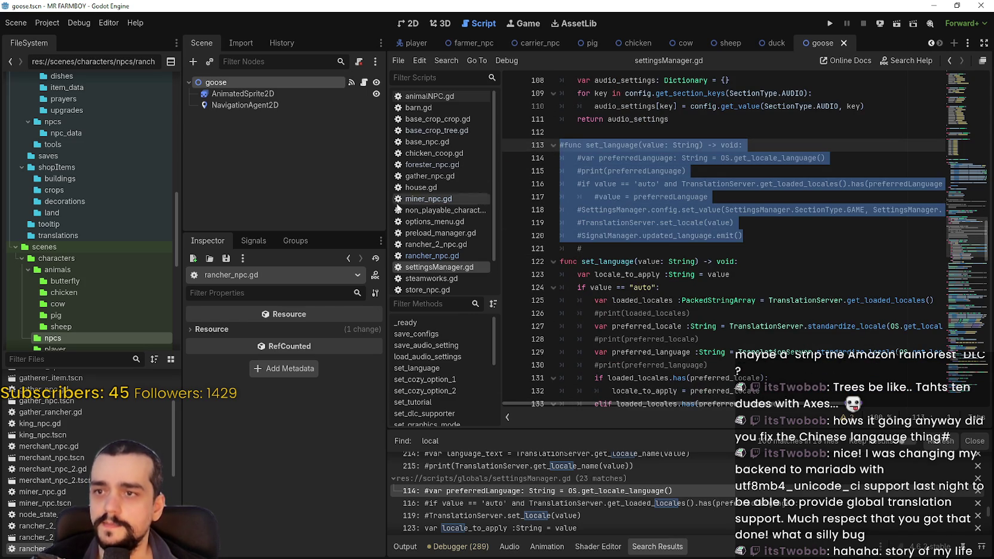
left_click_drag(385, 213, 267, 214)
- Select get_locale_language on line 114 and show its documentation tooltip
left_click(804, 274)
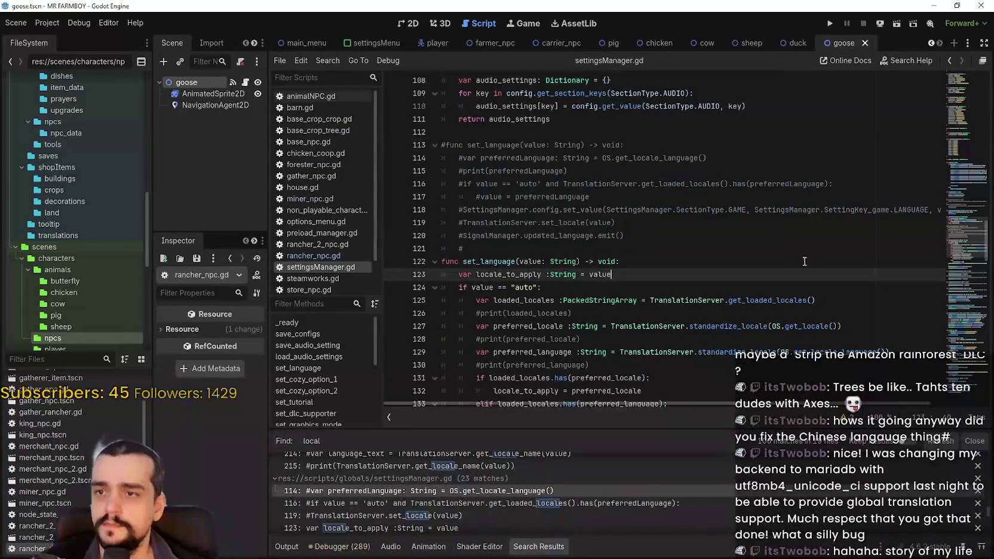
left_click(681, 183)
left_click(640, 157)
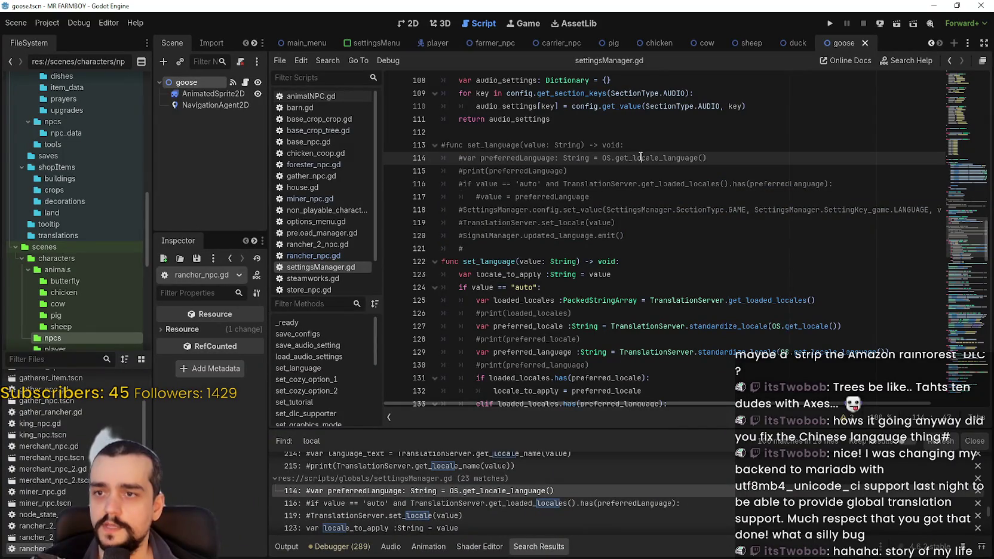
double_click(641, 157)
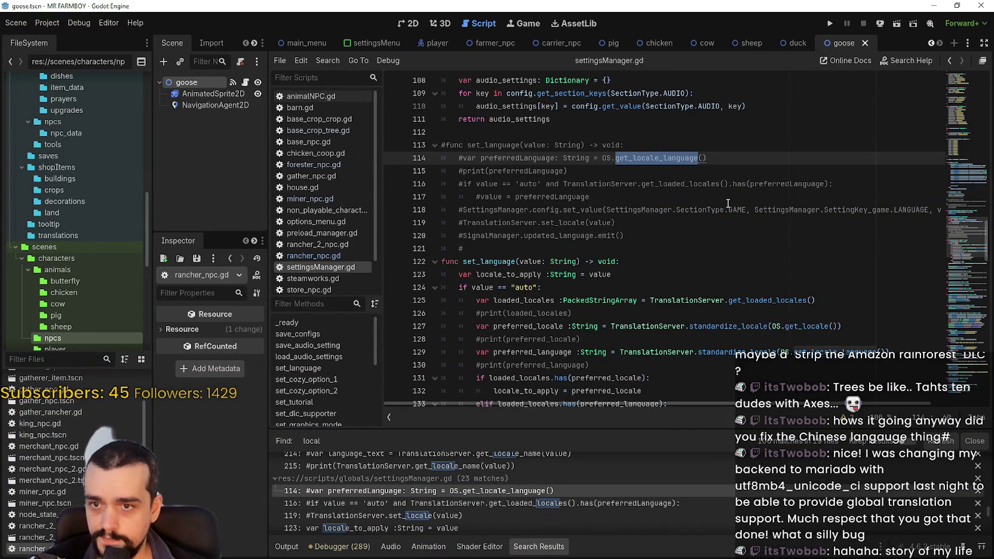
left_click(813, 326)
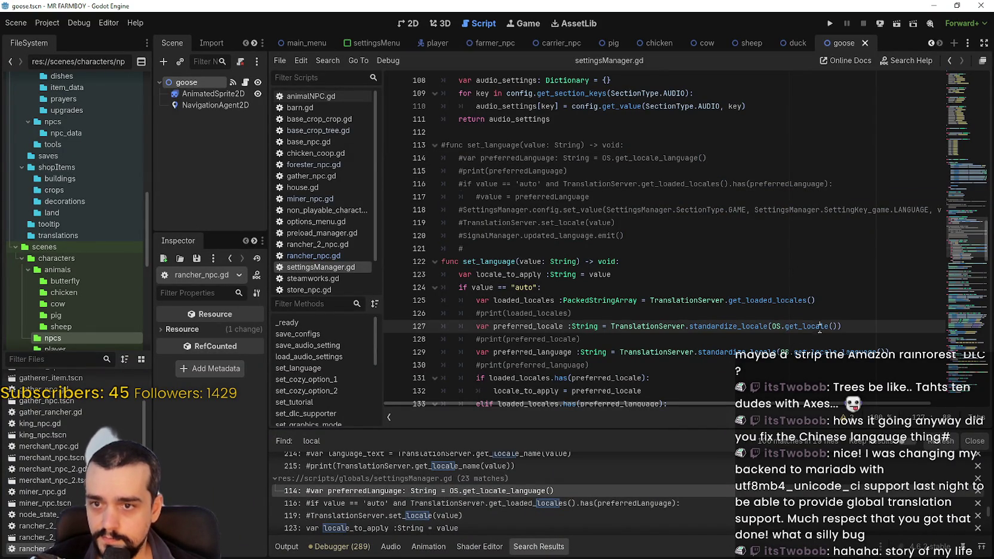
left_click(758, 351)
left_click(667, 173)
left_click(660, 160)
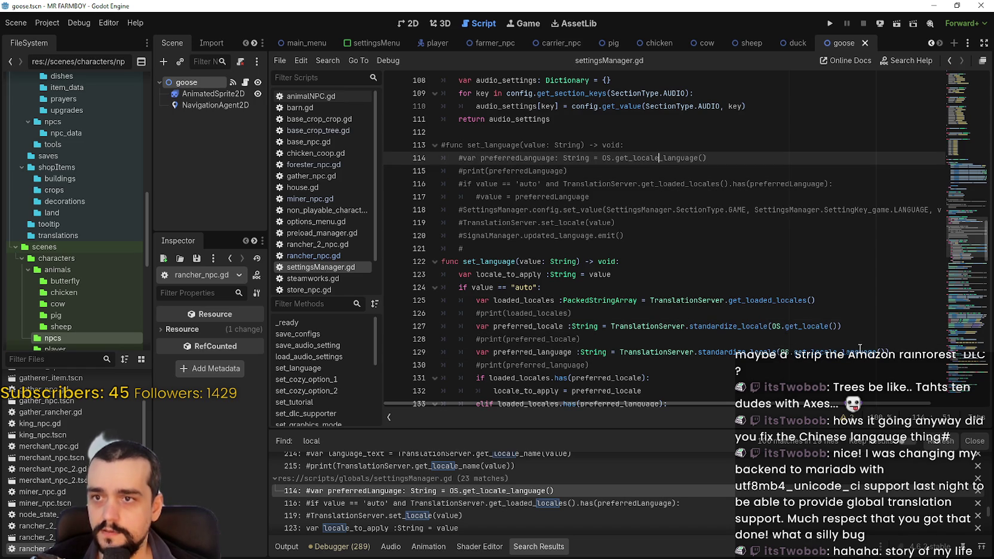
mouse_move(813, 353)
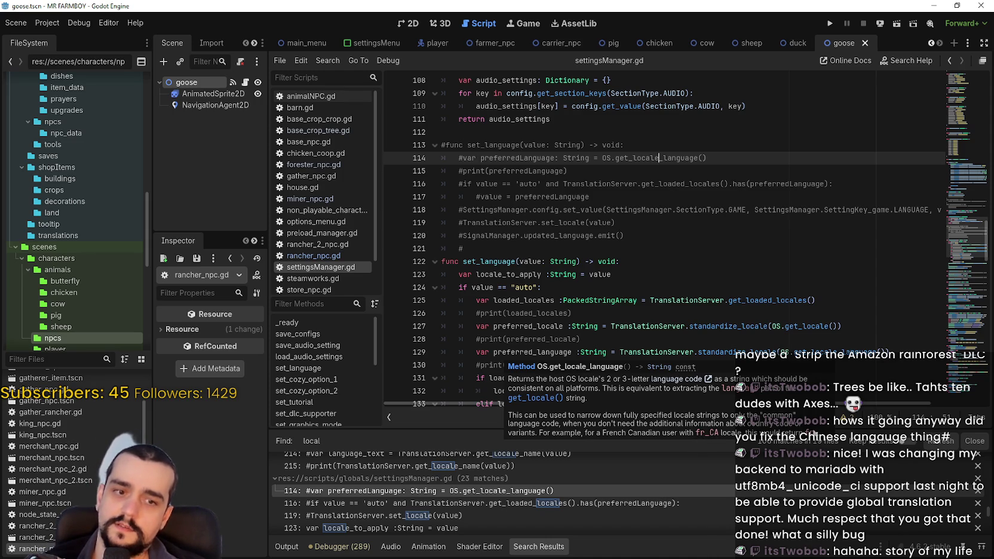
left_click(787, 300)
scroll(783, 263, "down", 1)
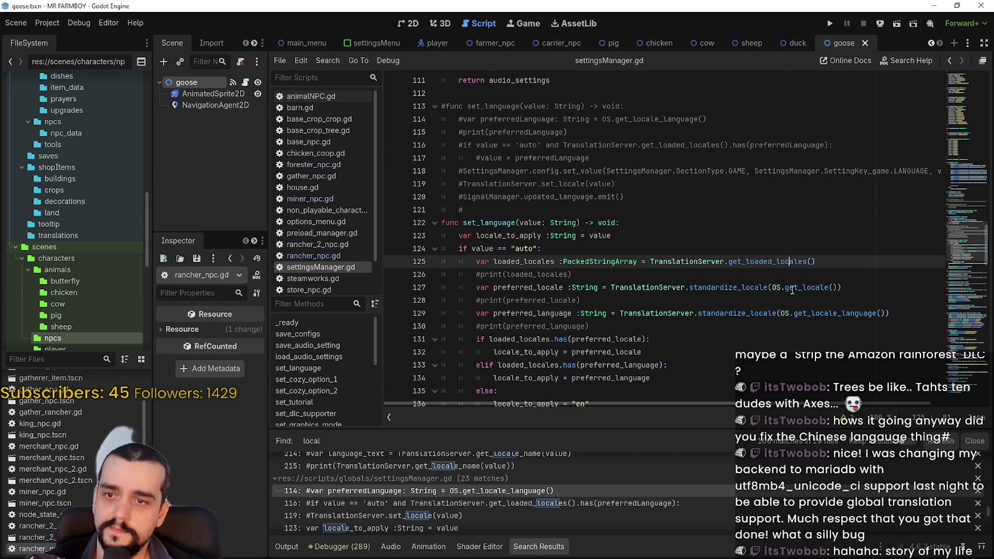
mouse_move(788, 289)
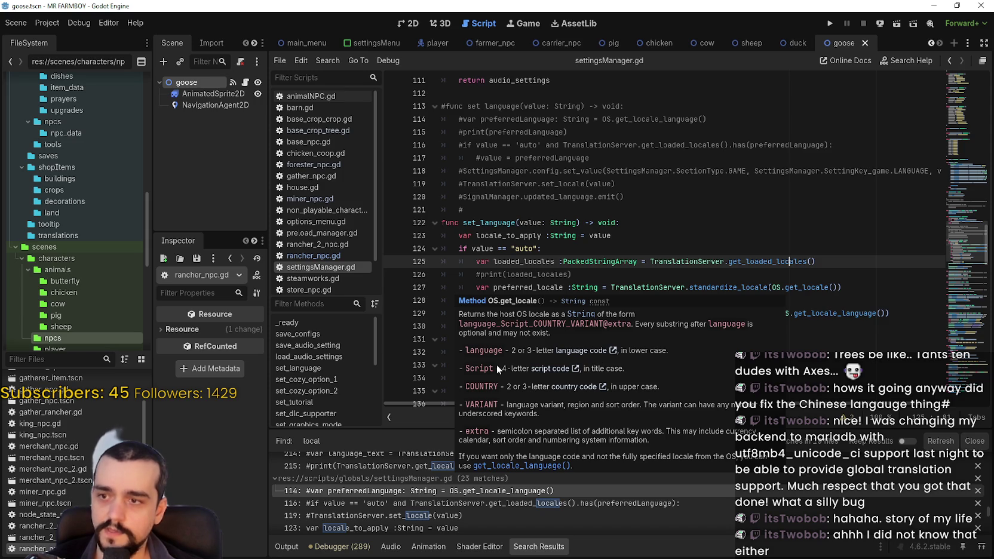
left_click(806, 287)
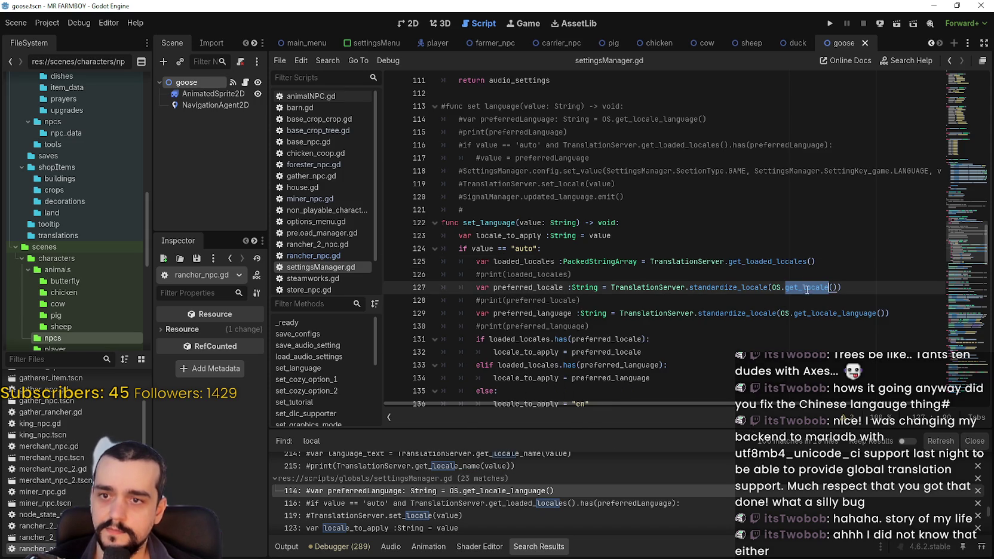
left_click(568, 301)
key("Up")
key("End")
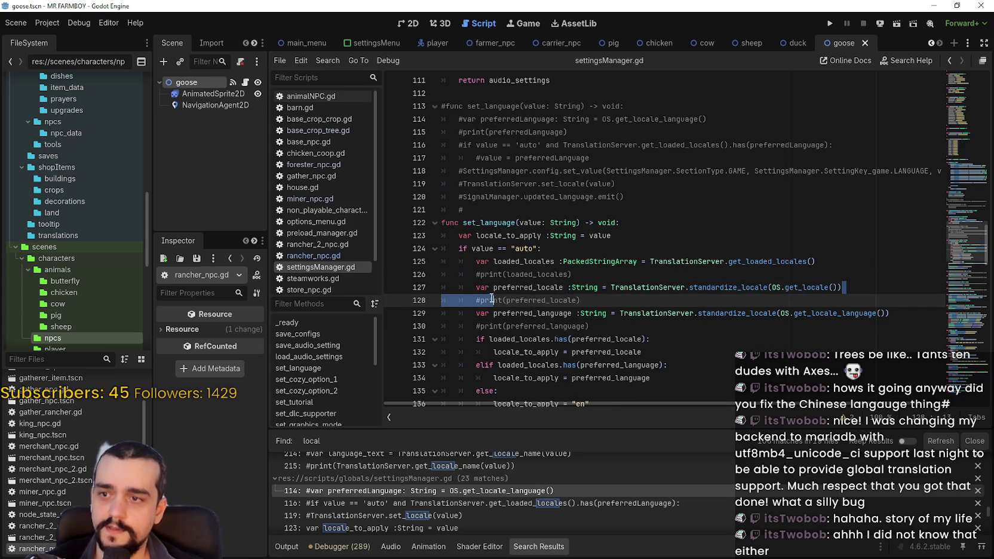
key("shift+Home")
mouse_move(925, 311)
left_mouse_down()
mouse_move(537, 325)
mouse_move(460, 312)
left_mouse_up()
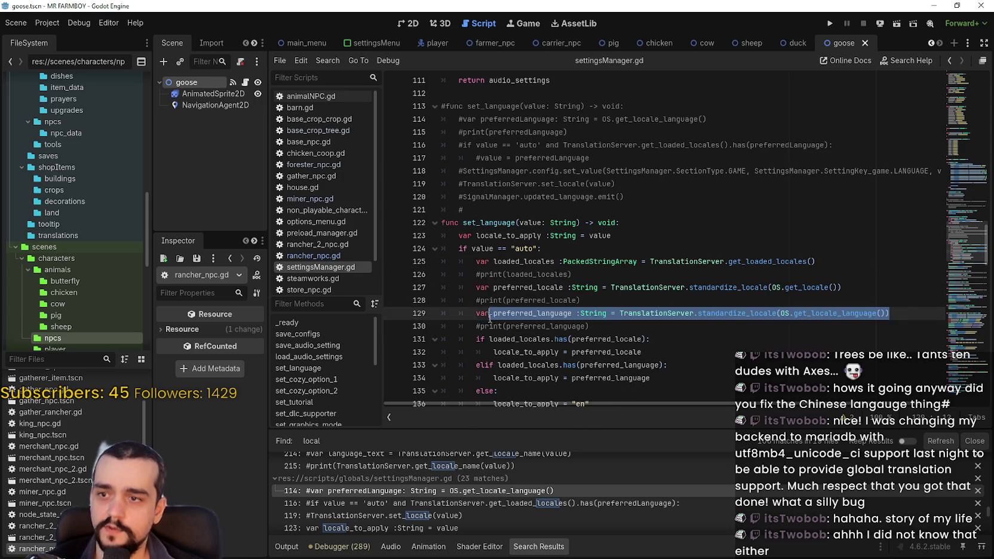
scroll(627, 317, "down", 1)
left_click(627, 317)
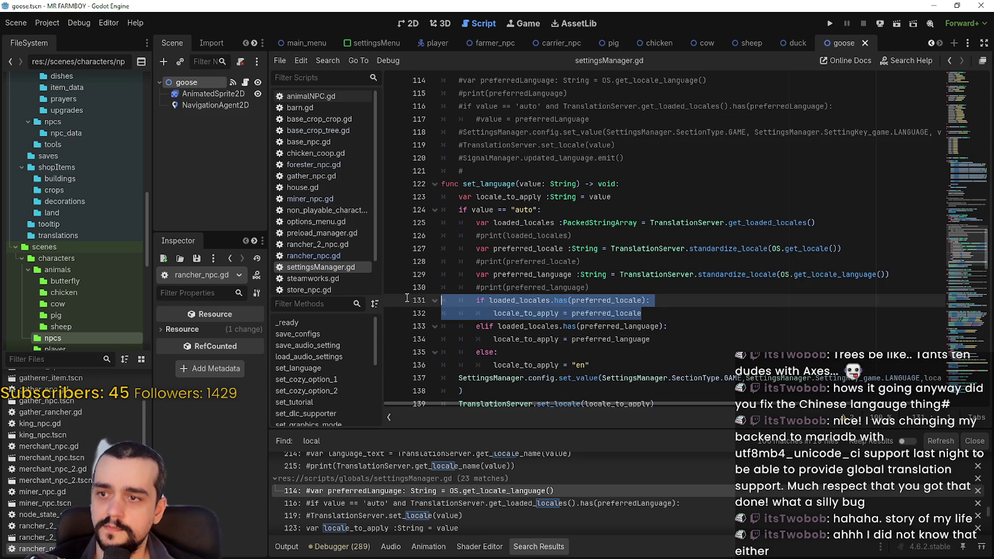
left_click_drag(651, 339, 407, 317)
mouse_move(589, 365)
left_mouse_down()
mouse_move(454, 365)
mouse_move(402, 338)
left_mouse_up()
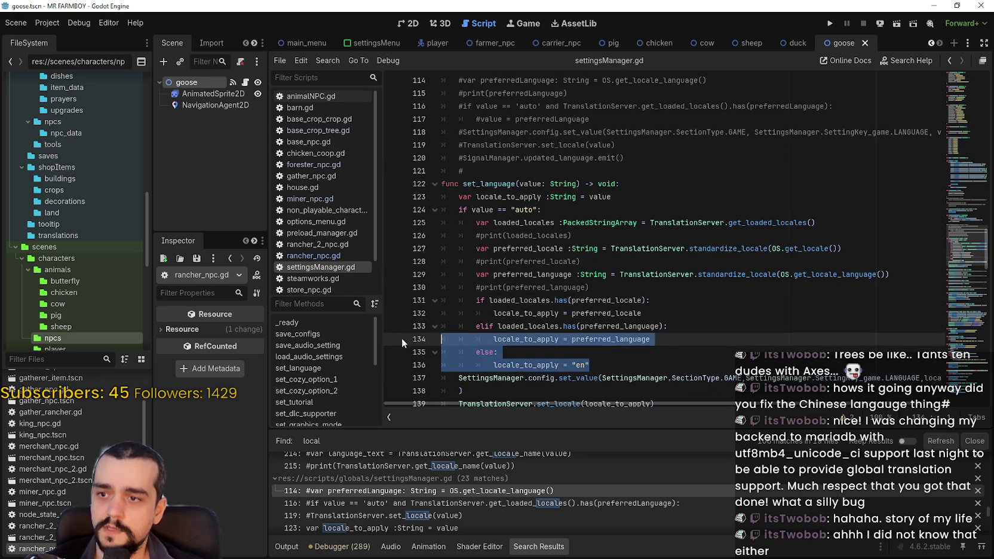
scroll(591, 343, "up", 1)
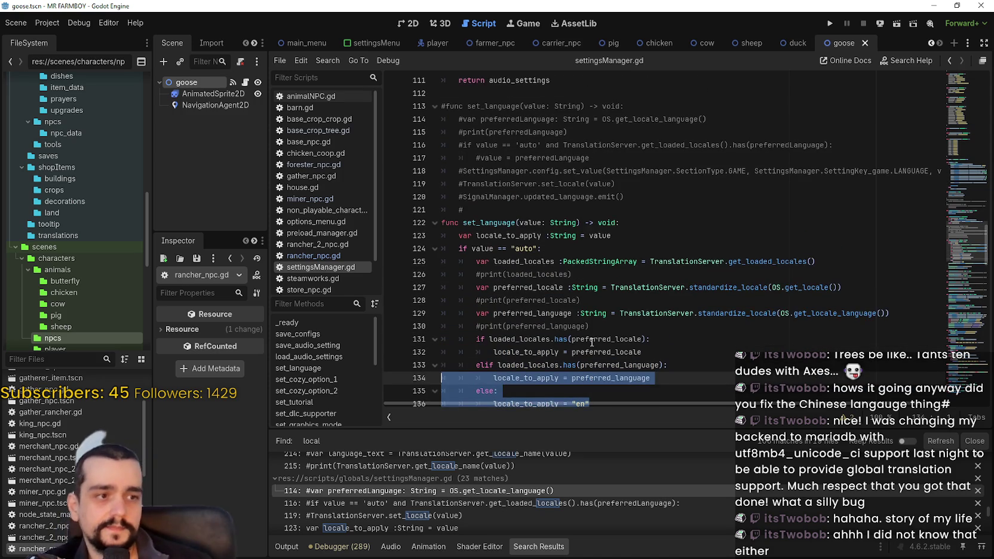
left_click(693, 288)
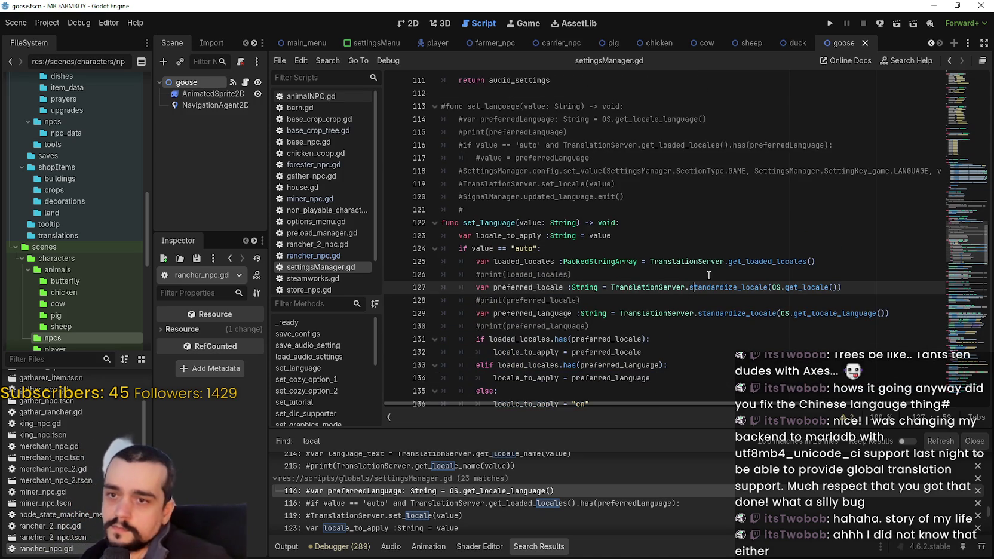
double_click(826, 314)
left_click(813, 290)
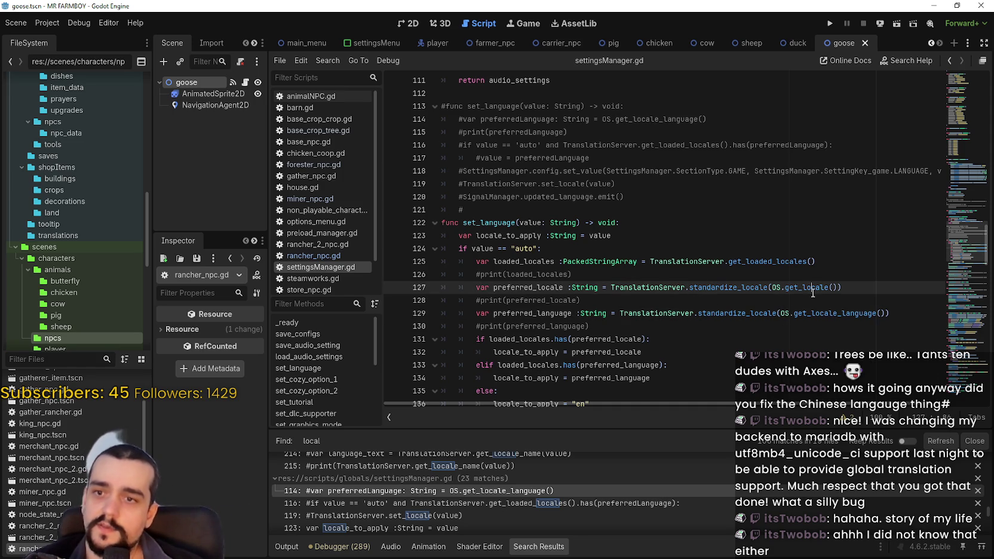
key("alt+Tab")
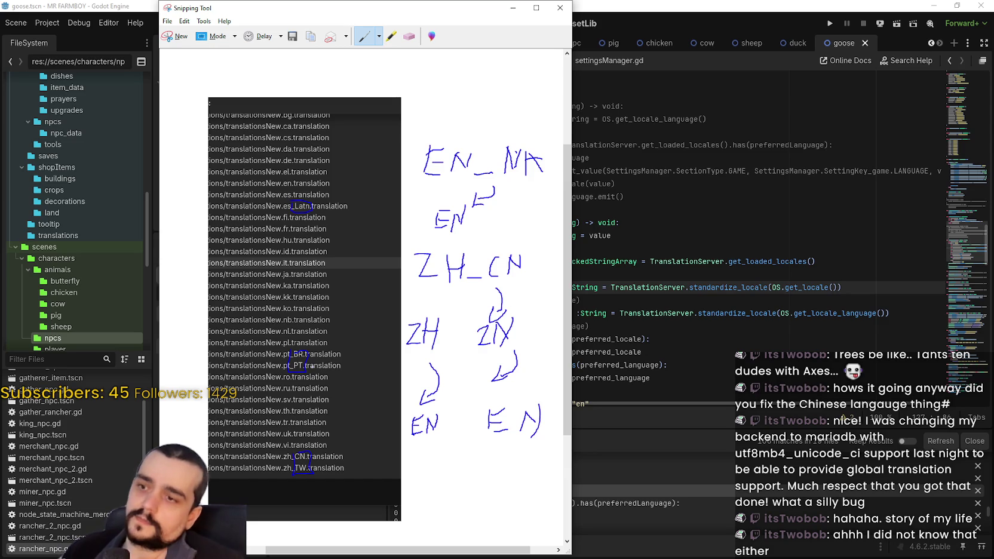
double_click(814, 288)
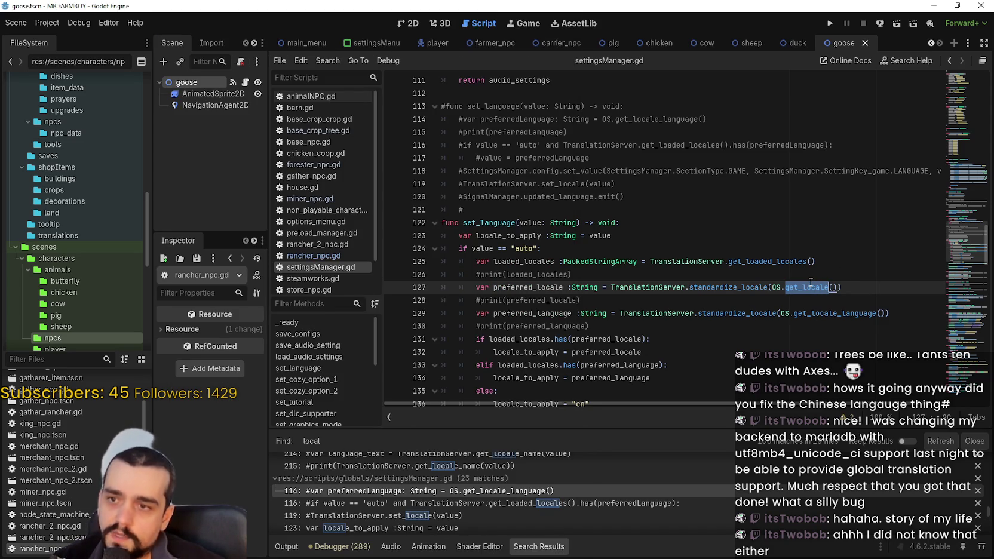
- Return to the Snipping Tool capture with the EN_NA, ZH_CN and ZH → EN notes
mouse_move(810, 281)
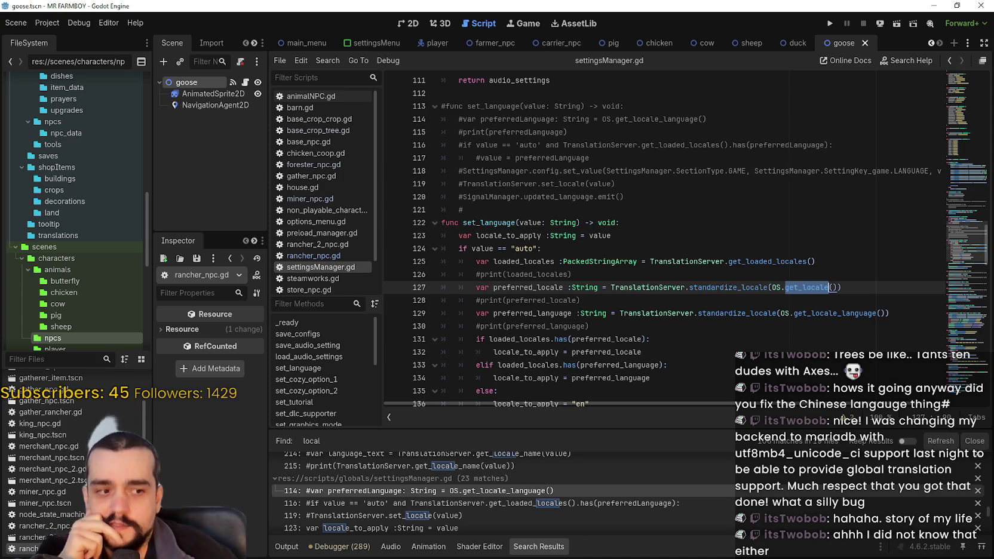
key("alt+Tab")
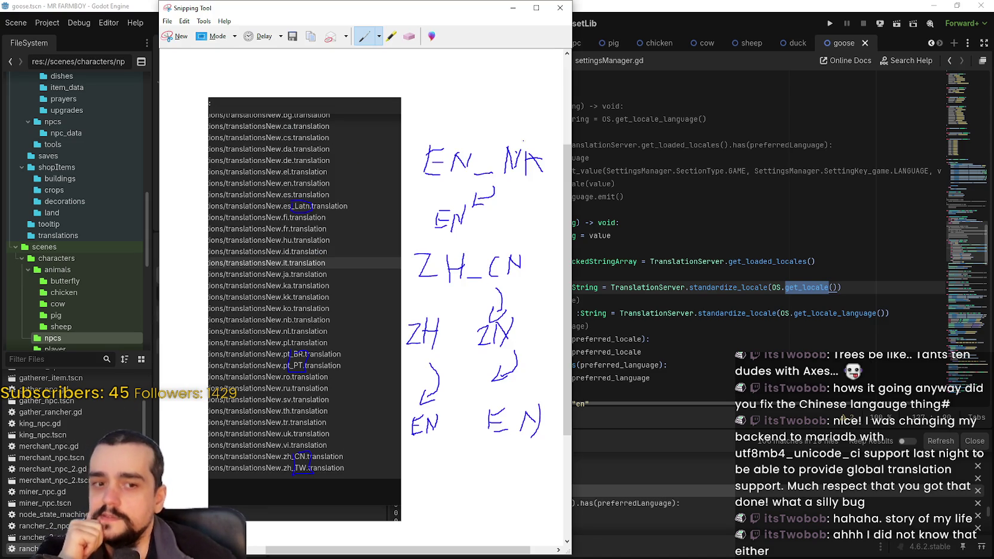
scroll(481, 223, "up", 1)
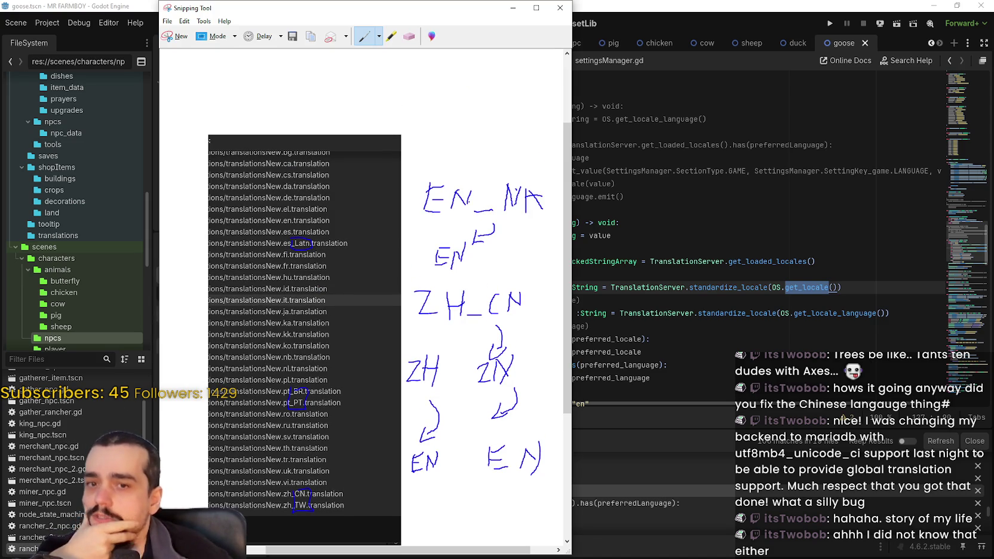
scroll(389, 335, "down", 1)
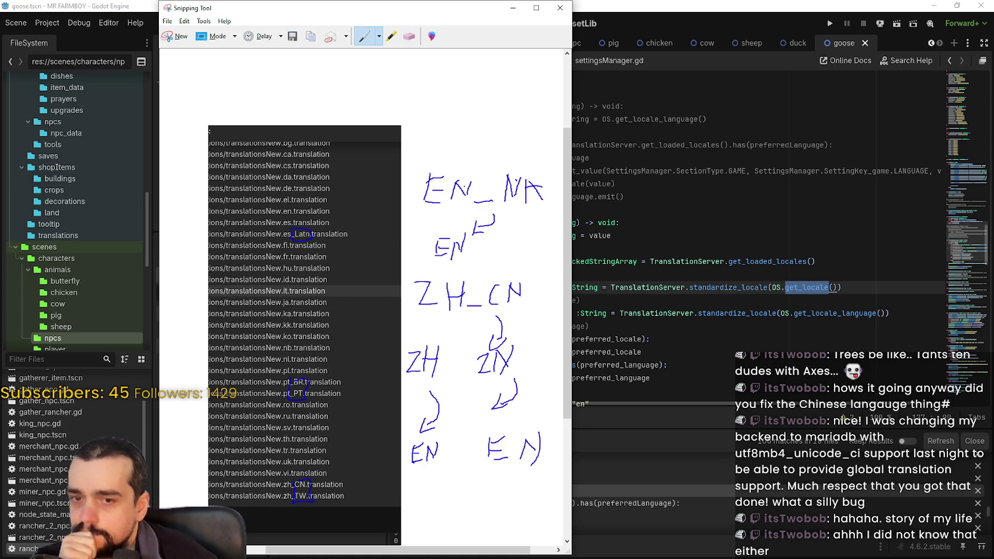
scroll(388, 329, "up", 1)
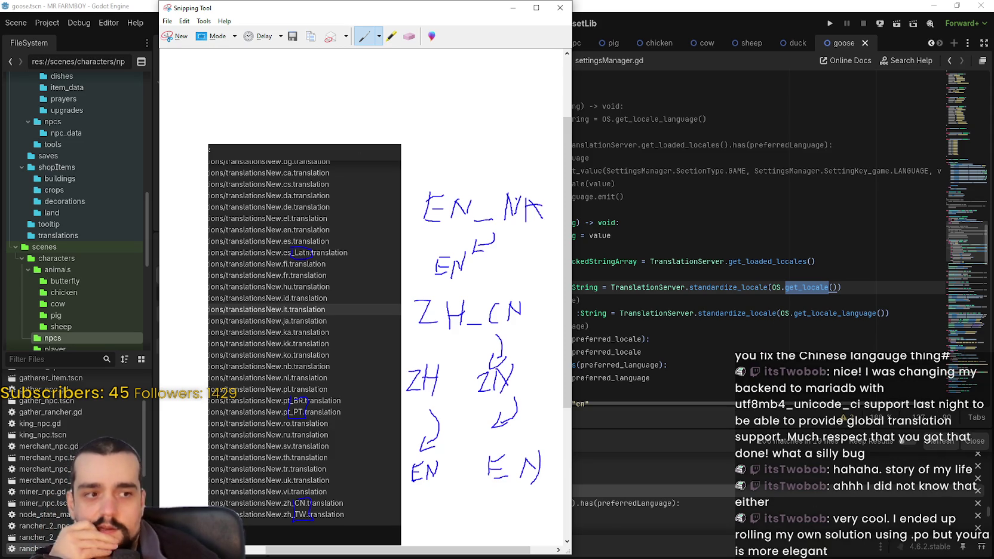
scroll(363, 293, "up", 3)
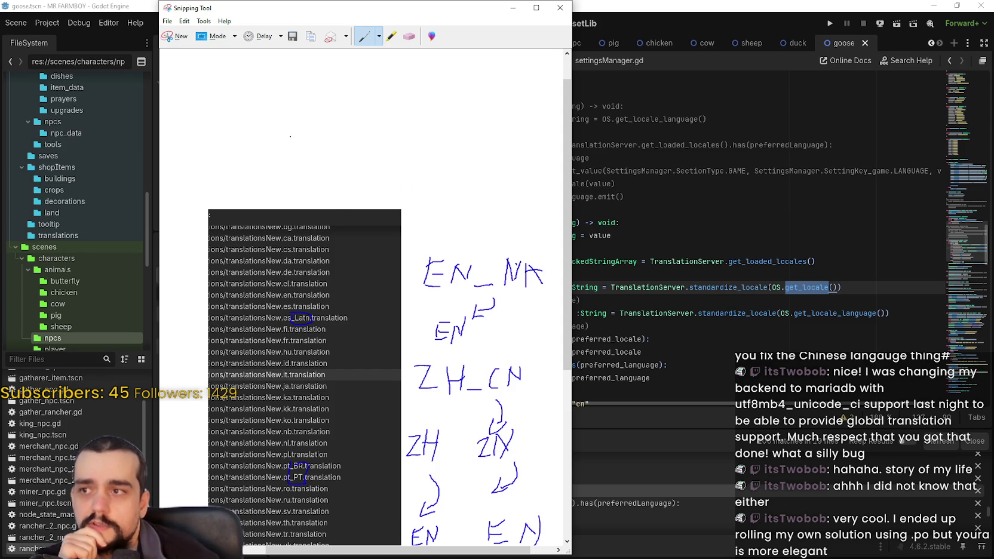
- Handwrite 'ES_219' at the top of the capture with an arrow down to EN
mouse_move(270, 115)
left_mouse_down()
mouse_move(264, 159)
mouse_move(284, 115)
mouse_move(289, 152)
left_mouse_up()
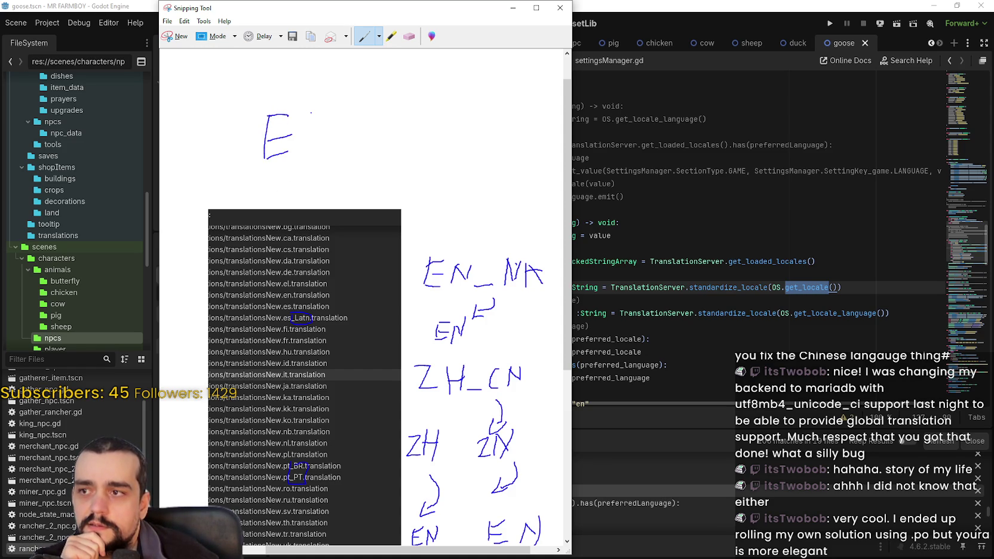
mouse_move(325, 111)
left_mouse_down()
mouse_move(305, 121)
mouse_move(305, 147)
mouse_move(360, 151)
left_mouse_up()
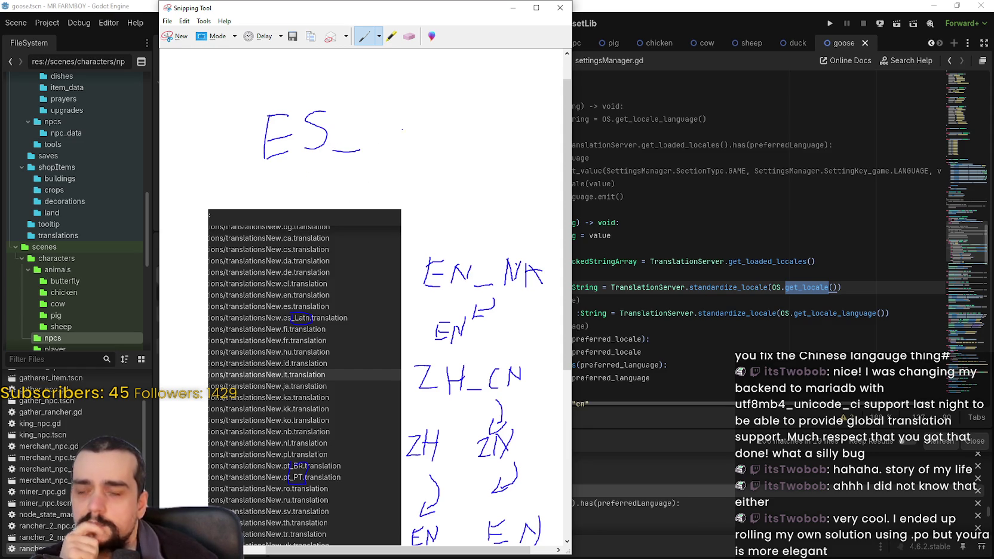
mouse_move(378, 117)
left_mouse_down()
mouse_move(396, 142)
mouse_move(422, 142)
mouse_move(444, 109)
mouse_move(431, 113)
mouse_move(440, 142)
left_mouse_up()
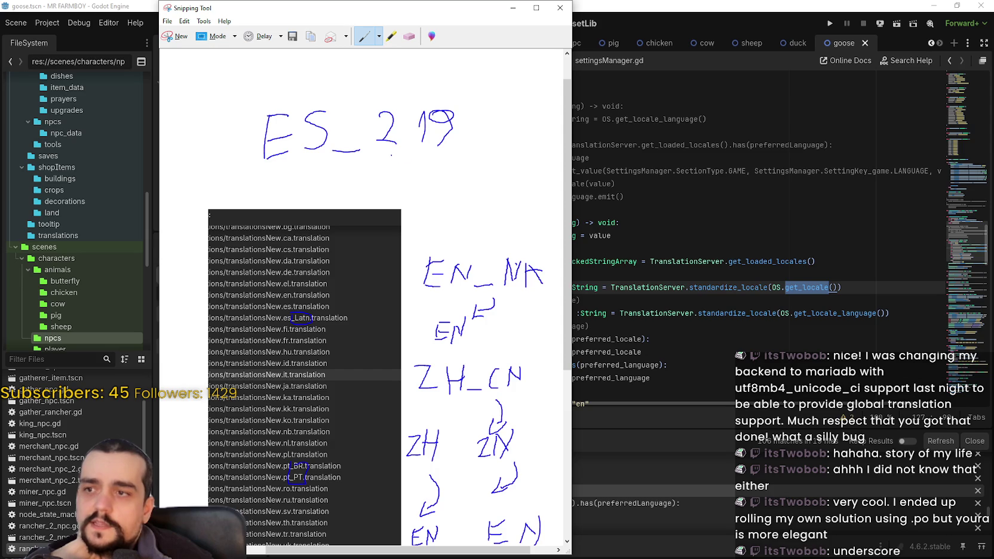
mouse_move(394, 160)
left_mouse_down()
mouse_move(419, 175)
mouse_move(370, 197)
mouse_move(376, 181)
mouse_move(389, 191)
mouse_move(393, 176)
left_mouse_up()
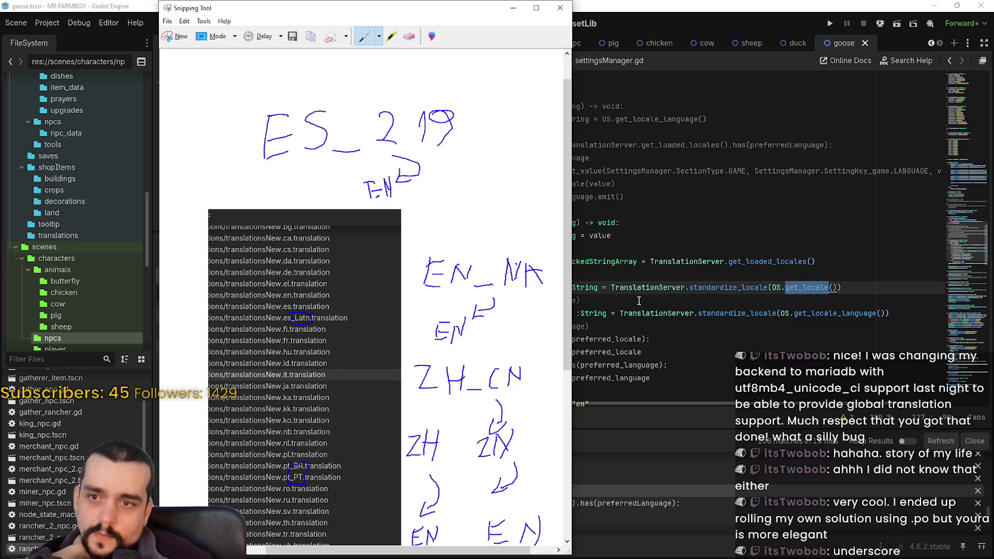
- Back in settingsManager.gd, select the preferred_locale lines 127–128 and show TranslationServer's documentation
left_click(638, 302)
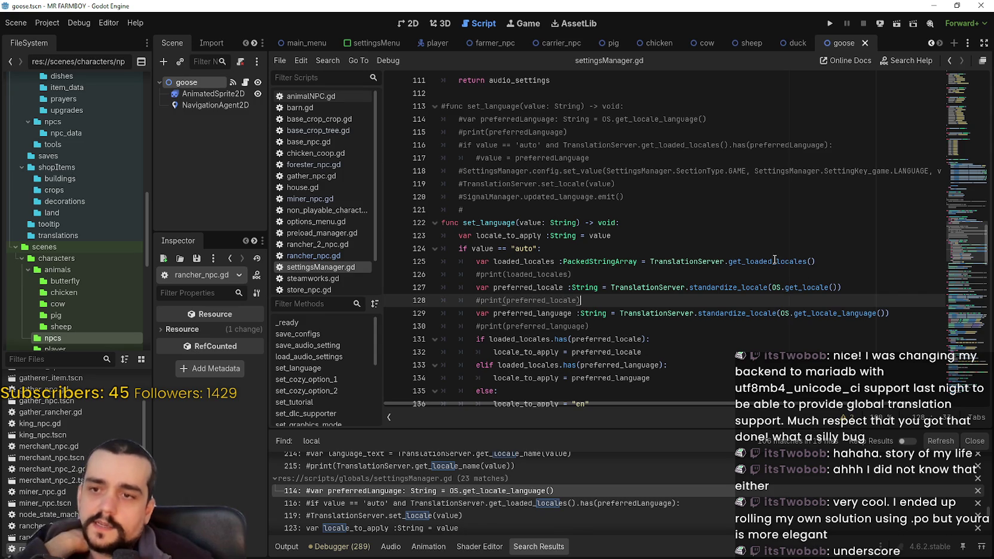
mouse_move(789, 286)
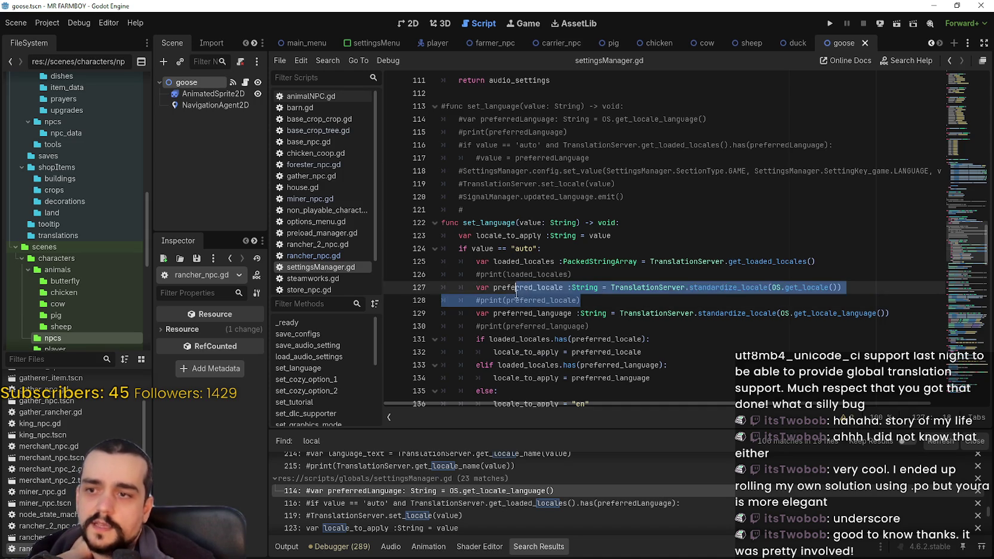
key("shift+Home")
mouse_move(628, 289)
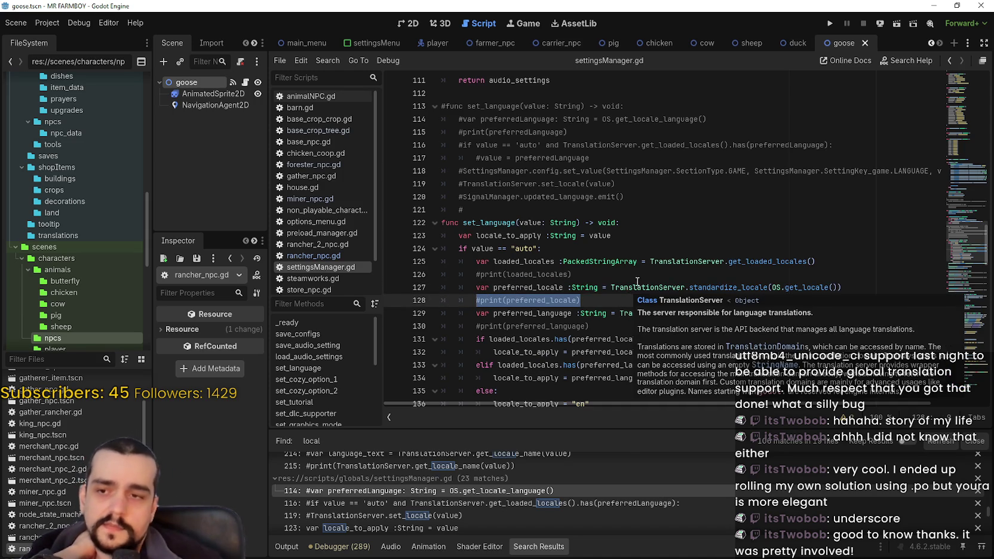
left_click(620, 287, "shift")
left_click(756, 287)
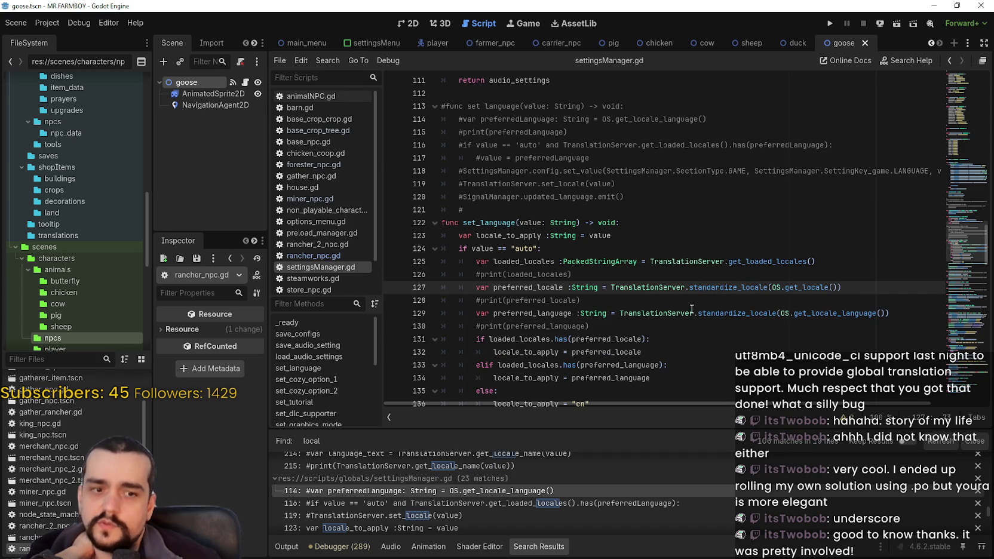
left_click(683, 299)
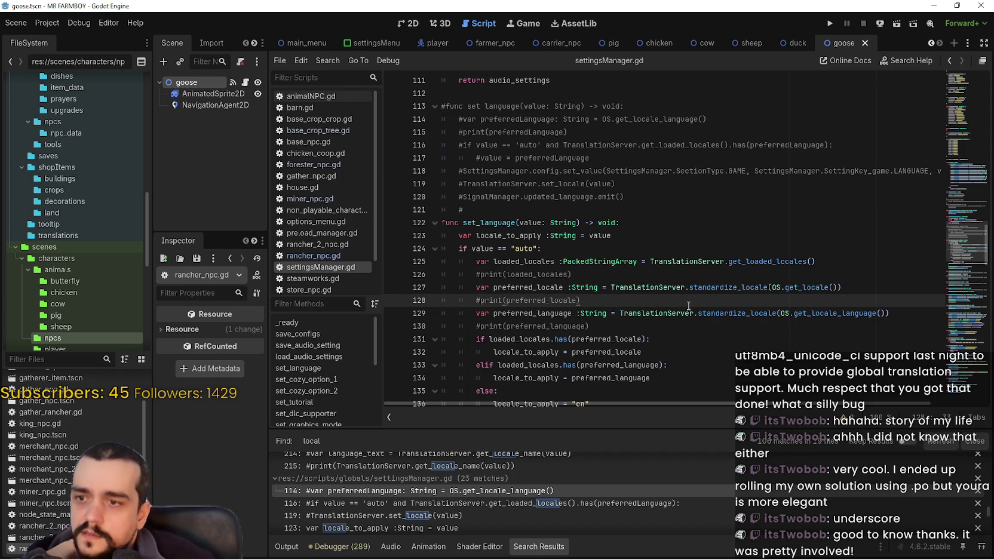
mouse_move(679, 287)
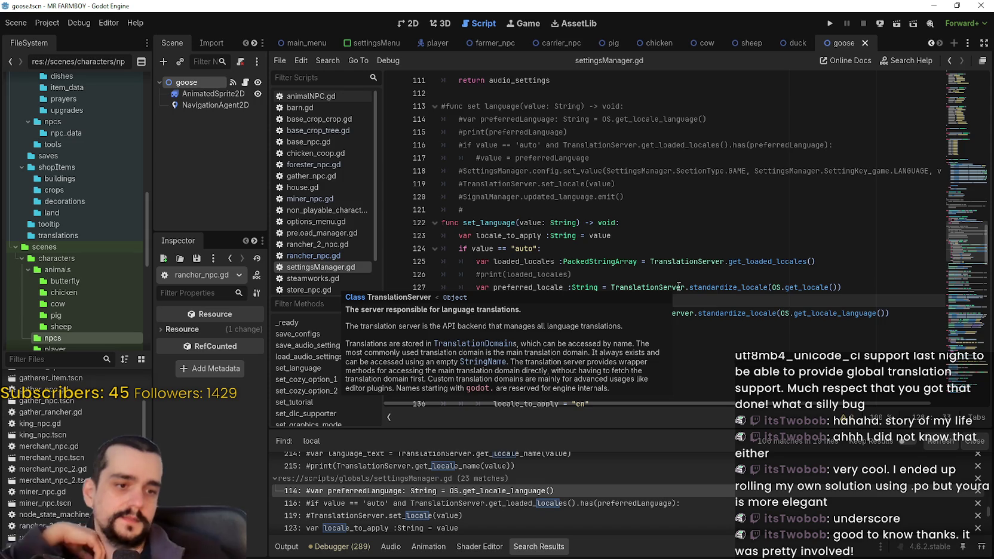
- Find Slay the Spire 2 in the Steam store and expand all 14 supported languages
key("alt+Tab")
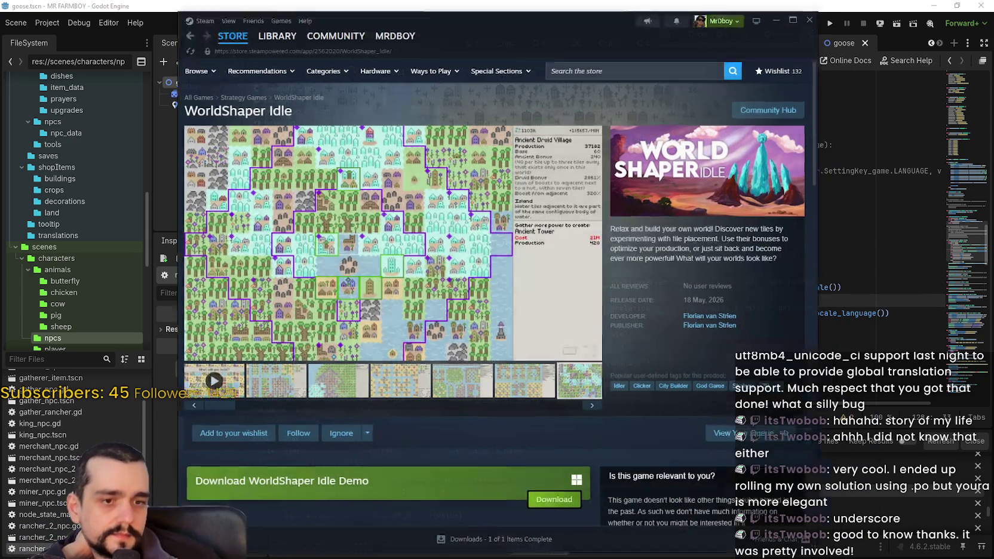
left_click(622, 71)
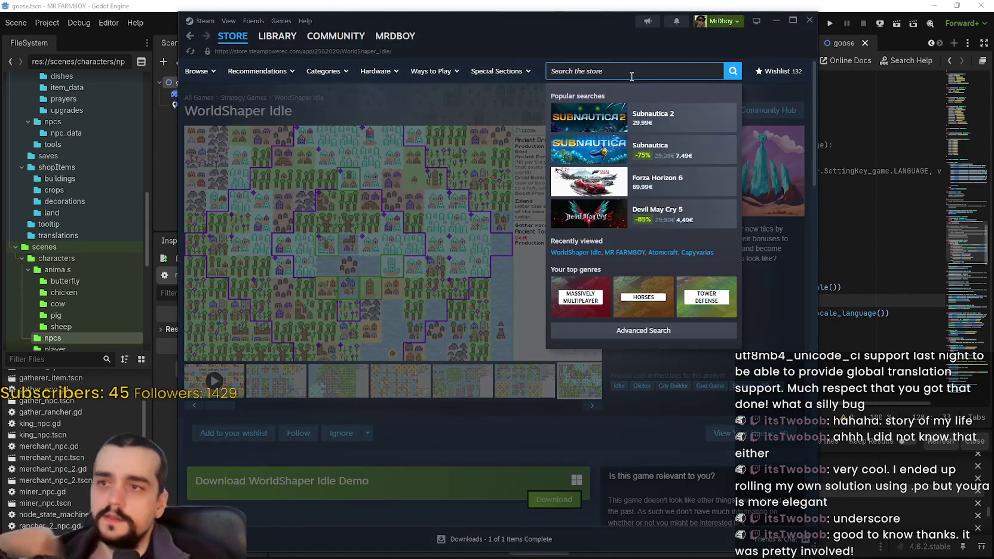
type("s")
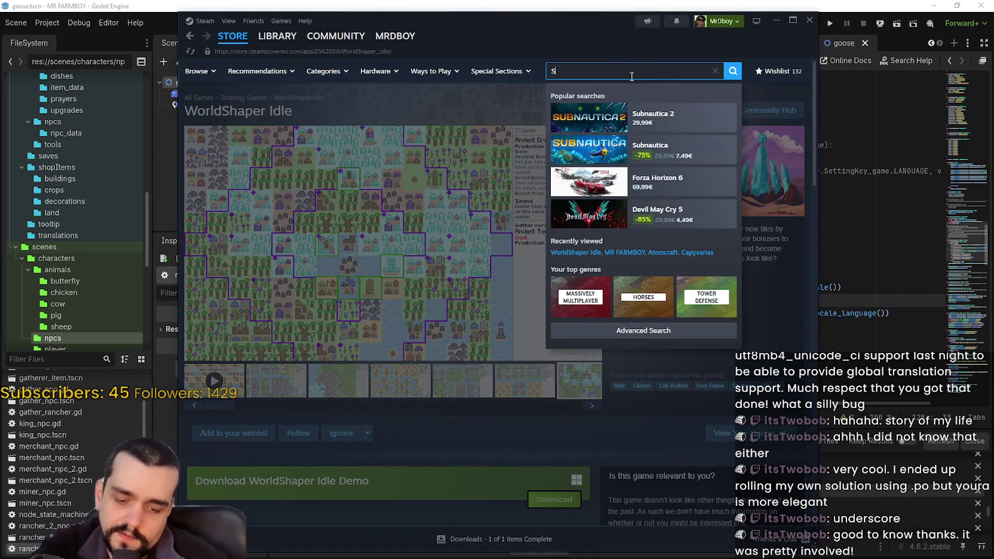
type("lay")
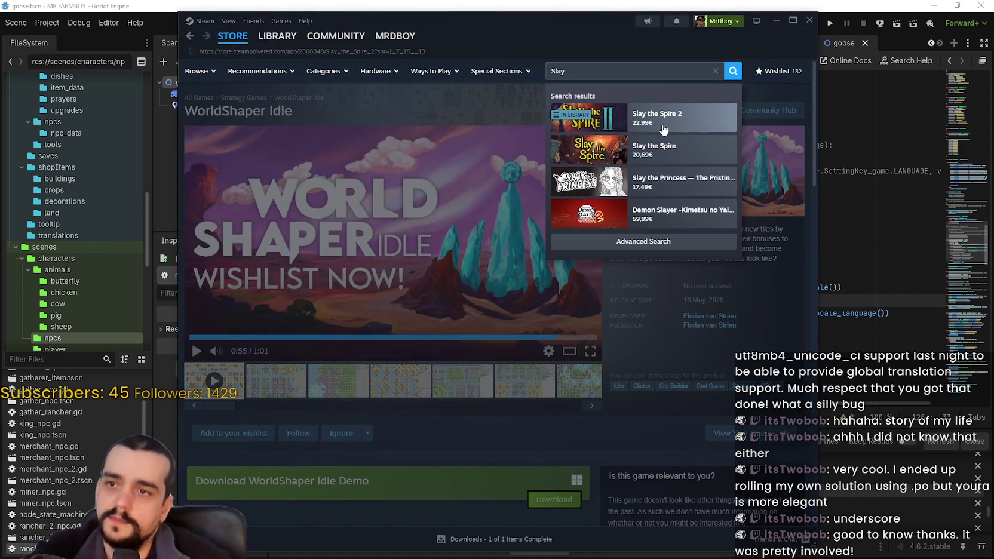
left_click(669, 117)
scroll(719, 379, "down", 3)
scroll(709, 376, "down", 10)
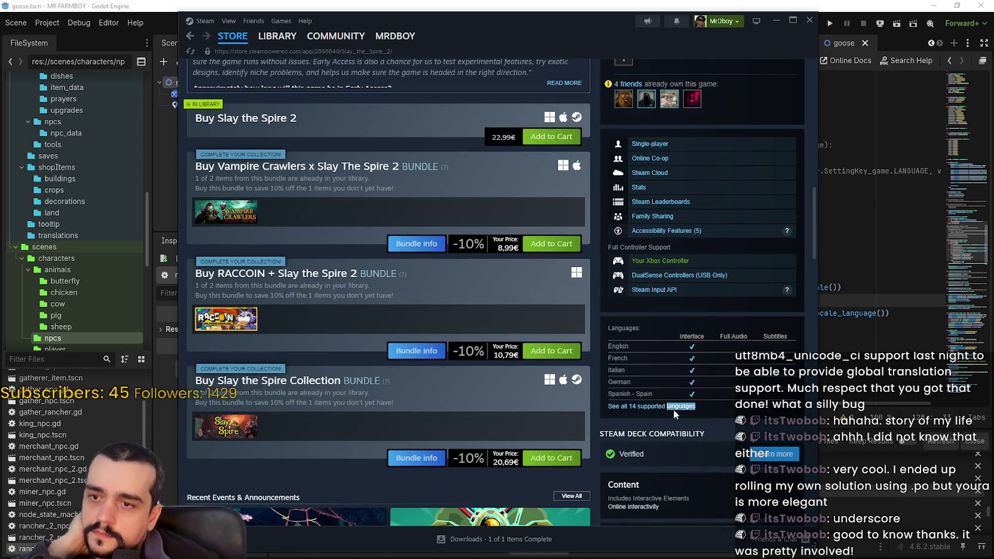
left_click(673, 409)
- Highlight the Spanish - Latin America and Spanish - Spain entries in the language list
scroll(718, 388, "down", 2)
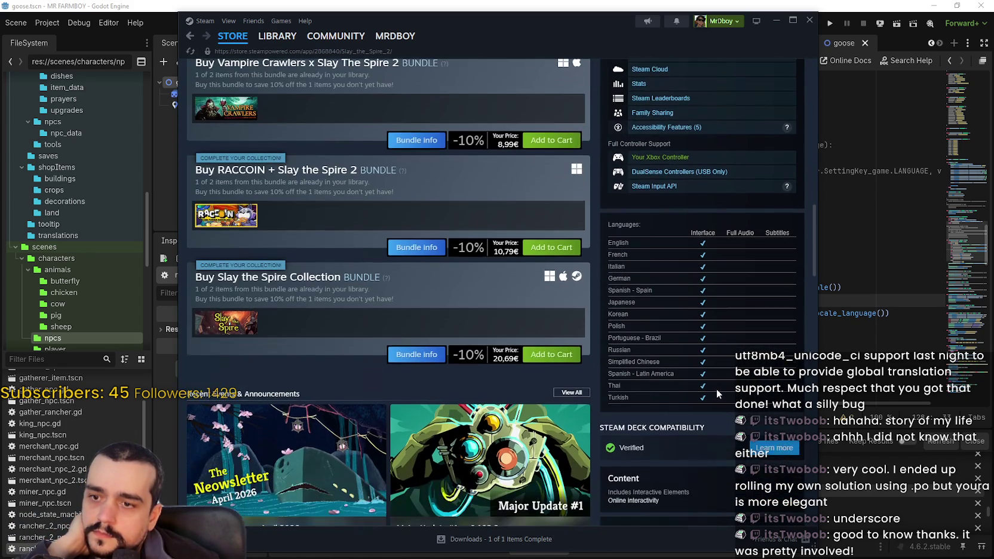
triple_click(620, 374)
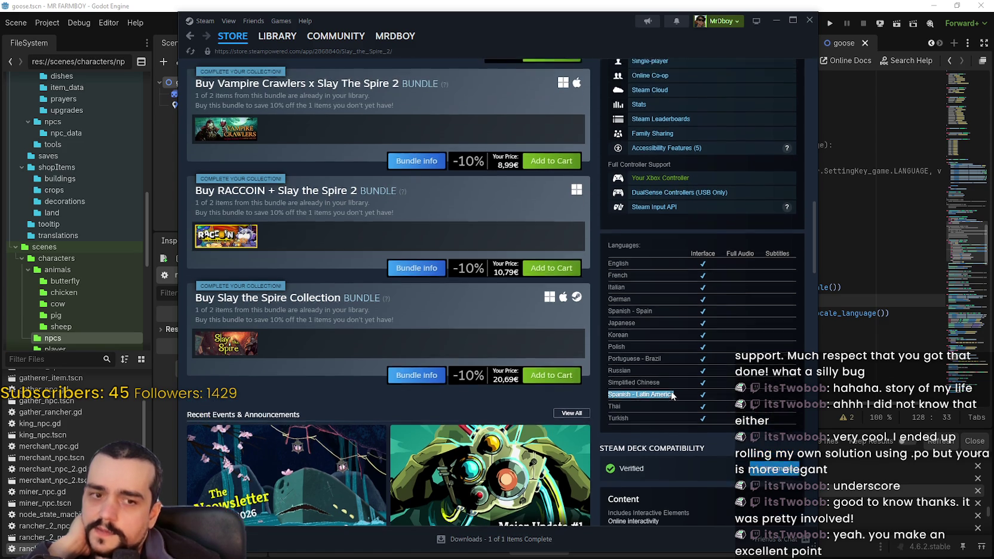
scroll(670, 391, "up", 1)
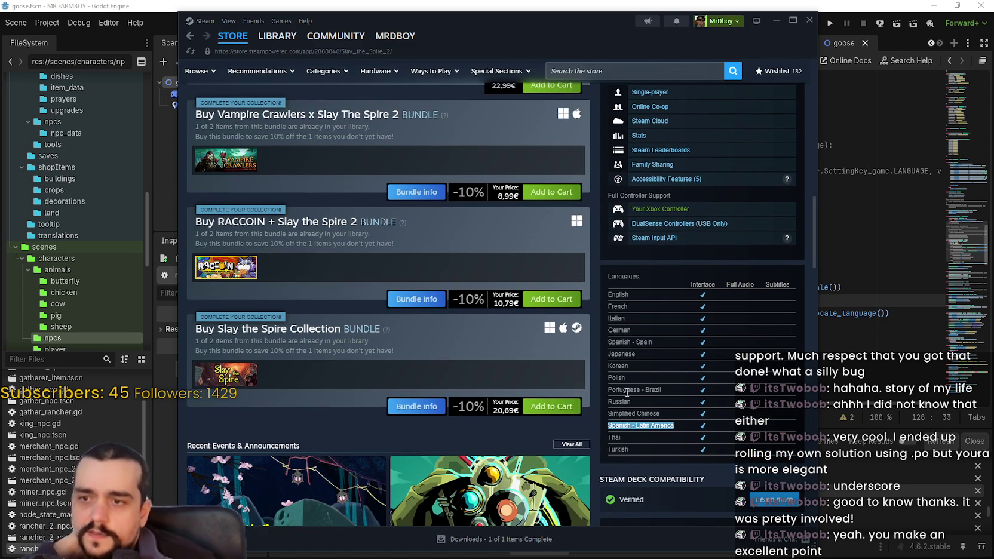
left_click(617, 377)
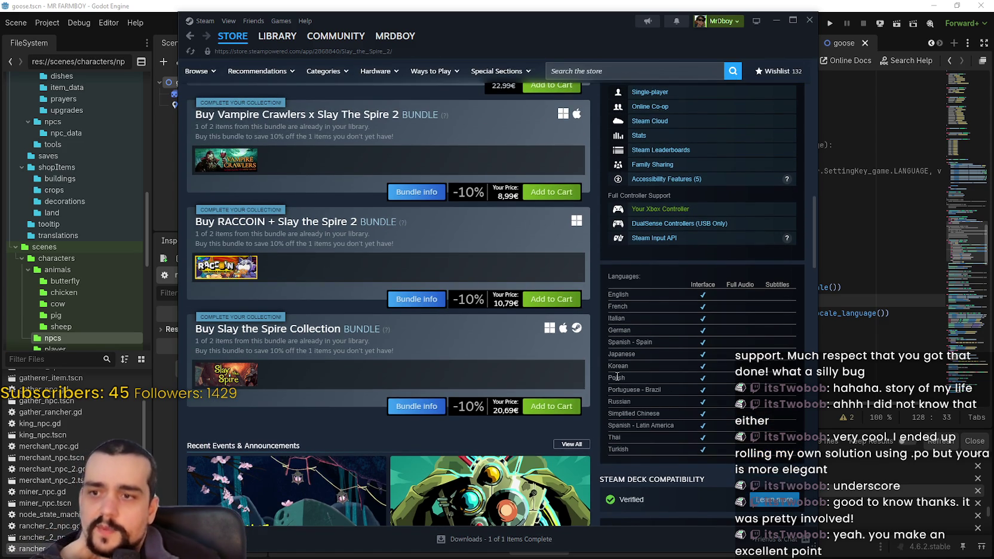
triple_click(619, 425)
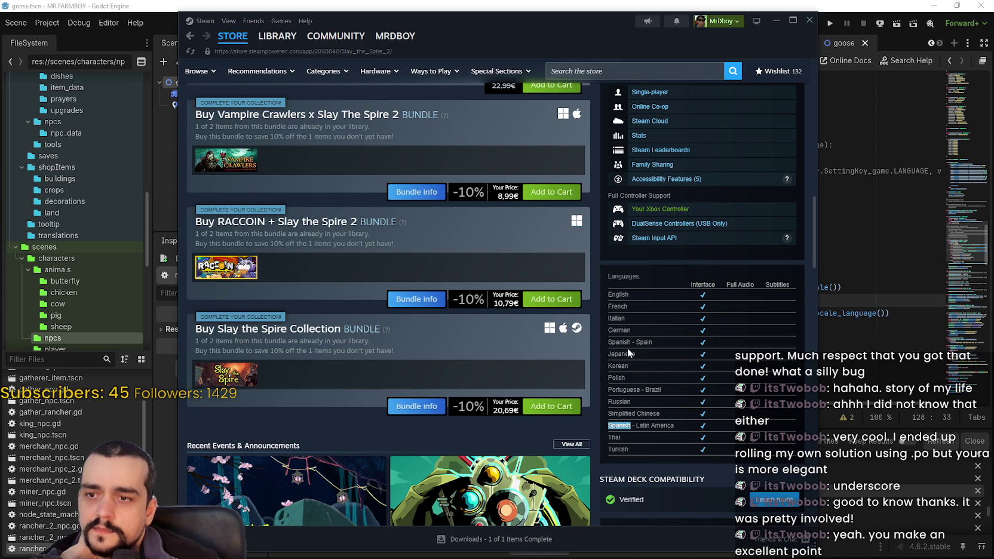
left_click_drag(608, 342, 651, 346)
left_click(616, 425)
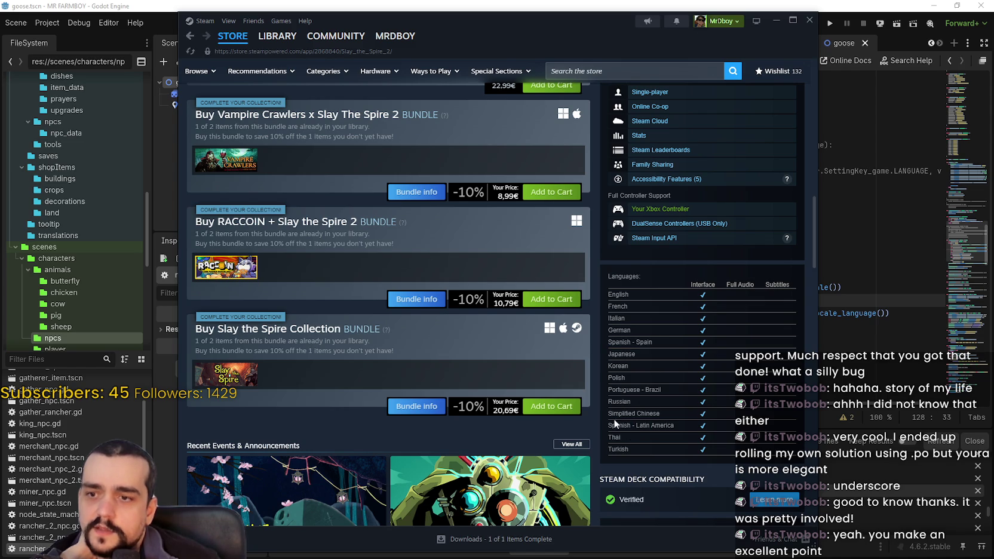
- Highlight the Simplified Chinese and Portuguese - Brazil entries, then close Steam
mouse_move(616, 425)
left_mouse_down()
mouse_move(650, 421)
mouse_move(632, 425)
mouse_move(676, 434)
left_mouse_up()
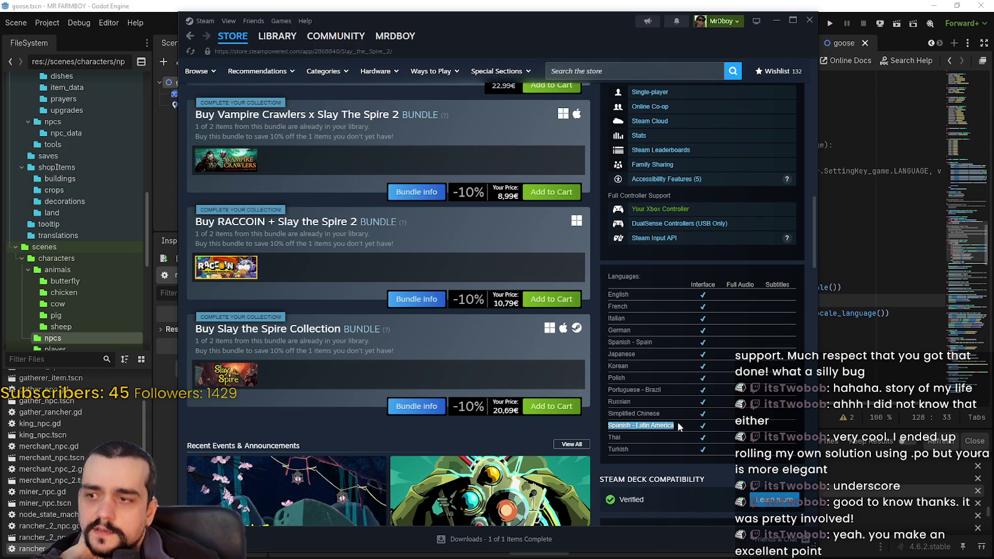
left_click(677, 420)
scroll(662, 397, "down", 1)
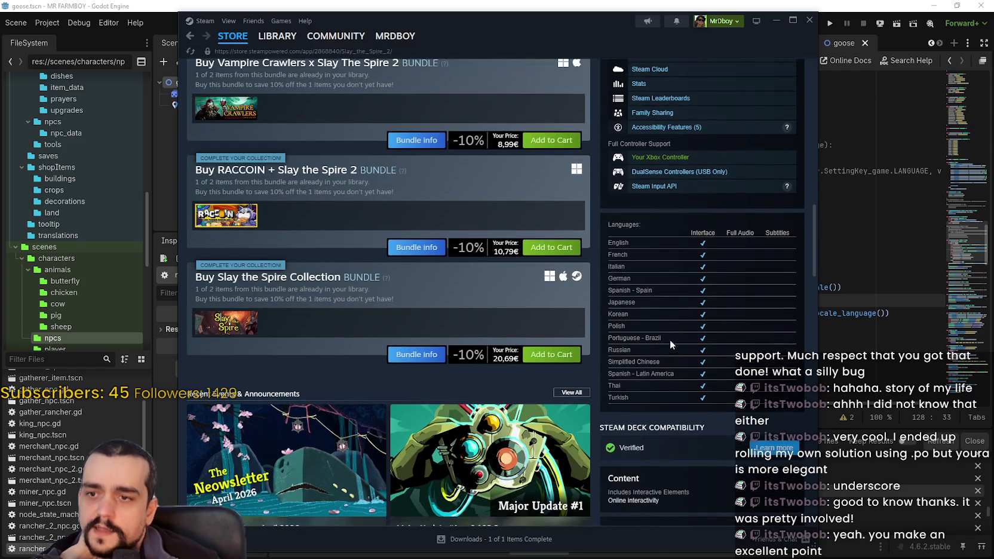
mouse_move(642, 337)
left_mouse_down()
mouse_move(599, 331)
mouse_move(654, 335)
left_mouse_up()
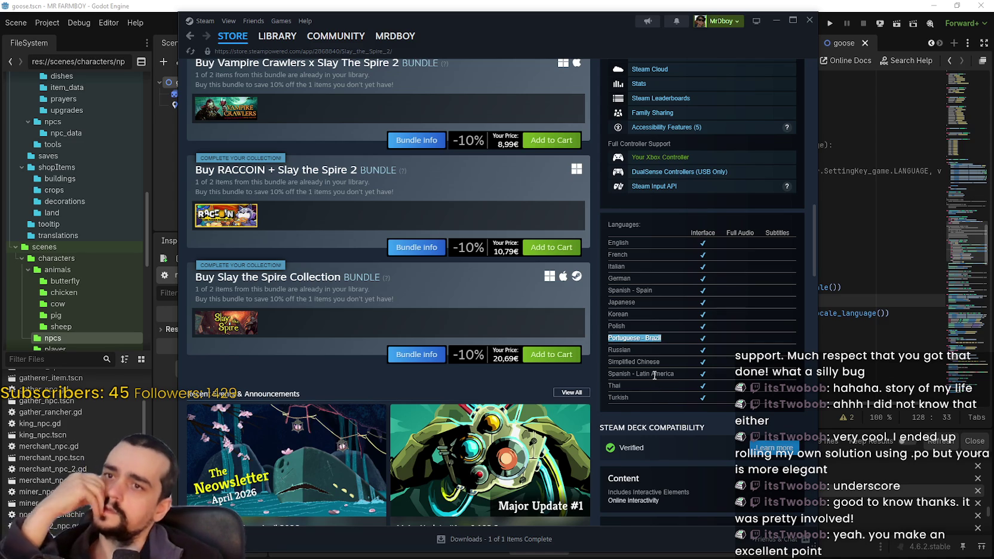
scroll(656, 378, "down", 3)
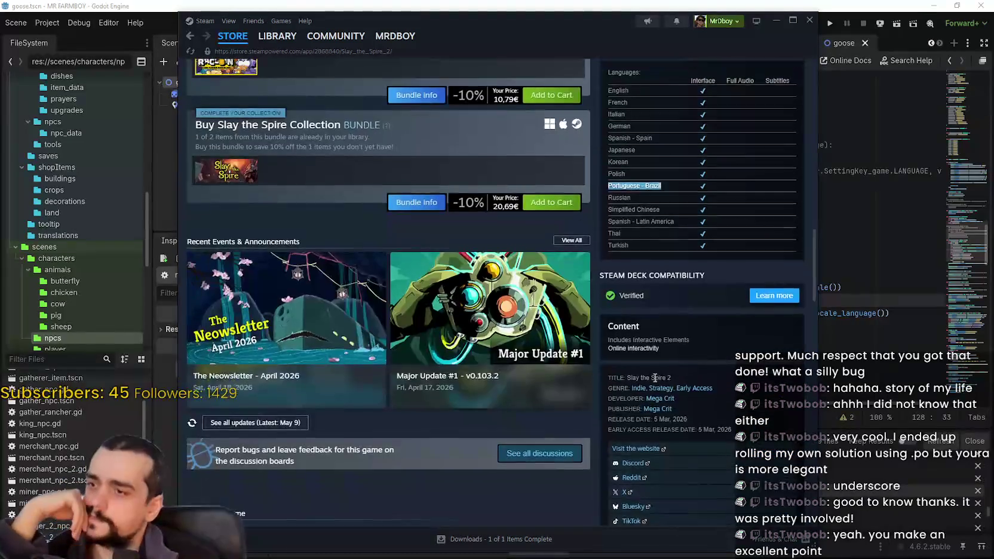
scroll(644, 378, "up", 5)
scroll(644, 378, "up", 2)
left_click(232, 36)
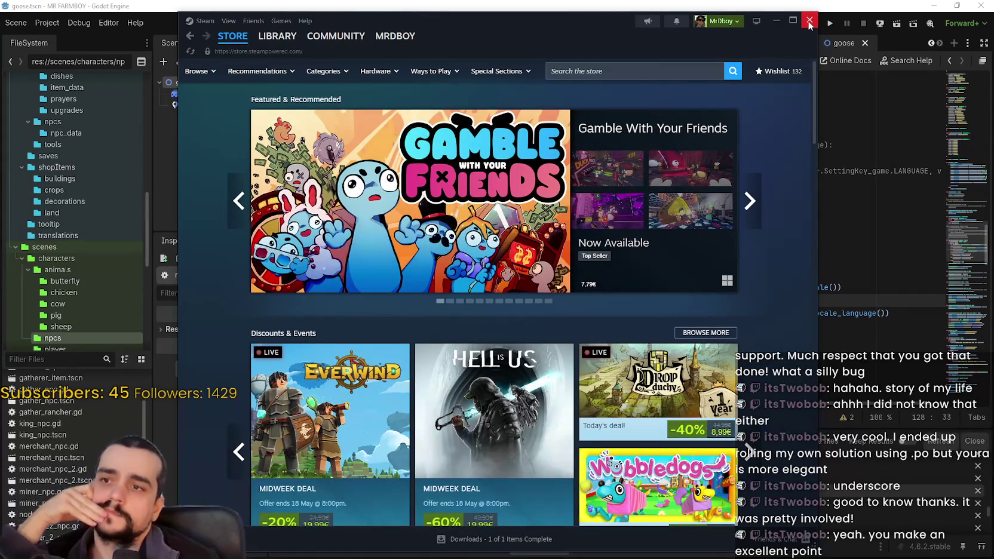
left_click(809, 23)
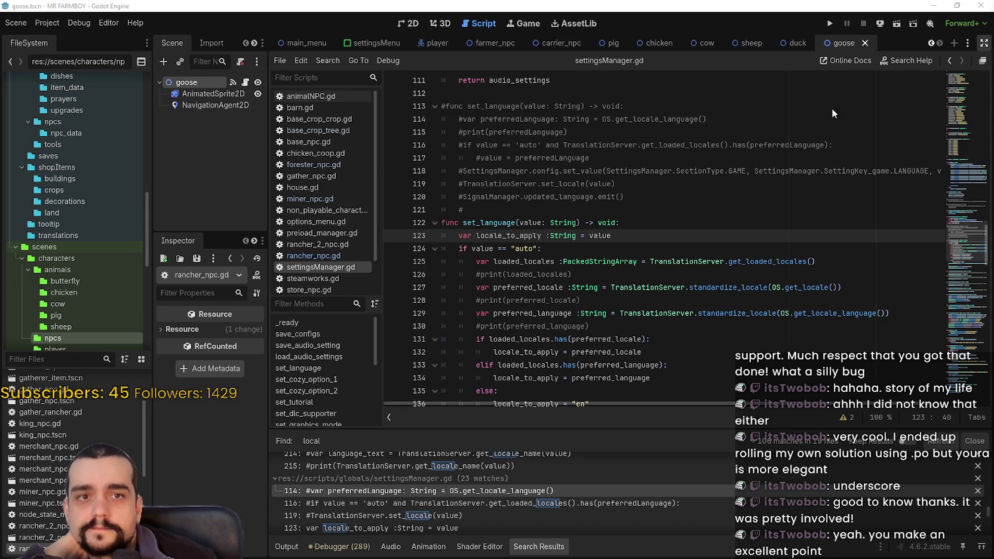
left_click(565, 287)
scroll(597, 269, "down", 3)
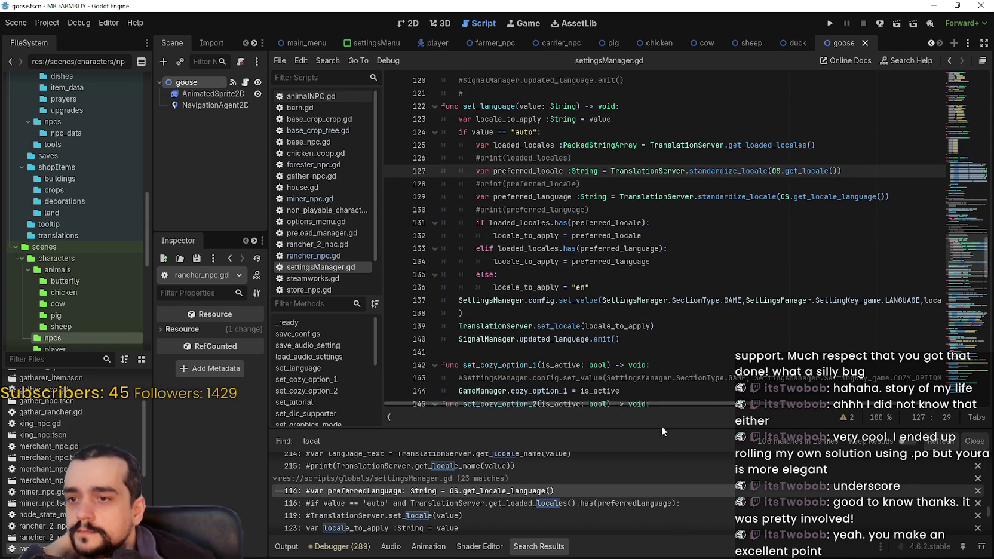
left_click(640, 352)
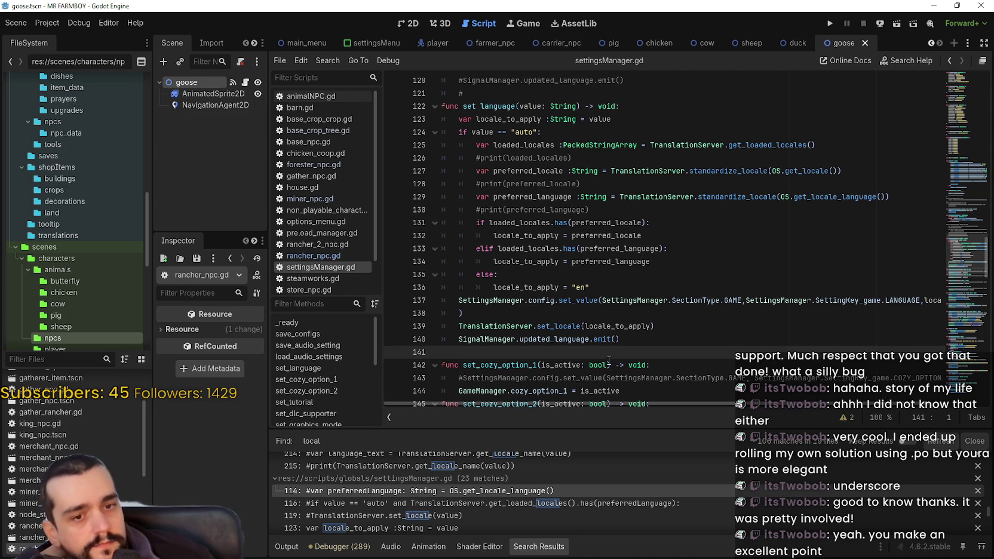
mouse_move(608, 361)
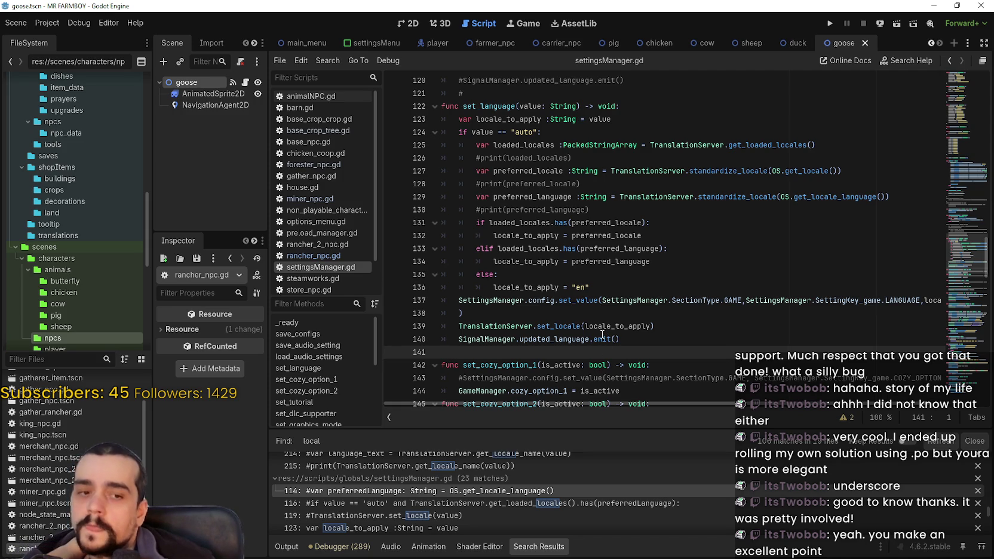
left_click(578, 313)
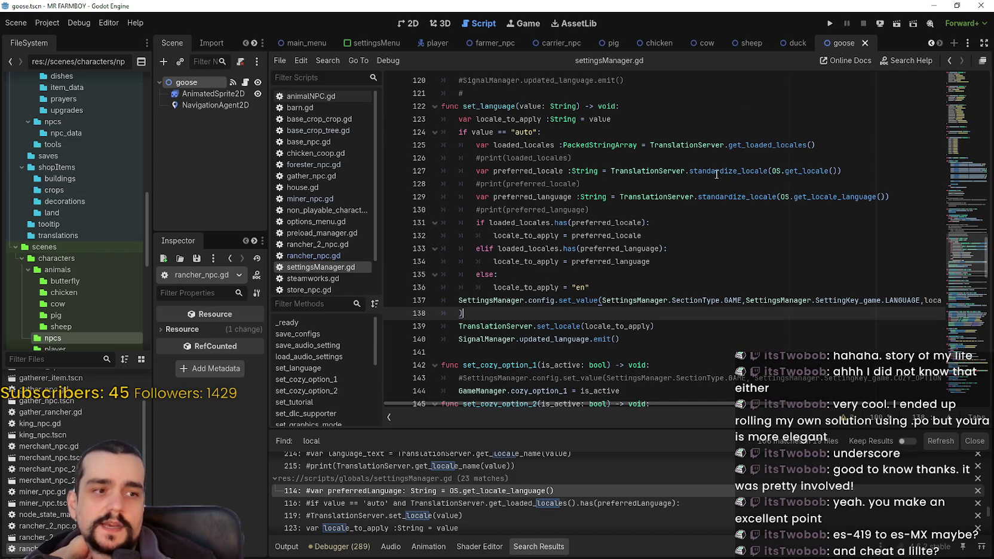
mouse_move(727, 171)
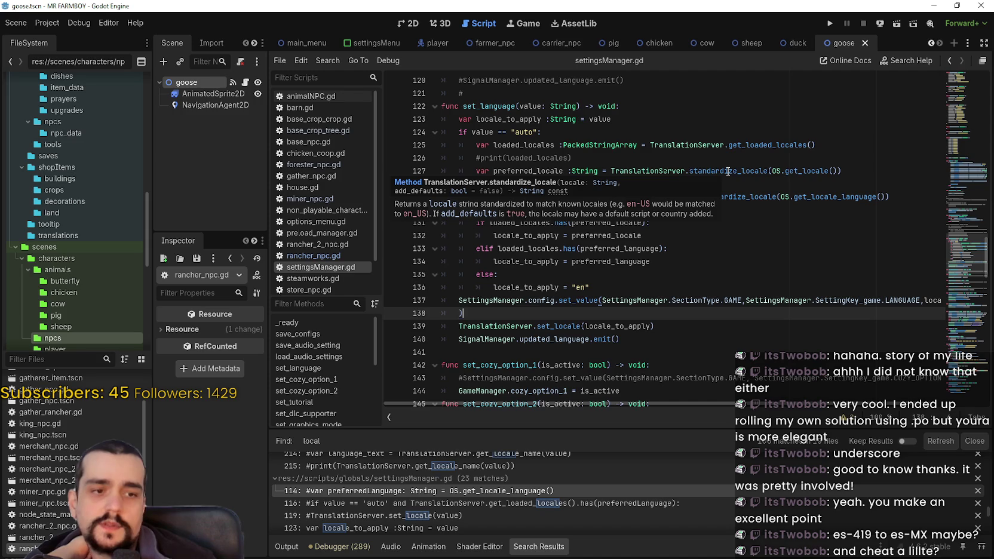
double_click(827, 197)
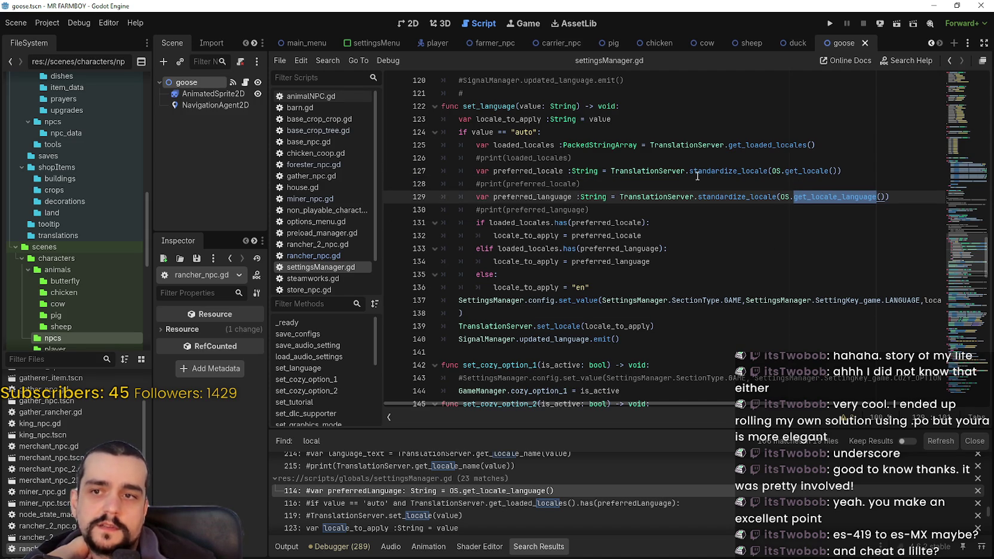
left_click(593, 173)
mouse_move(593, 182)
left_mouse_down()
mouse_move(313, 148)
mouse_move(318, 168)
left_mouse_up()
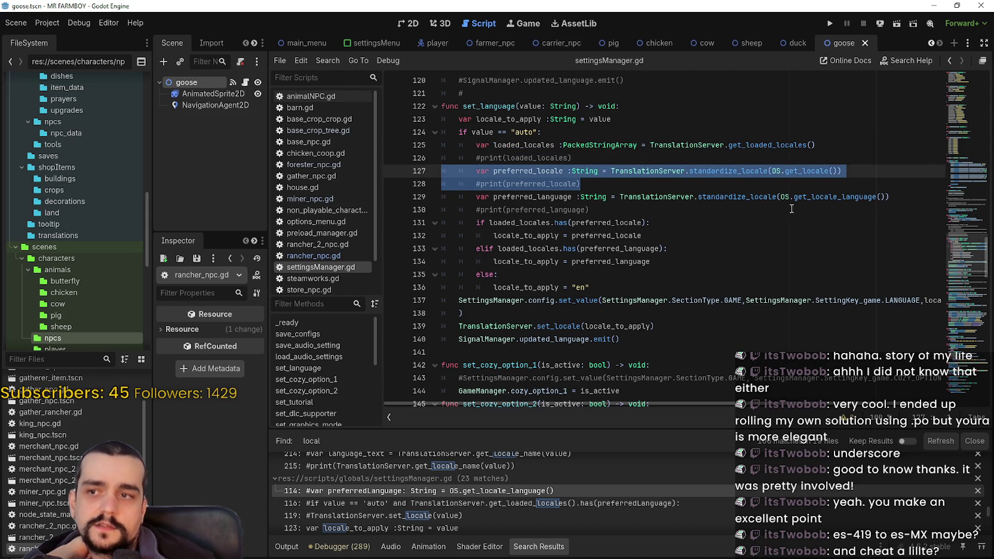
left_click_drag(781, 197, 876, 197)
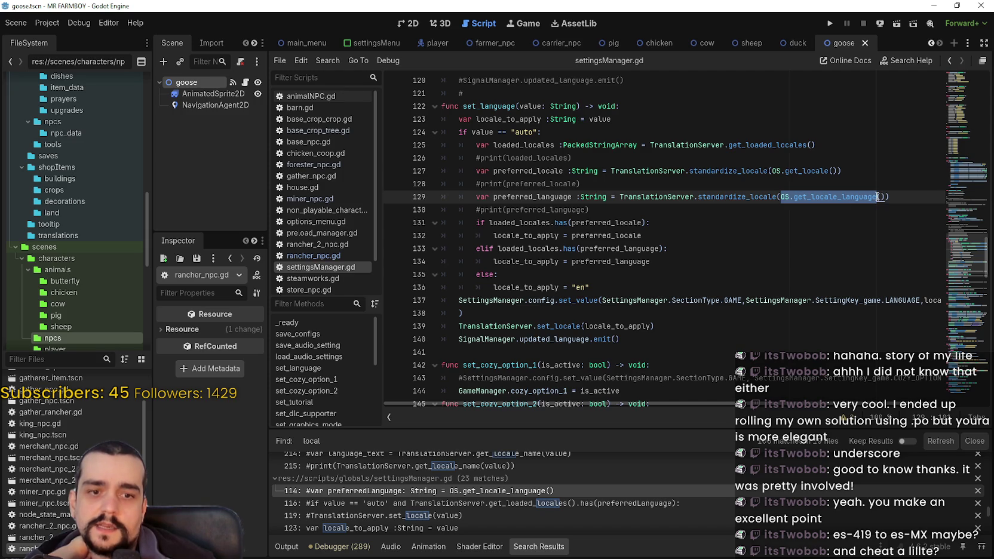
left_click(689, 261)
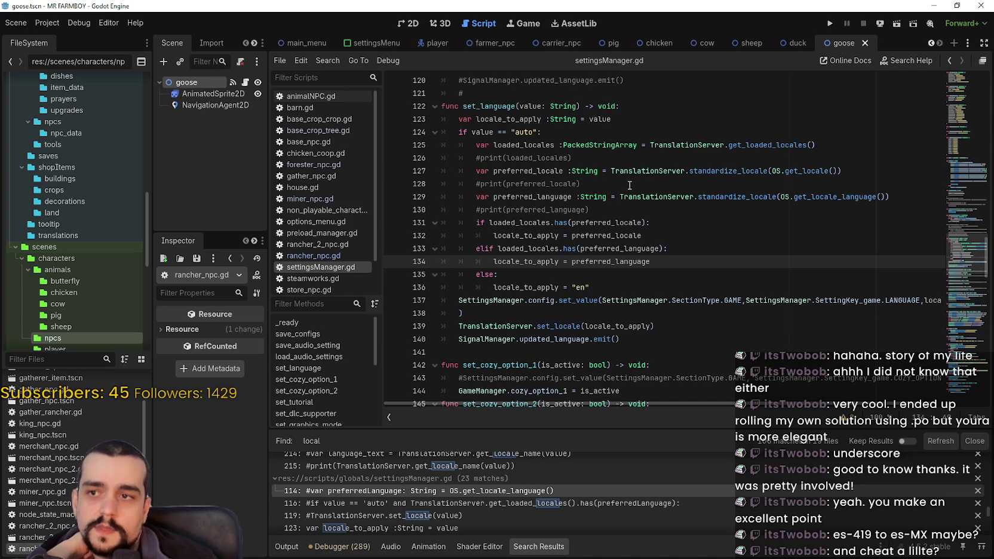
left_click_drag(630, 184, 442, 172)
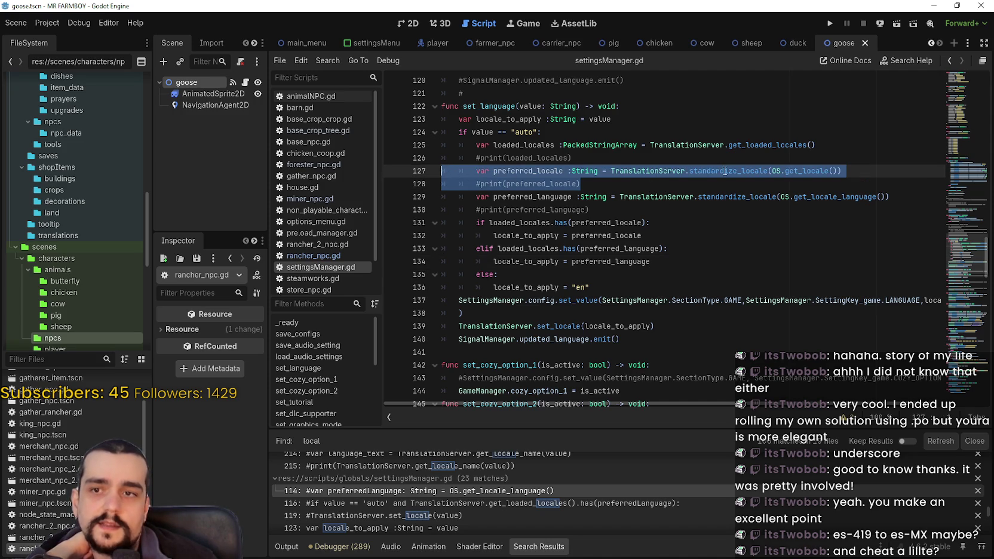
left_click(596, 185)
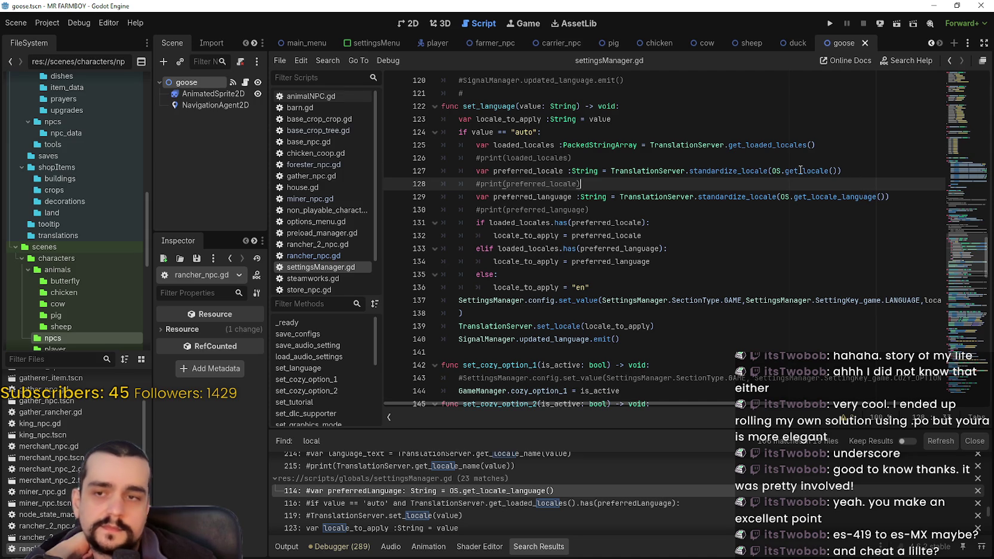
mouse_move(810, 173)
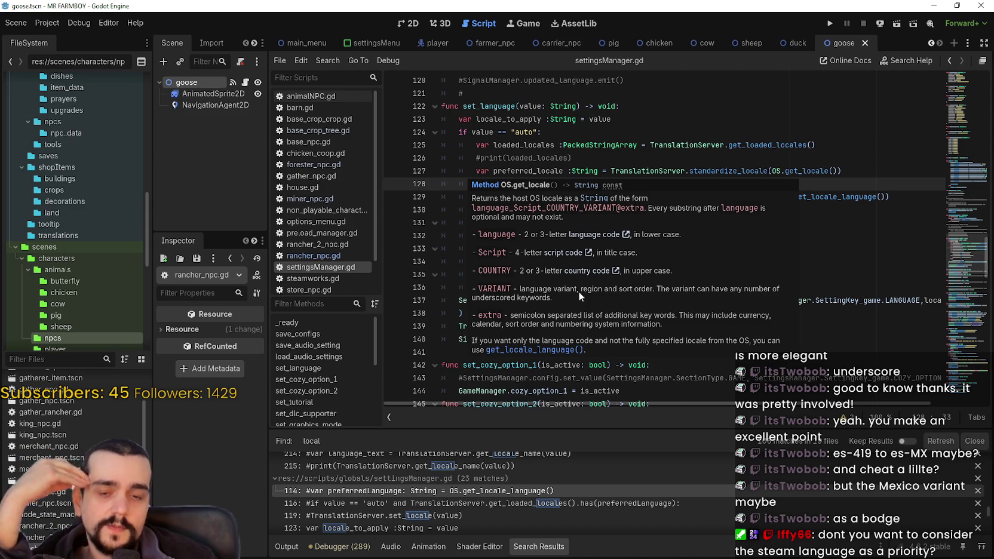
key("Up")
key("Up")
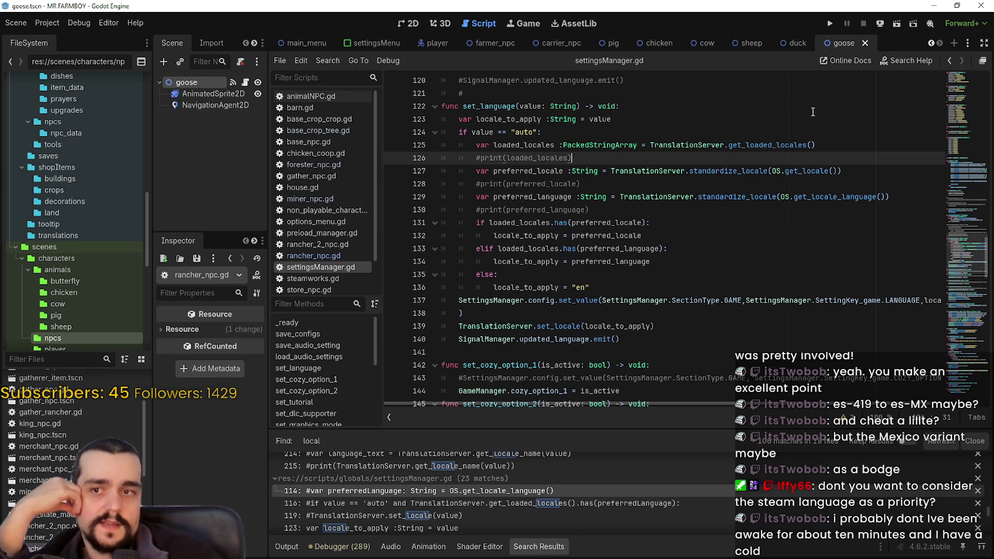
left_click_drag(583, 184, 443, 178)
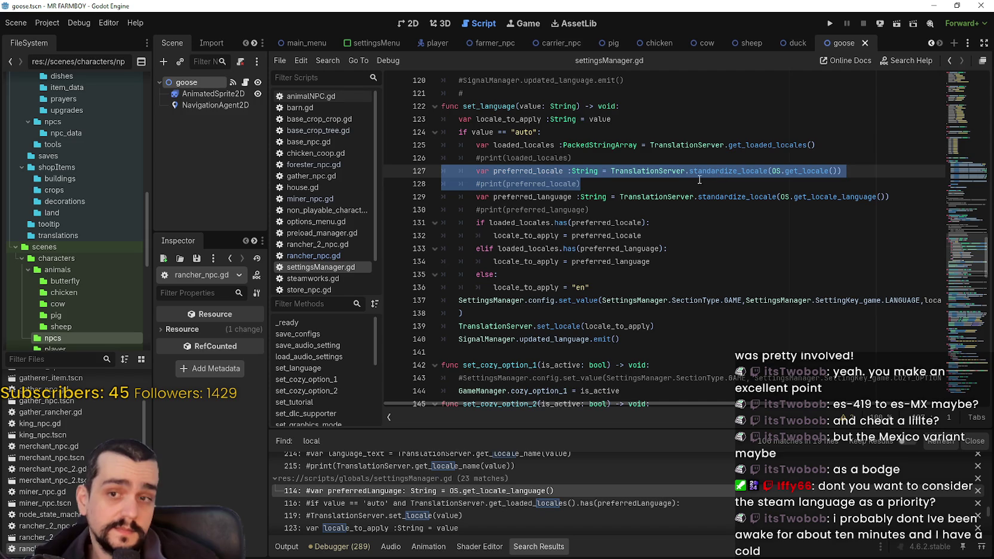
left_click(841, 179)
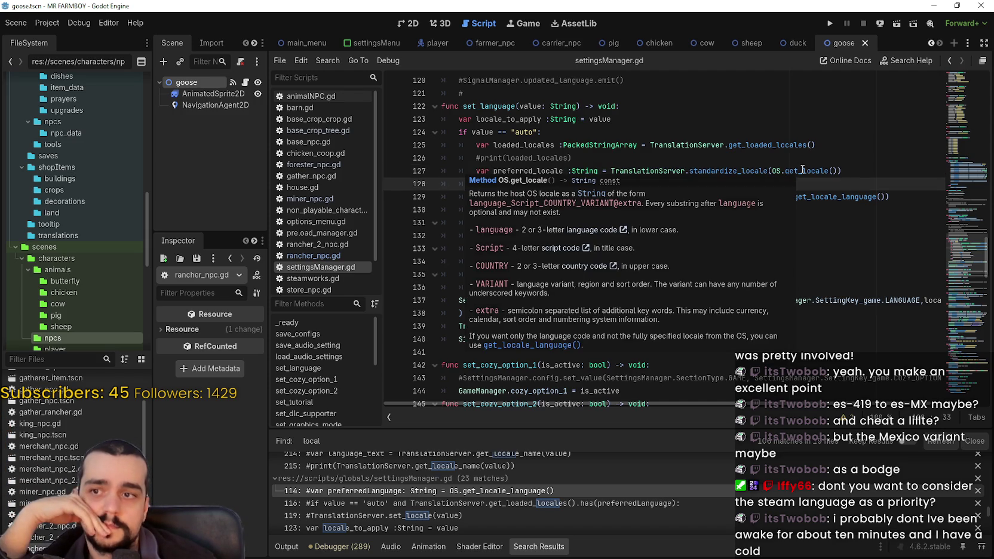
left_click(568, 255)
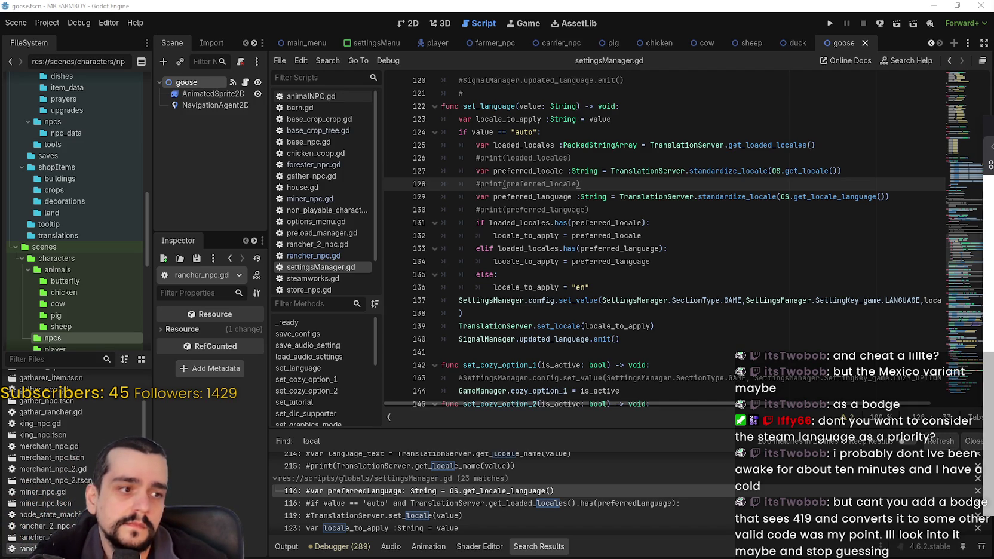
key("alt+Tab")
key("ctrl+f")
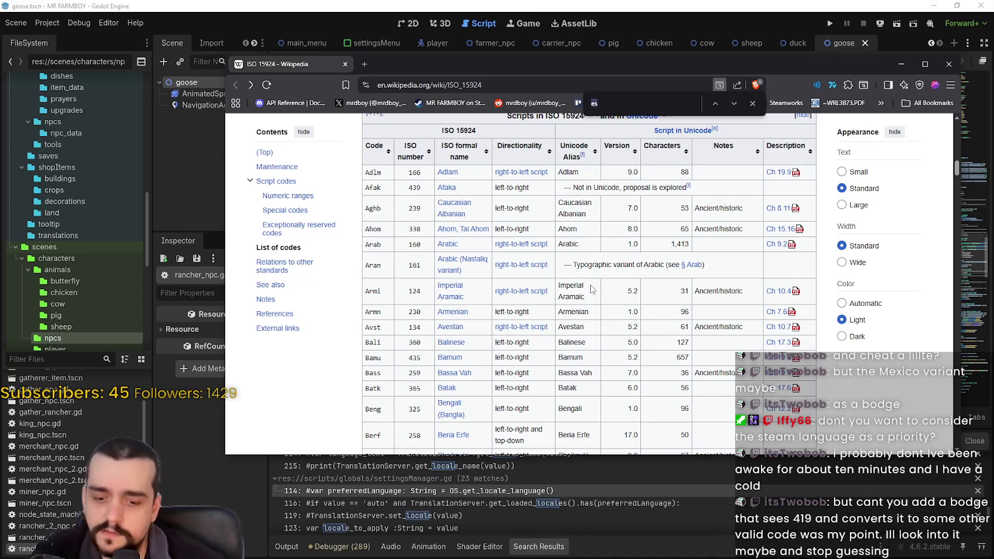
type("41")
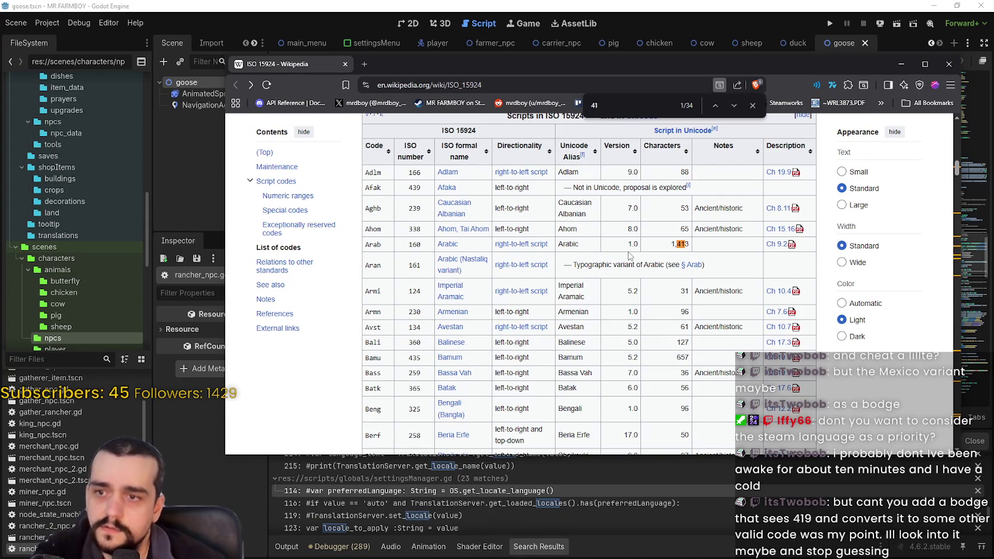
type("9")
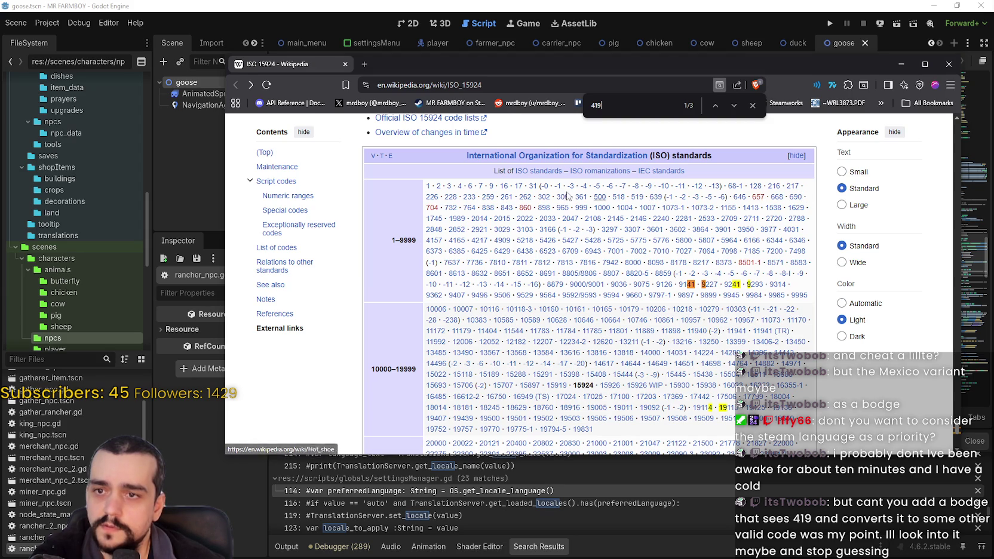
left_click(469, 52)
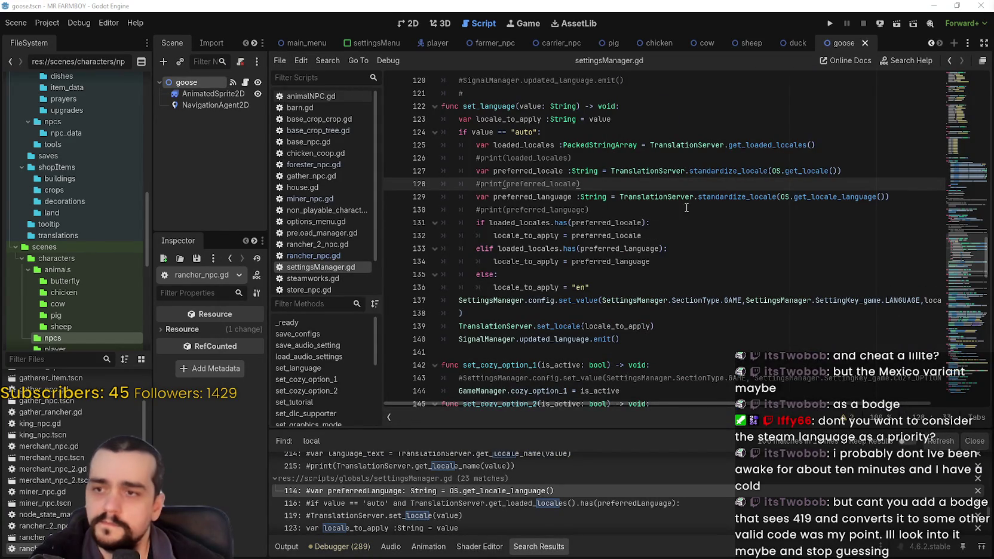
mouse_move(803, 171)
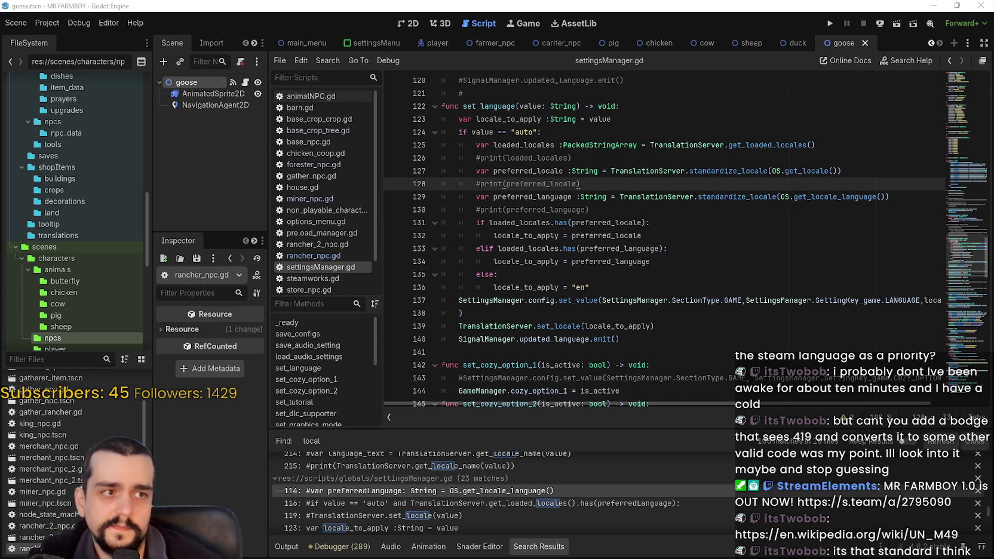
- Search the UN M49 Wikipedia page for region code 419
key("alt+Tab")
key("ctrl+f")
type("419")
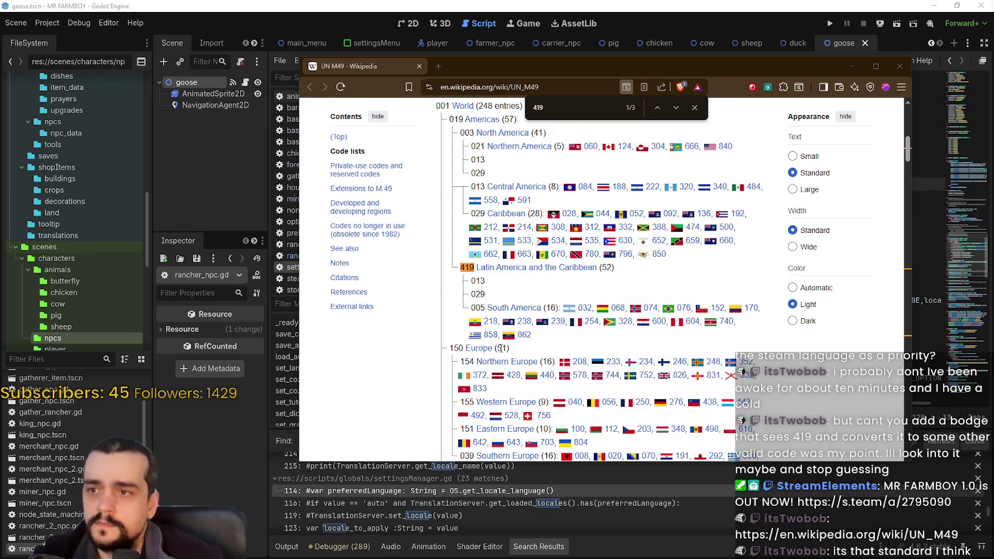
scroll(539, 168, "up", 2)
left_click(695, 108)
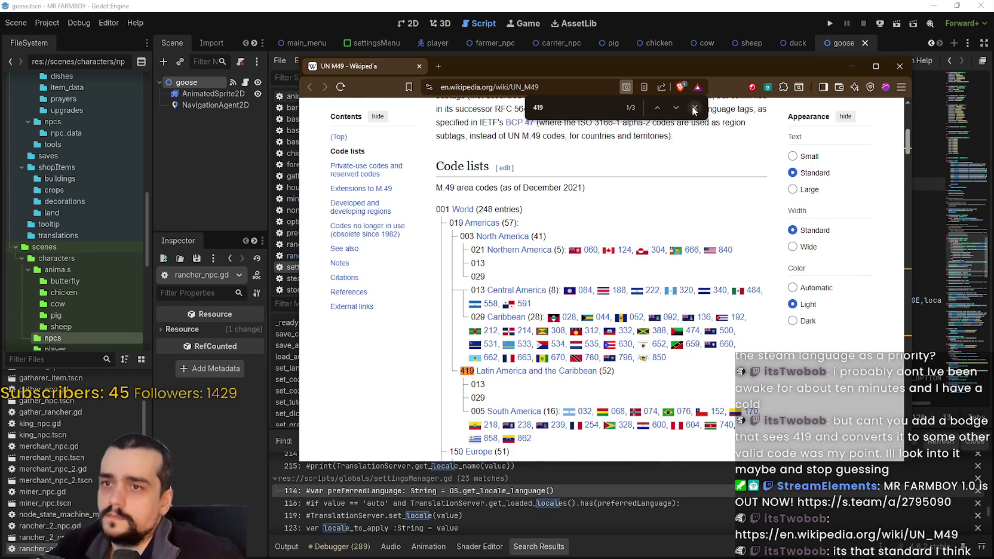
- Review the article, select UN_M49 in the address bar, and close the browser window
scroll(623, 230, "down", 1)
scroll(633, 341, "down", 2)
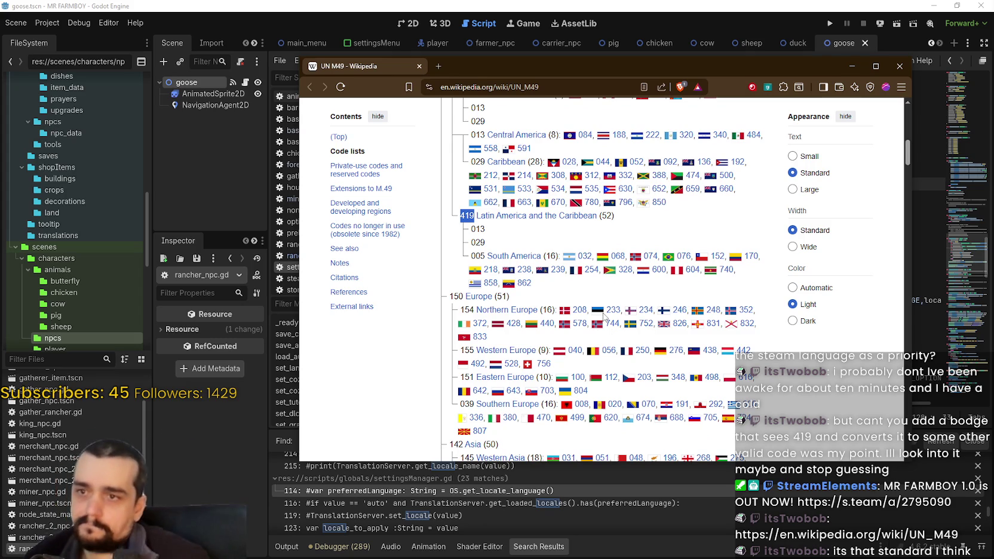
mouse_move(551, 222)
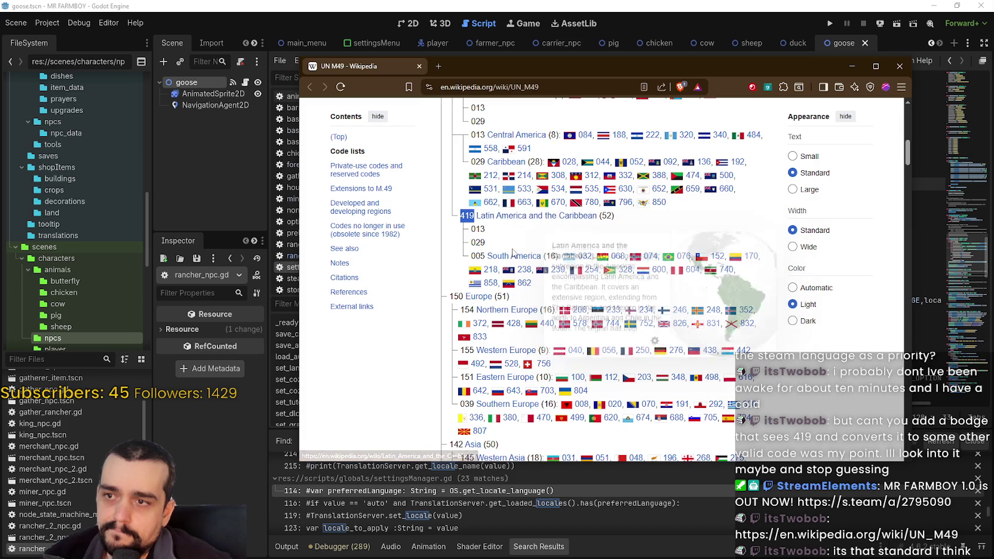
scroll(745, 311, "up", 10)
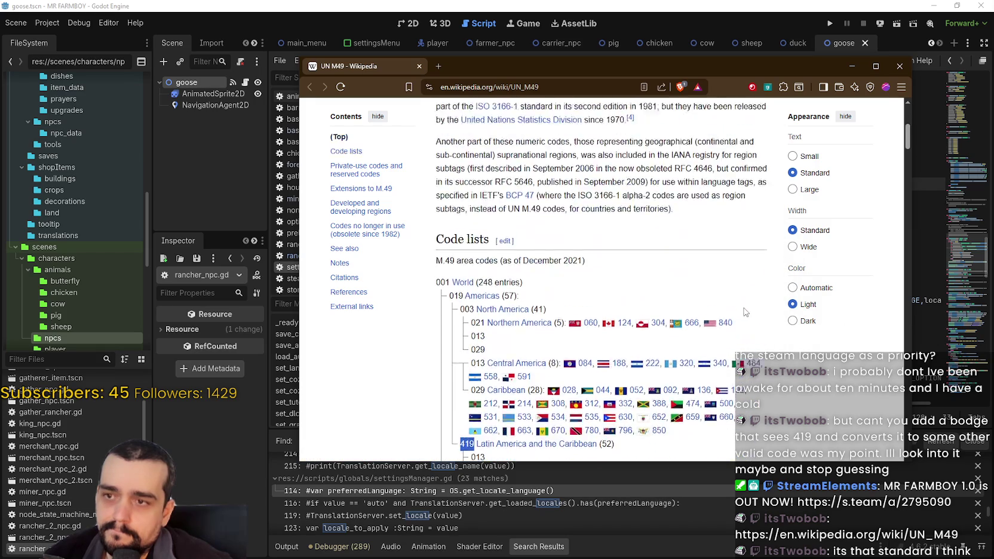
scroll(745, 311, "up", 1)
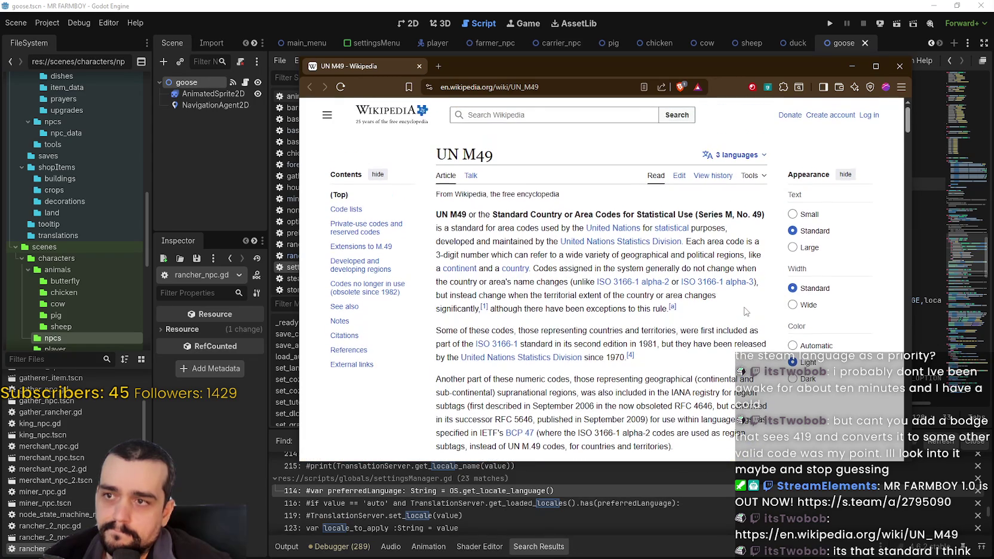
double_click(515, 87)
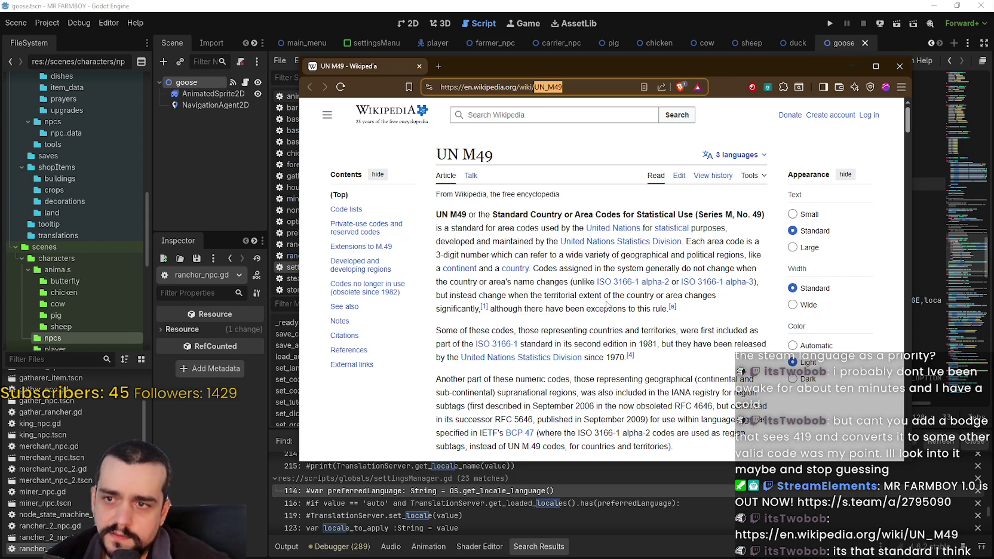
mouse_move(636, 283)
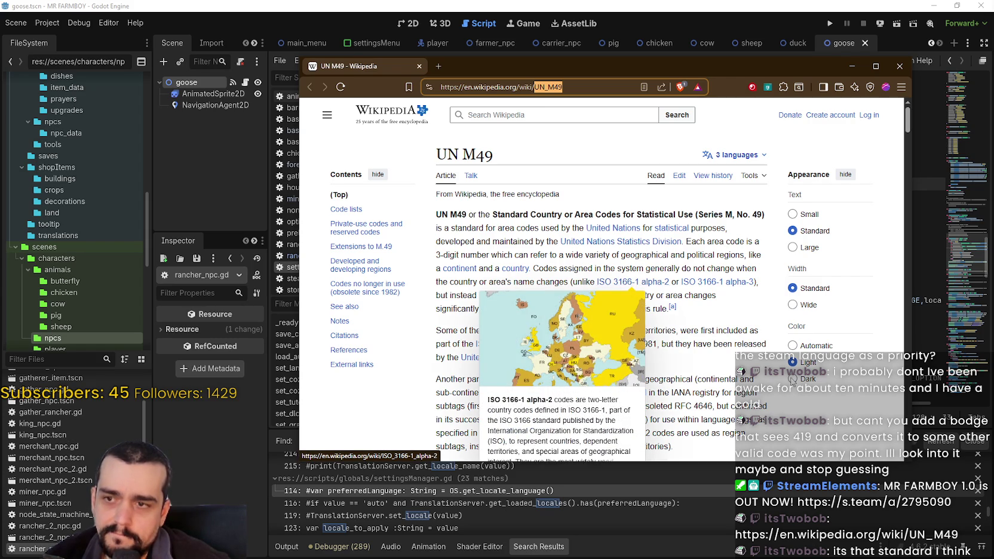
scroll(711, 257, "down", 5)
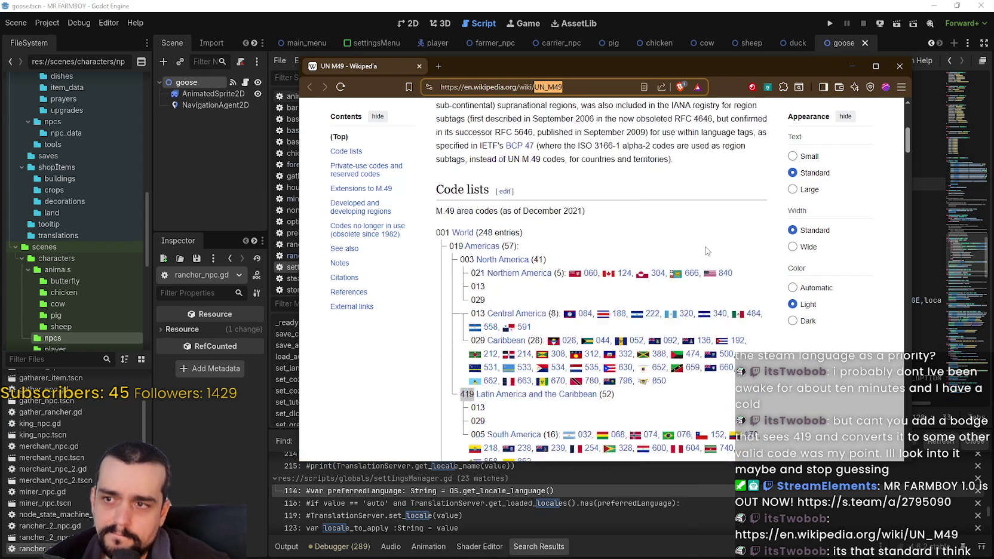
scroll(706, 251, "down", 10)
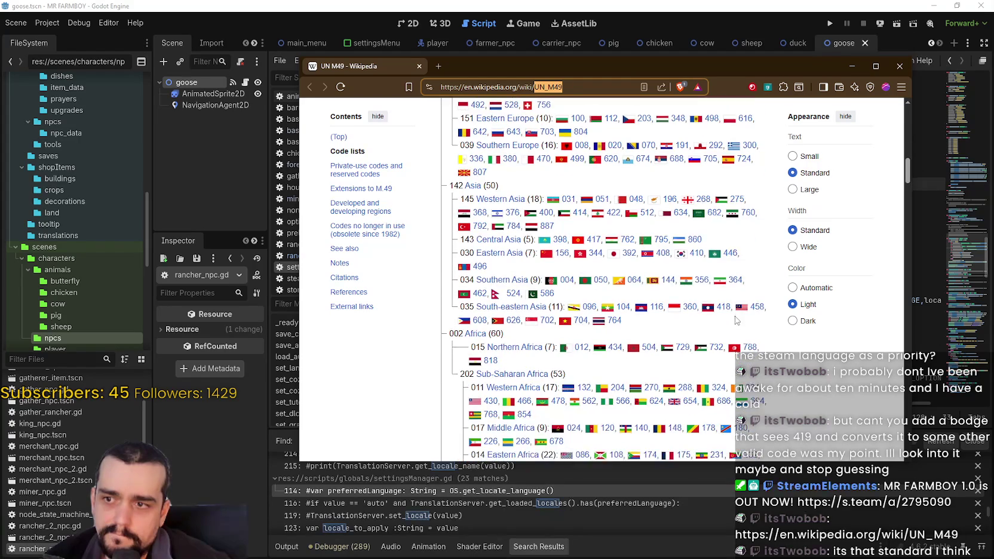
scroll(737, 321, "up", 5)
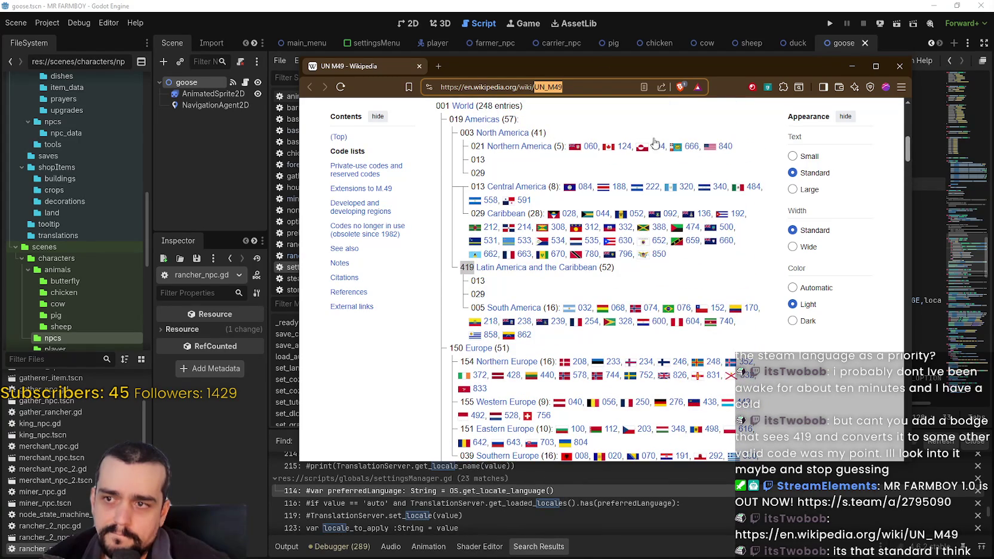
left_click_drag(553, 65, 993, 66)
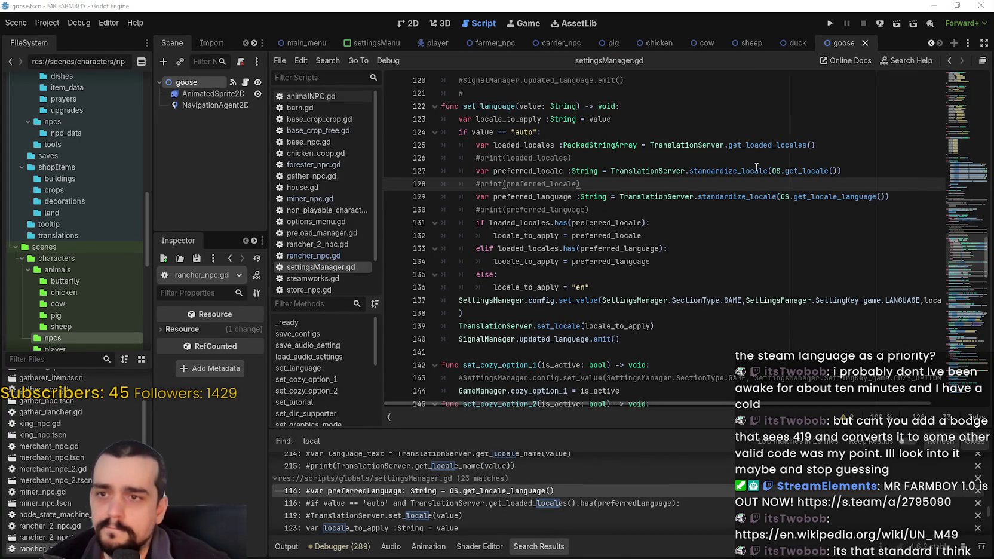
mouse_move(799, 172)
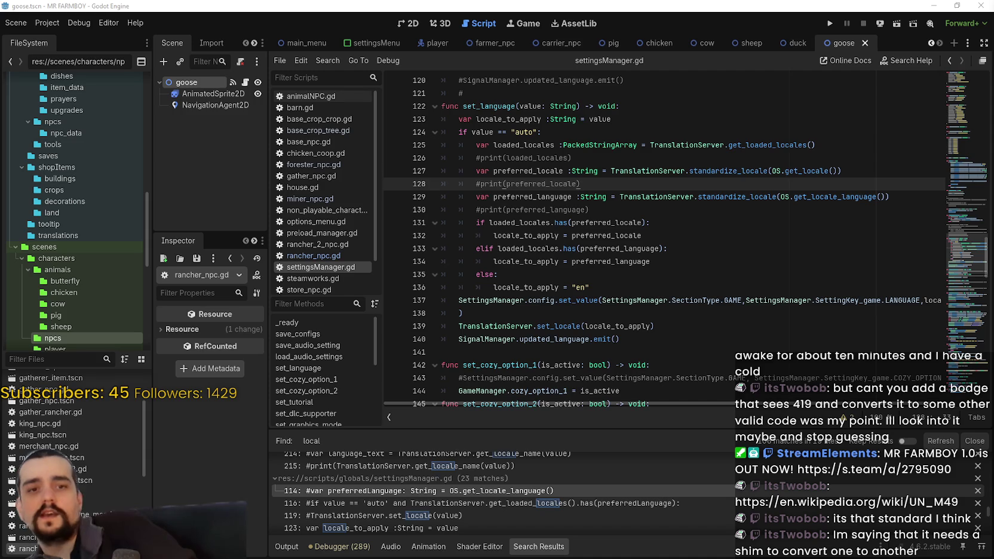
left_click(760, 210)
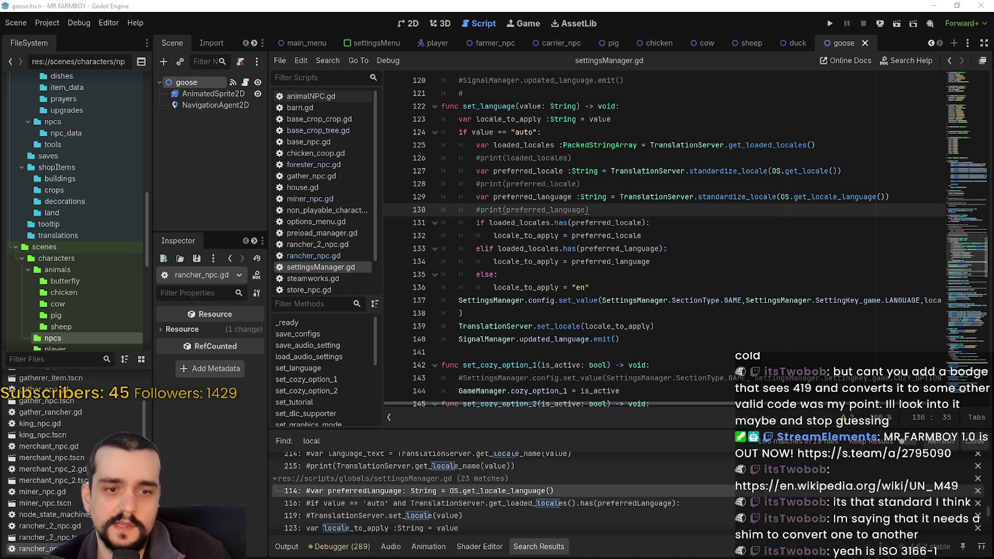
key("alt+Tab")
key("alt+Tab")
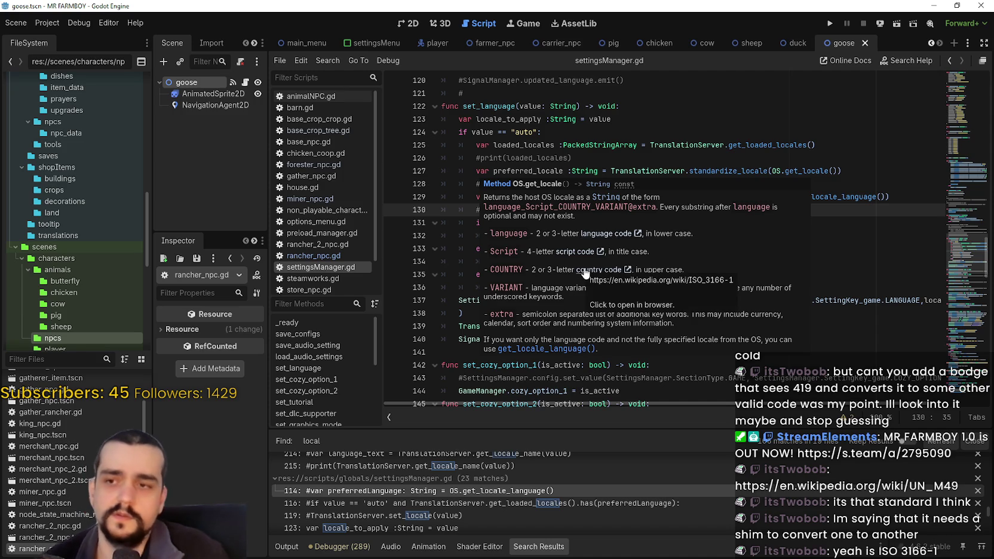
key("Up")
key("Up")
key("Up")
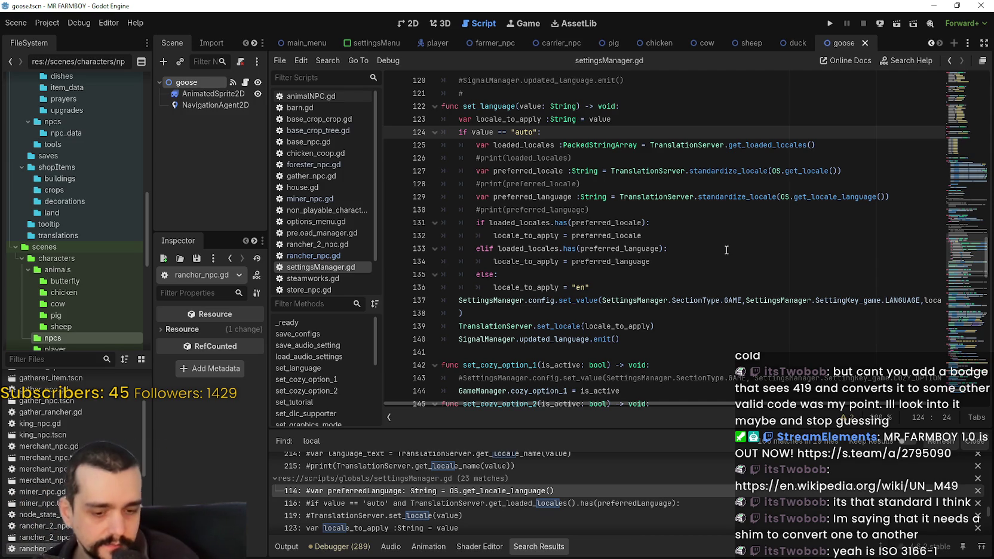
scroll(713, 224, "down", 1)
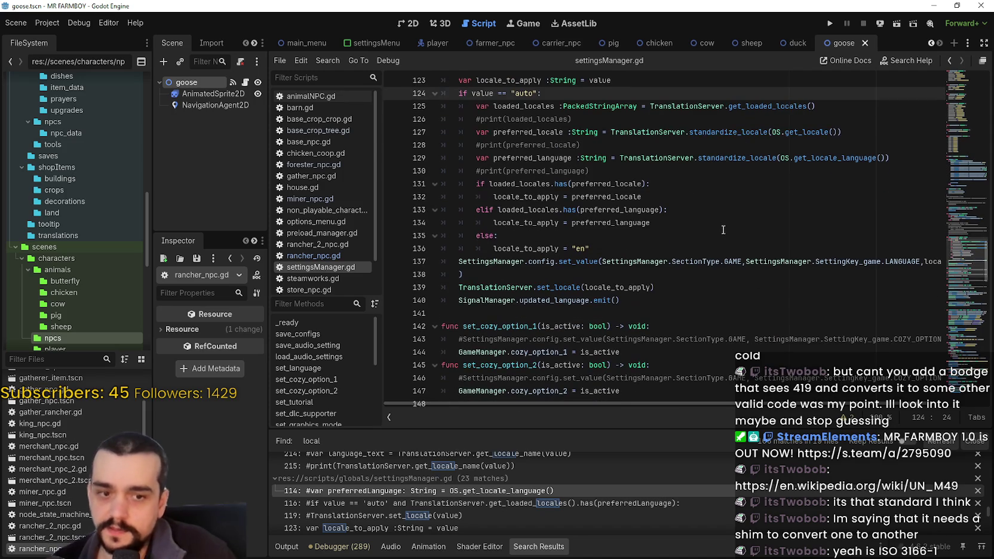
left_click(560, 250)
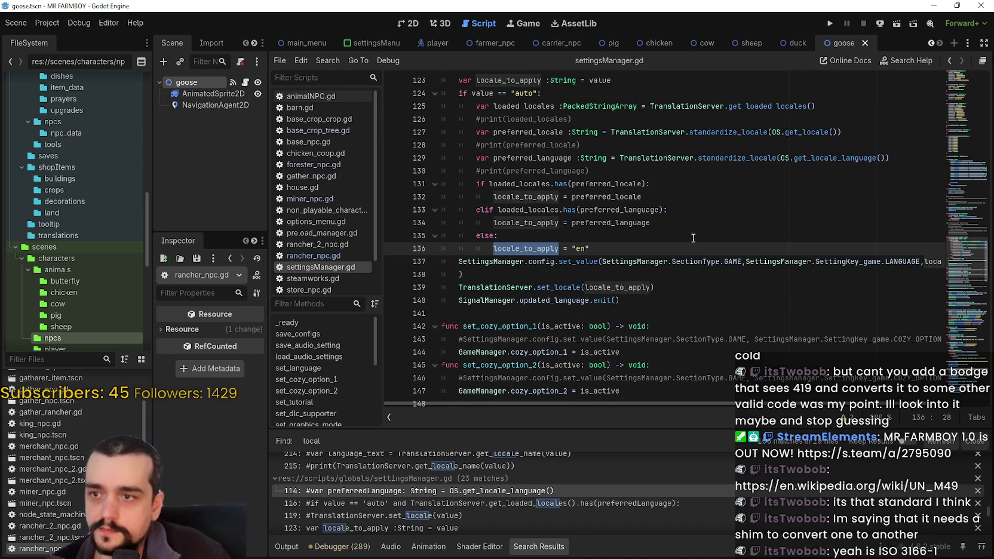
left_click_drag(616, 239, 578, 248)
left_click_drag(489, 250, 627, 252)
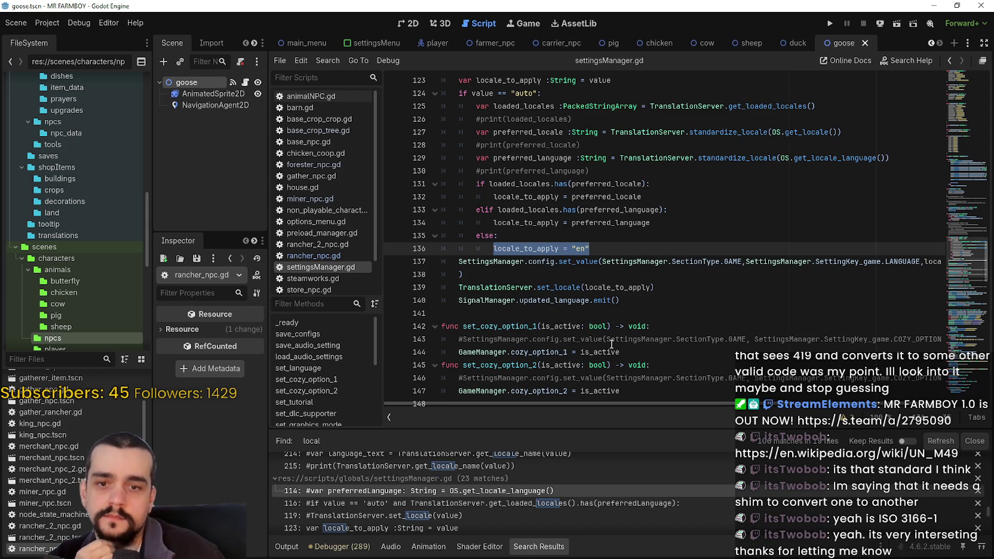
left_click(668, 234)
scroll(657, 239, "up", 1)
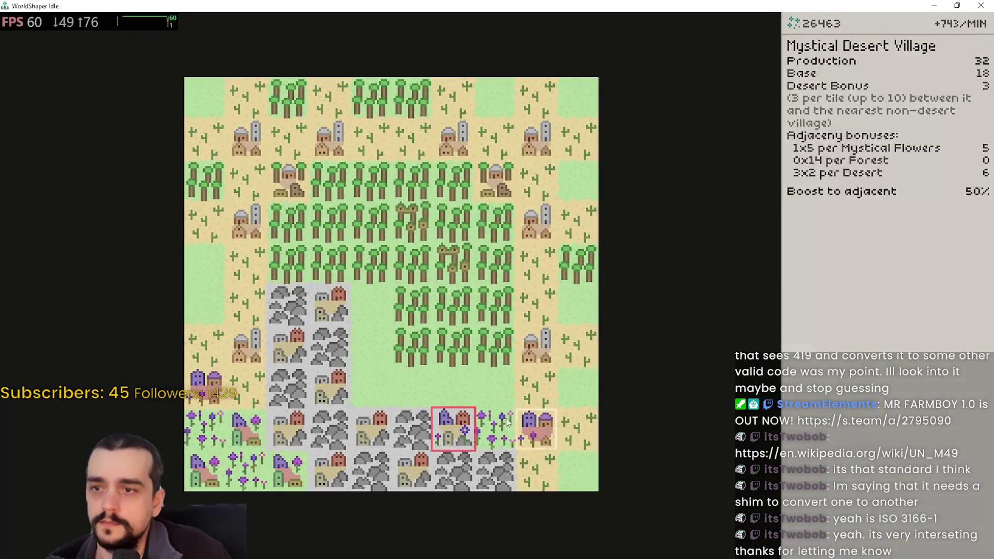
- Plant Mystical Flowers on the empty central field tile
scroll(441, 393, "up", 1)
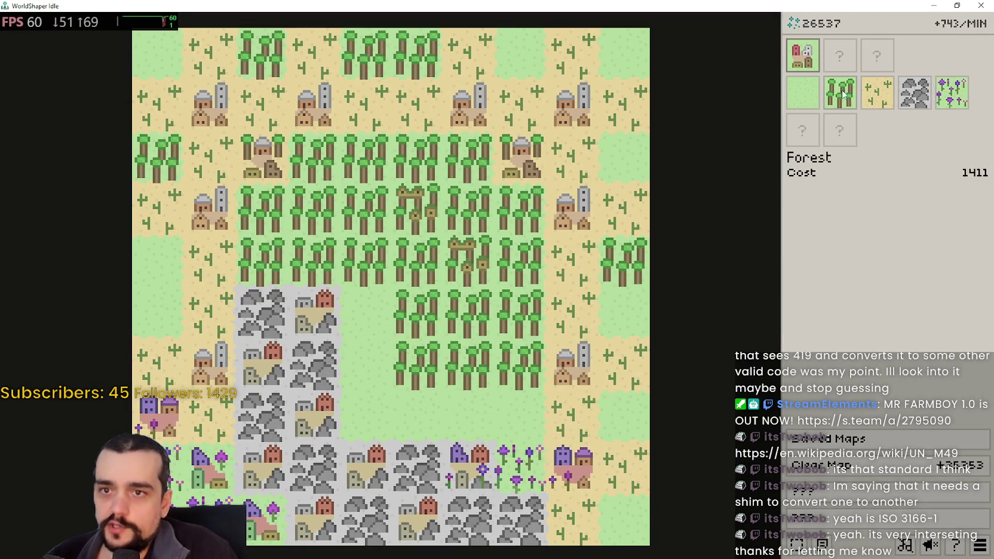
left_click(951, 93)
left_click(416, 414)
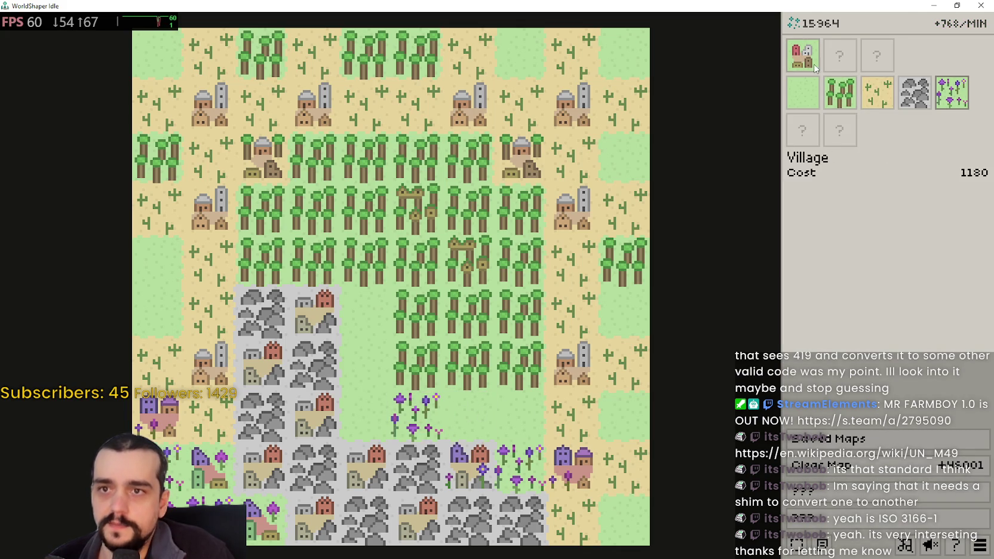
- Convert the forest tile above the flowers into a Mystical Forest Village
left_click(802, 56)
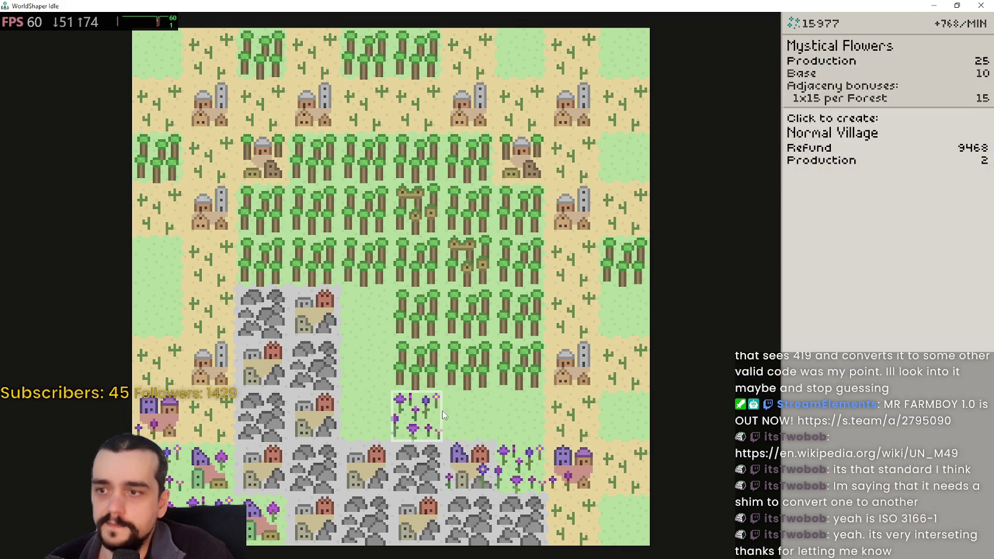
left_click(477, 414)
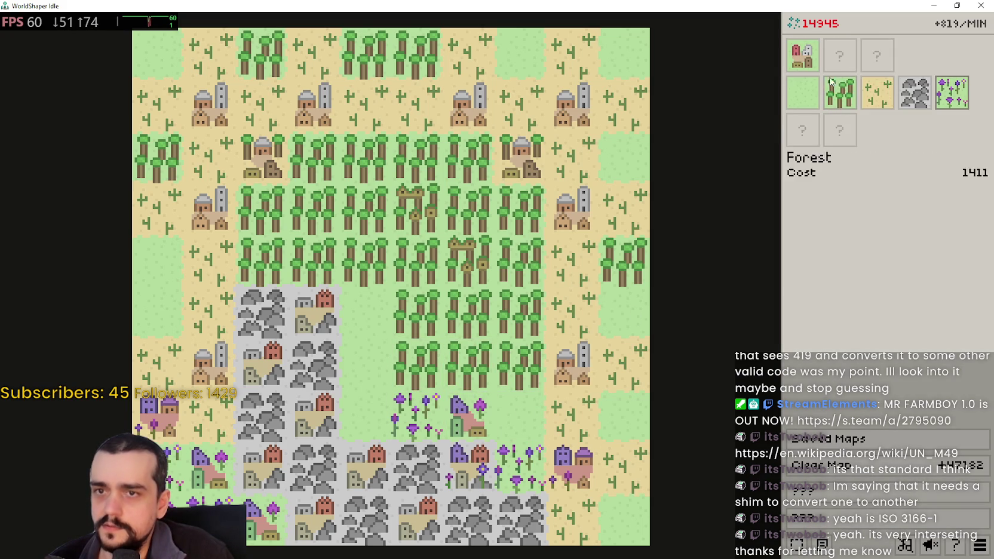
left_click(802, 92)
left_click(469, 418)
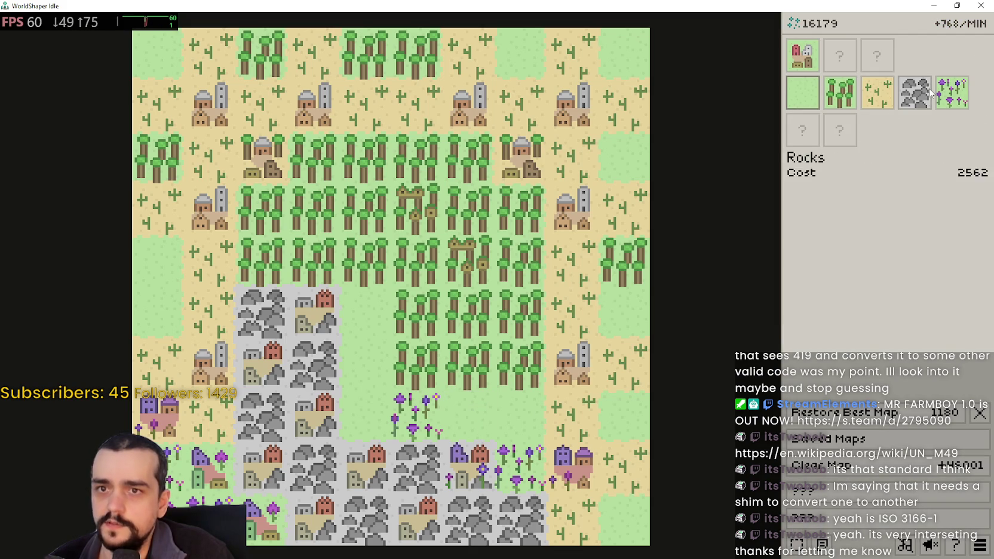
left_click(795, 70)
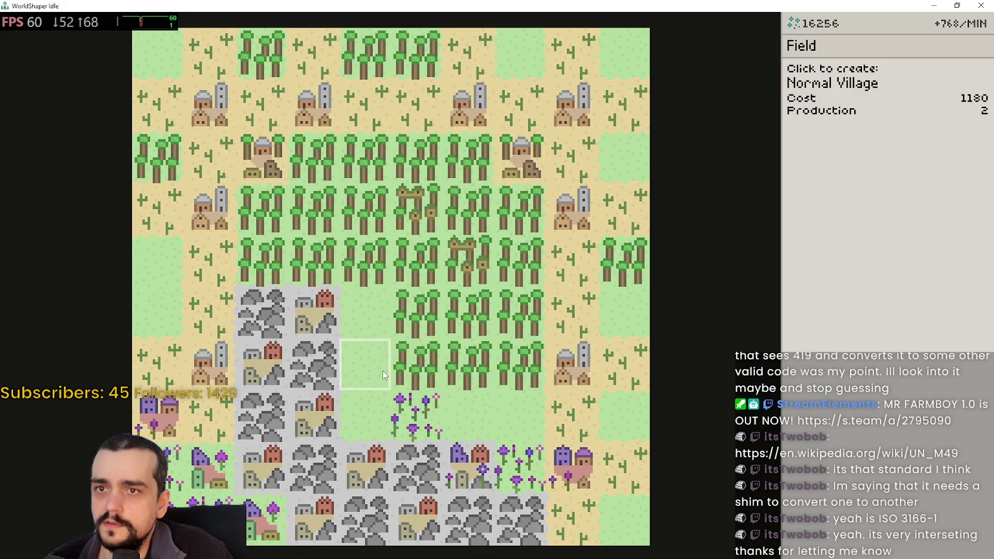
left_click(430, 370)
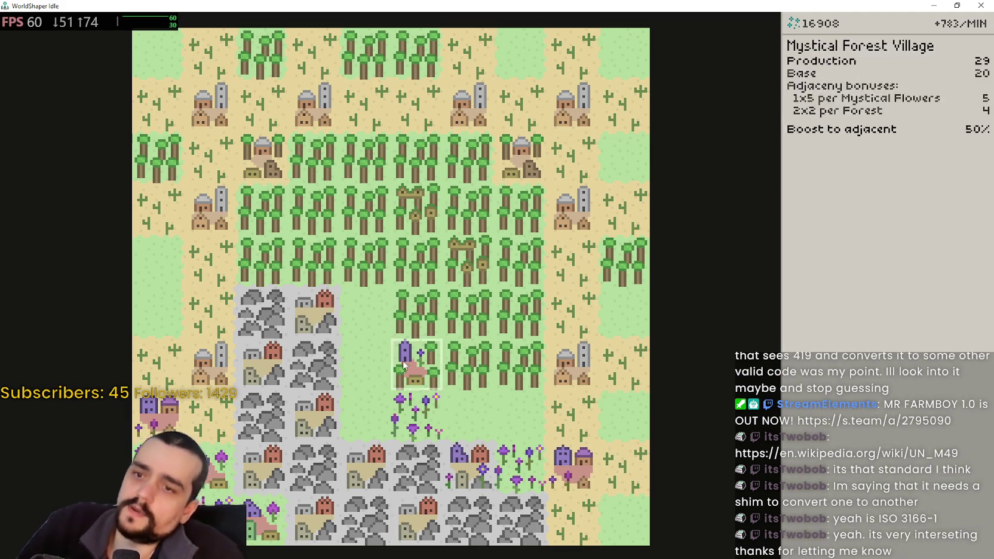
- Place Rocks on two field tiles beside the village, forming an Overgrown Rocks Village
scroll(404, 364, "down", 3)
scroll(372, 347, "up", 2)
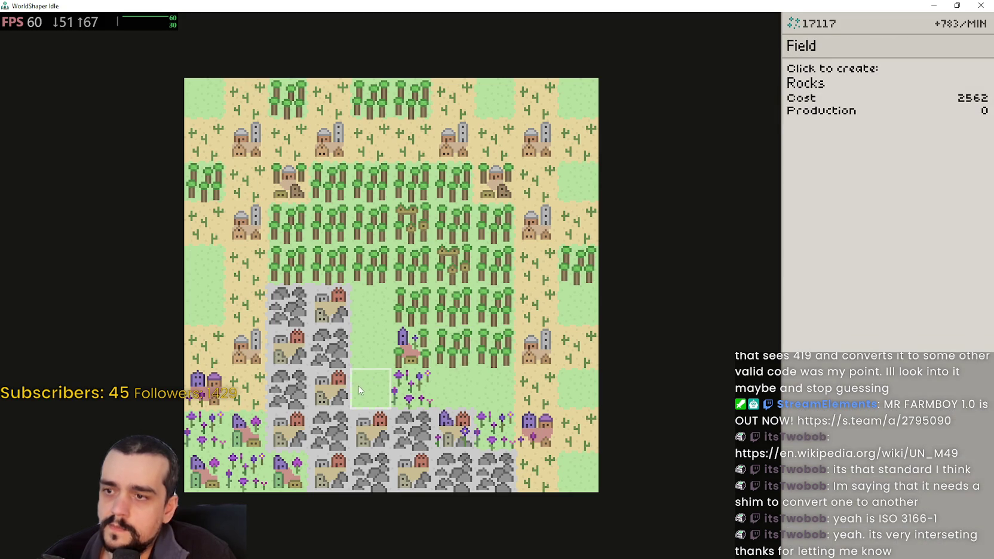
left_click(366, 392)
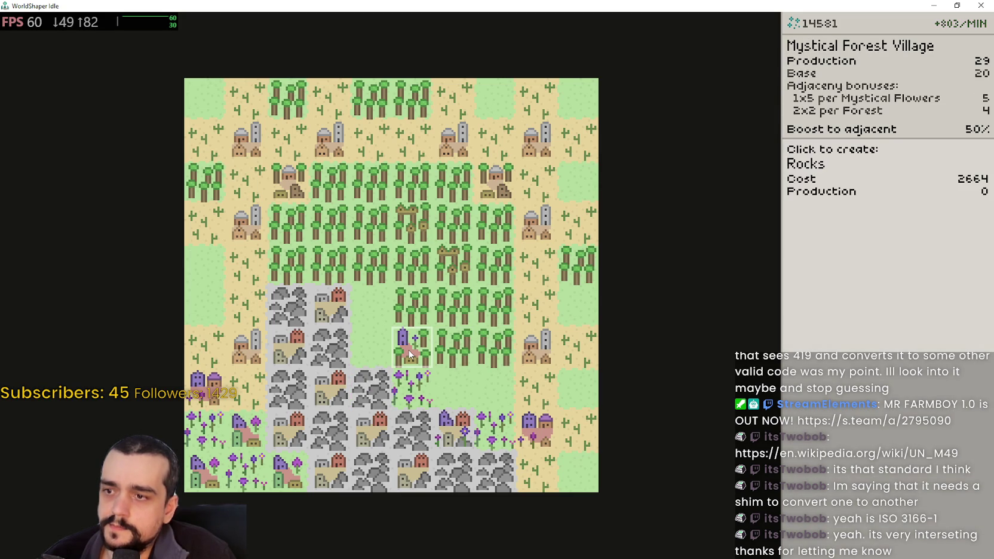
left_click(373, 352)
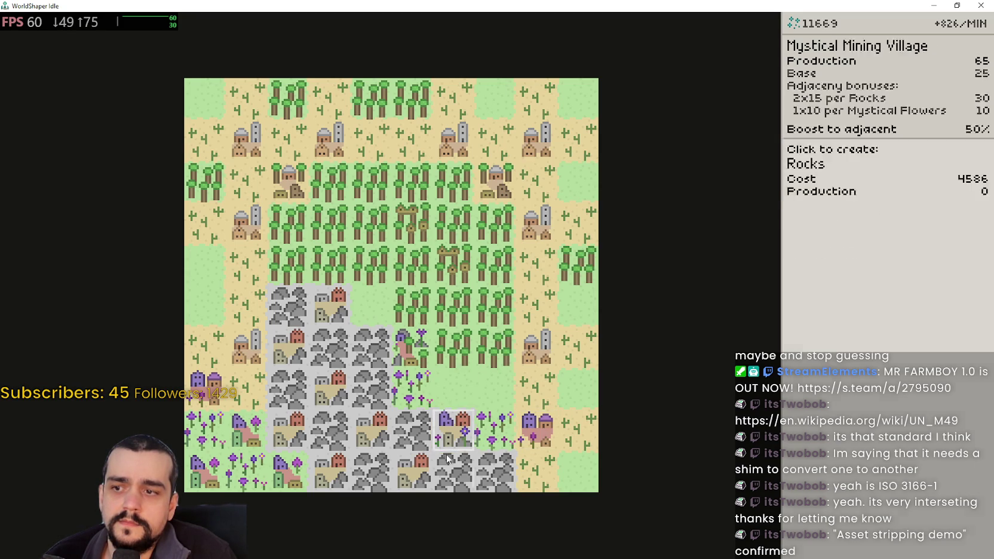
- Turn two neighbouring grass tiles into Desert, keeping the rock tile as Rocks
mouse_move(866, 127)
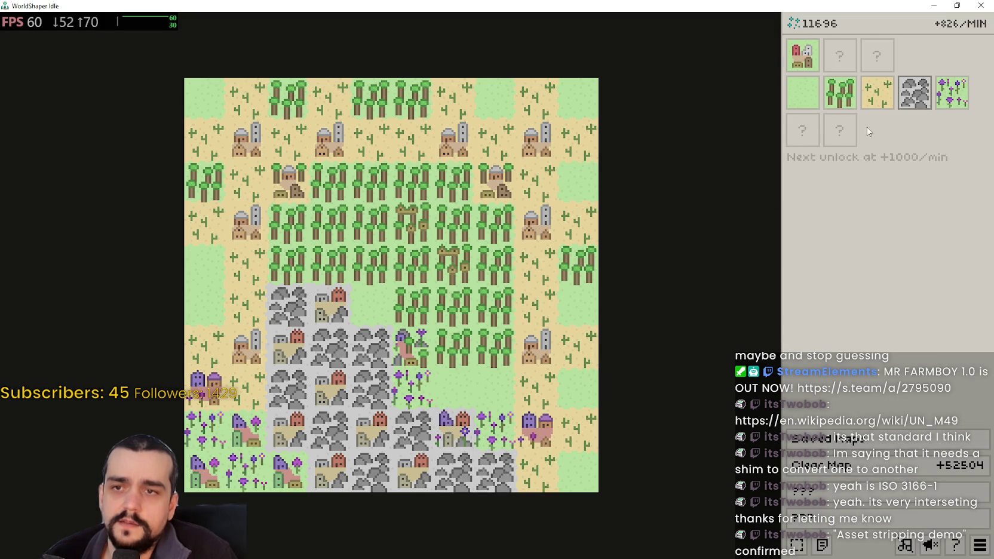
left_click(876, 99)
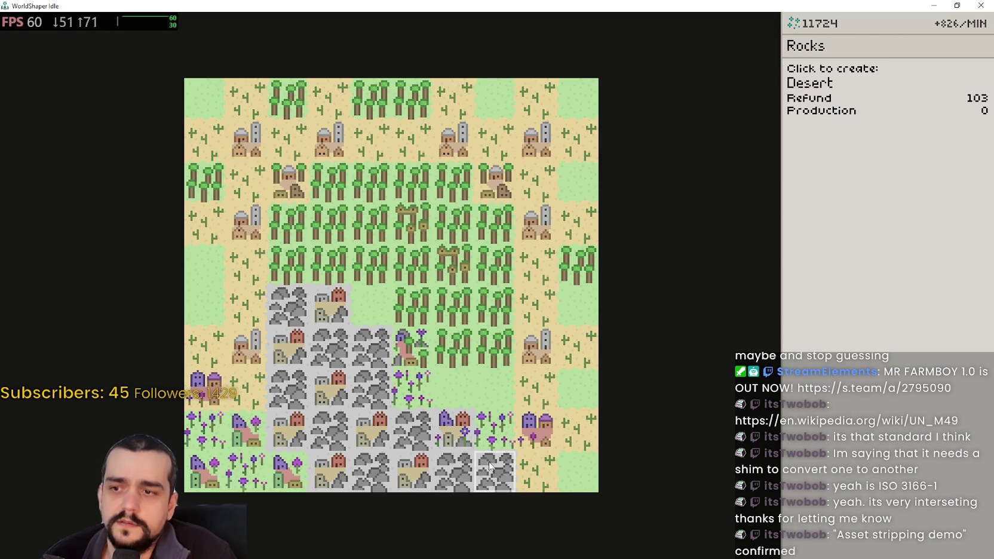
left_click(464, 470)
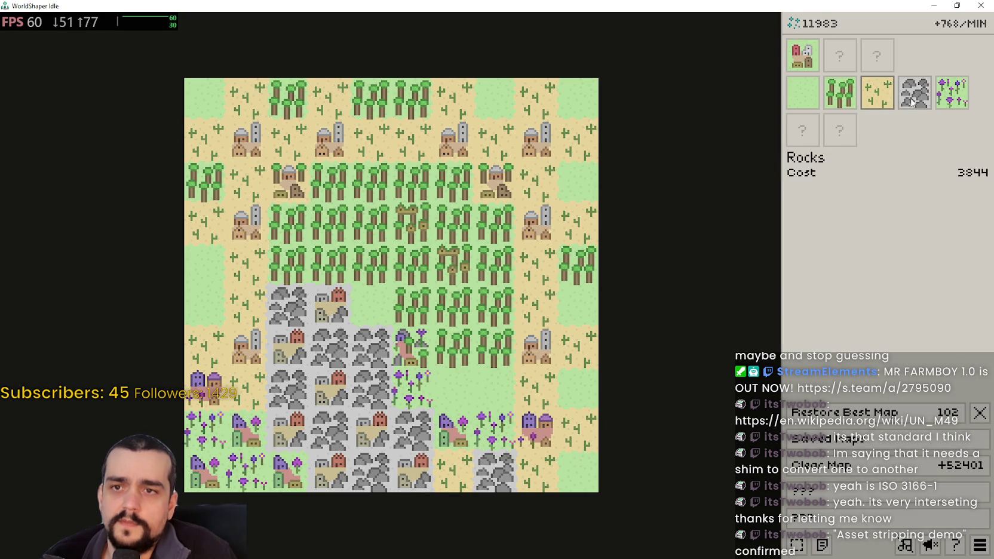
left_click(912, 103)
left_click(453, 472)
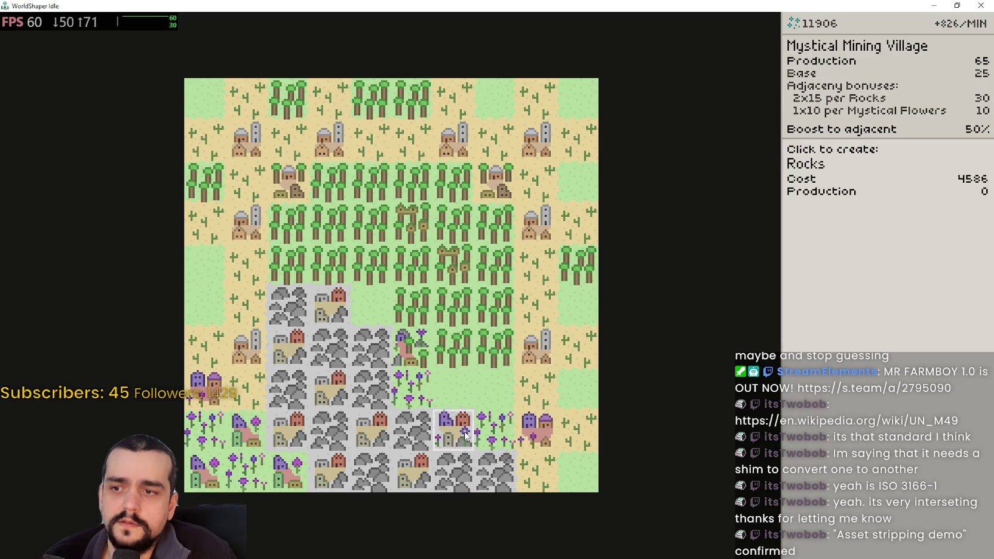
scroll(592, 289, "up", 1)
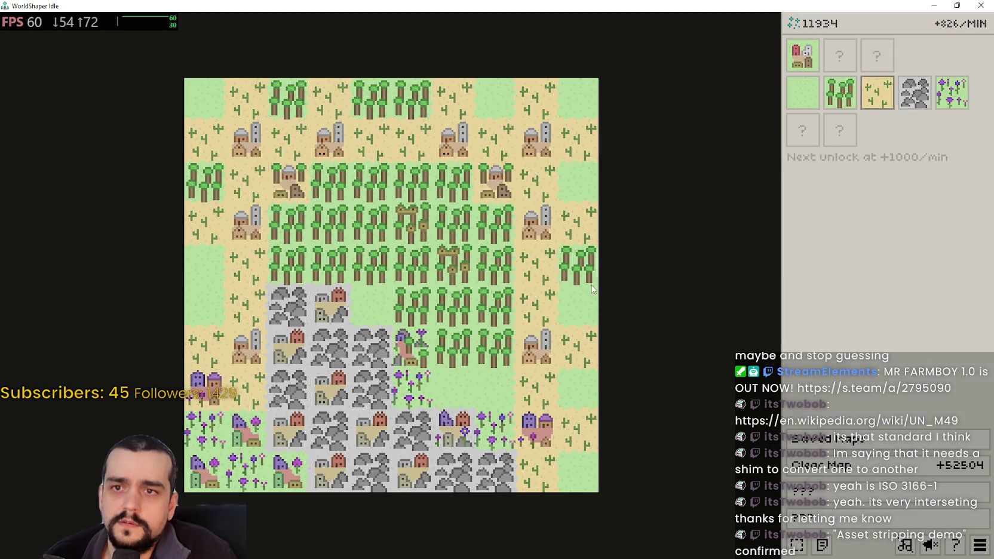
left_click(453, 396)
left_click(478, 397)
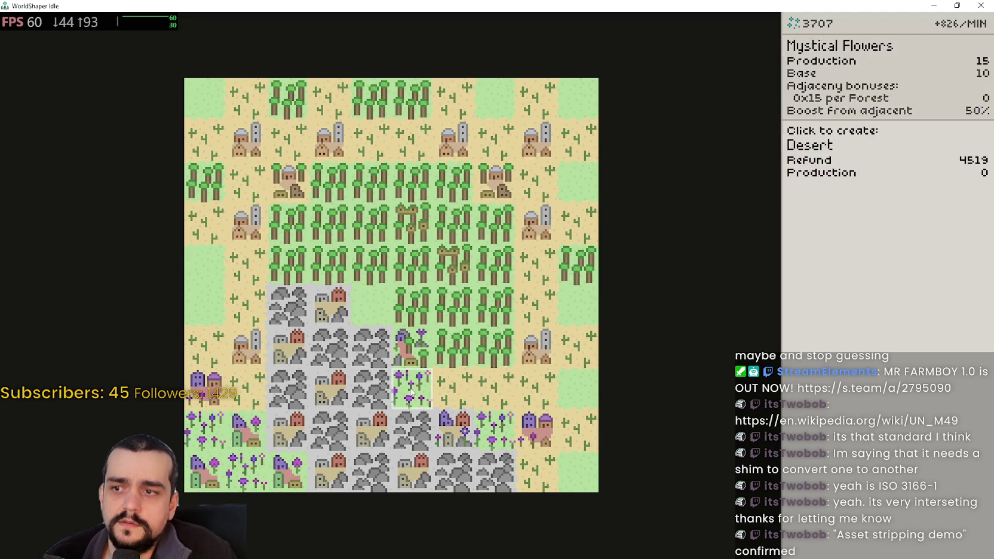
left_click(821, 546)
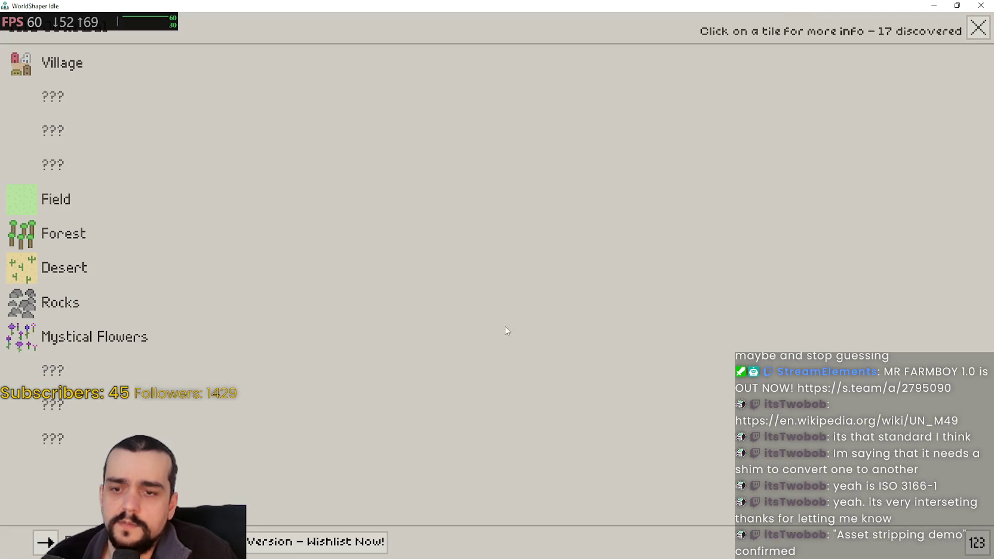
left_click(48, 542)
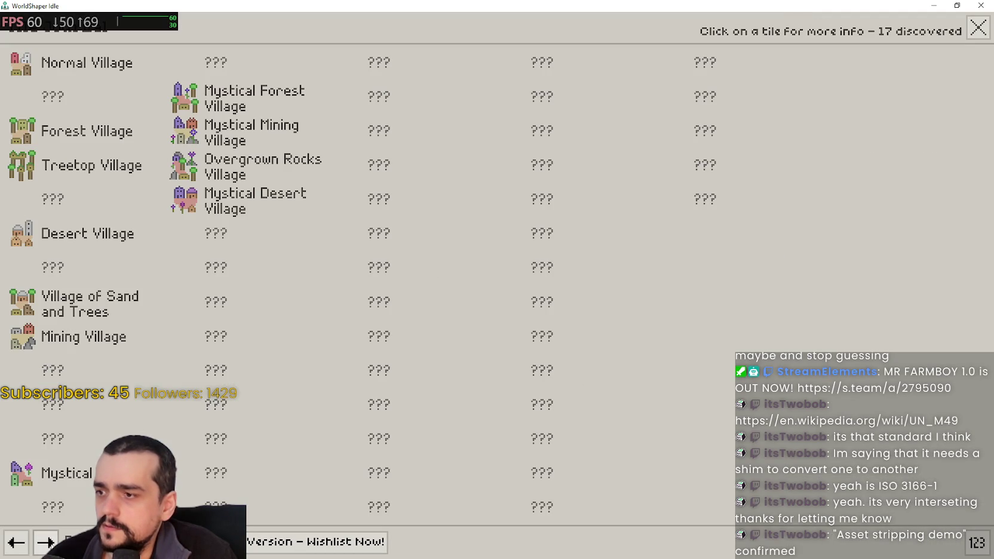
left_click(186, 207)
left_click(192, 177)
left_click(190, 128)
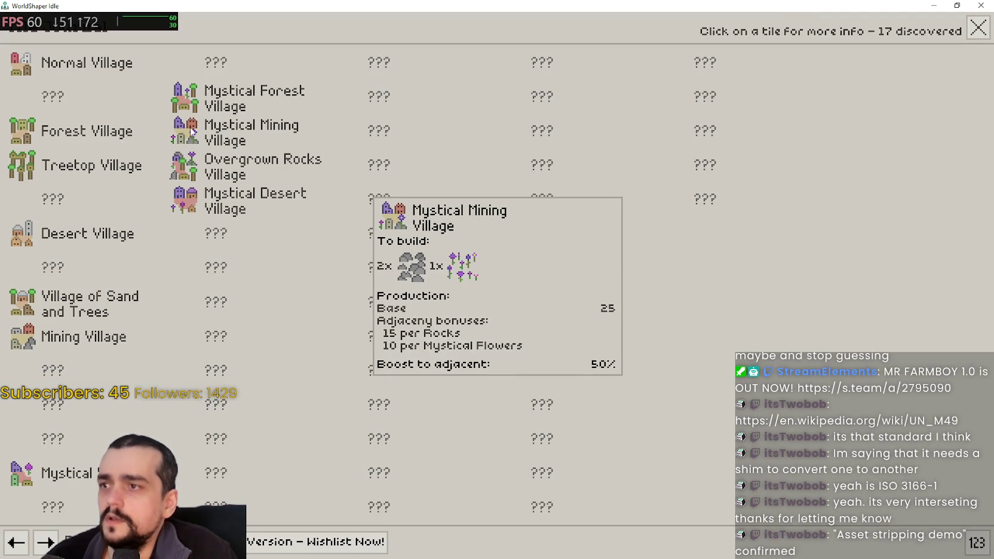
left_click(188, 97)
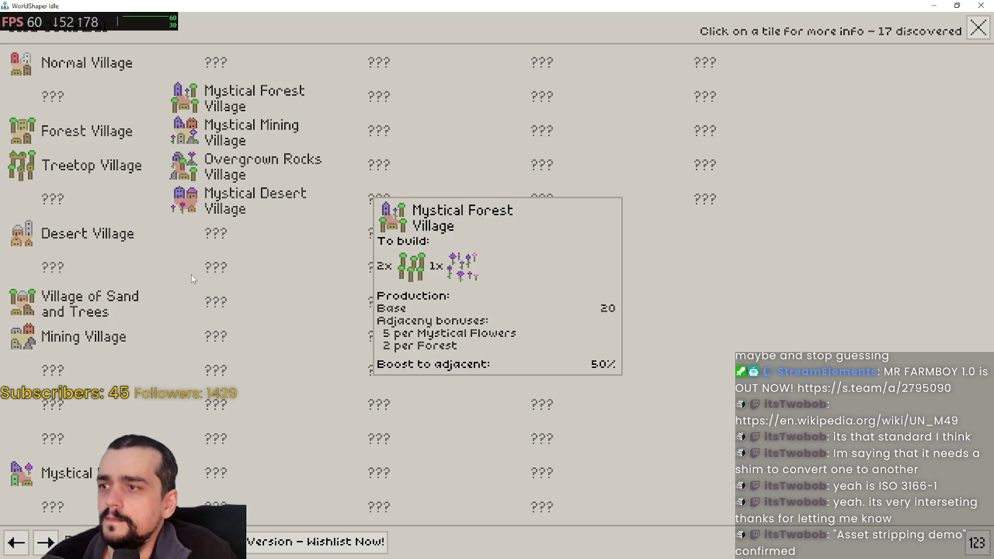
left_click(186, 203)
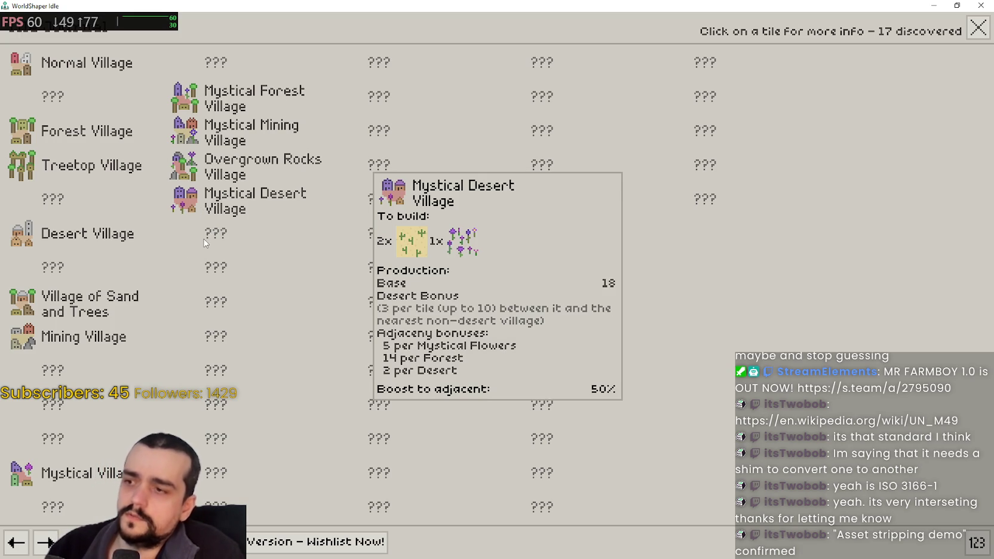
left_click(221, 357)
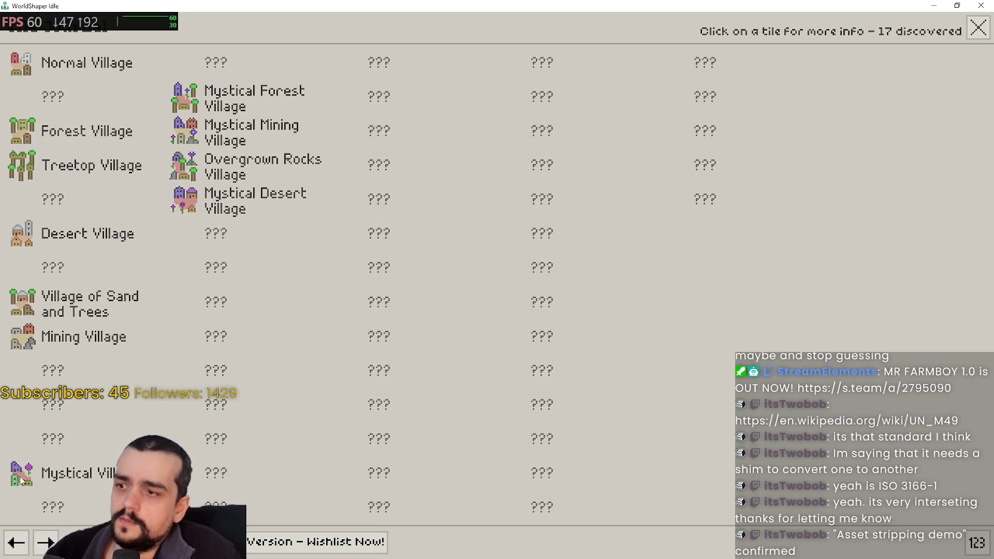
left_click(194, 142)
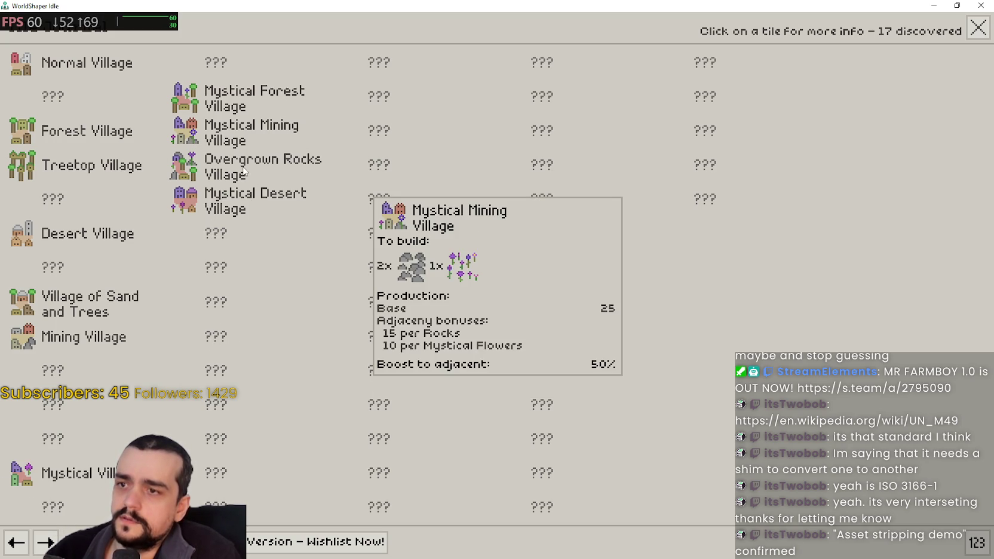
left_click(221, 190)
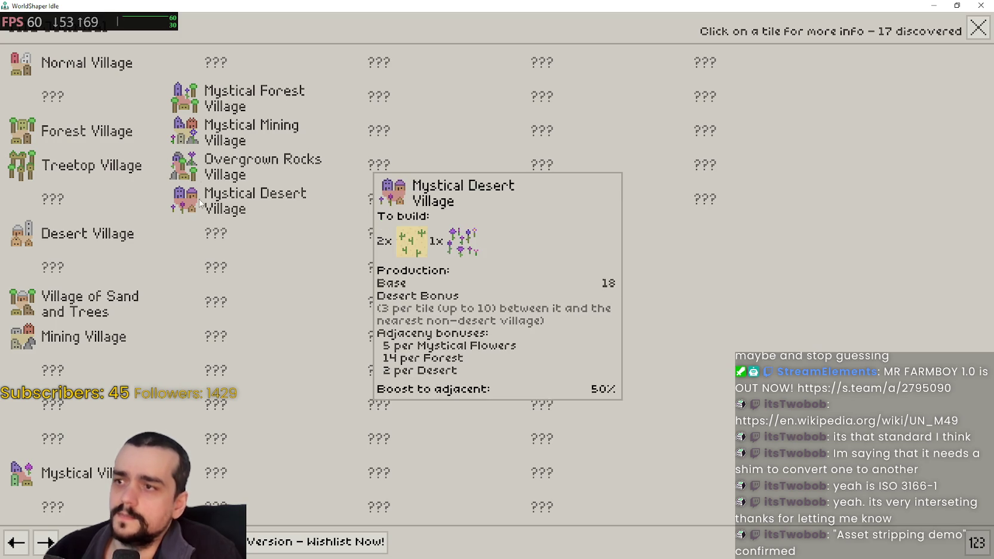
left_click(191, 107)
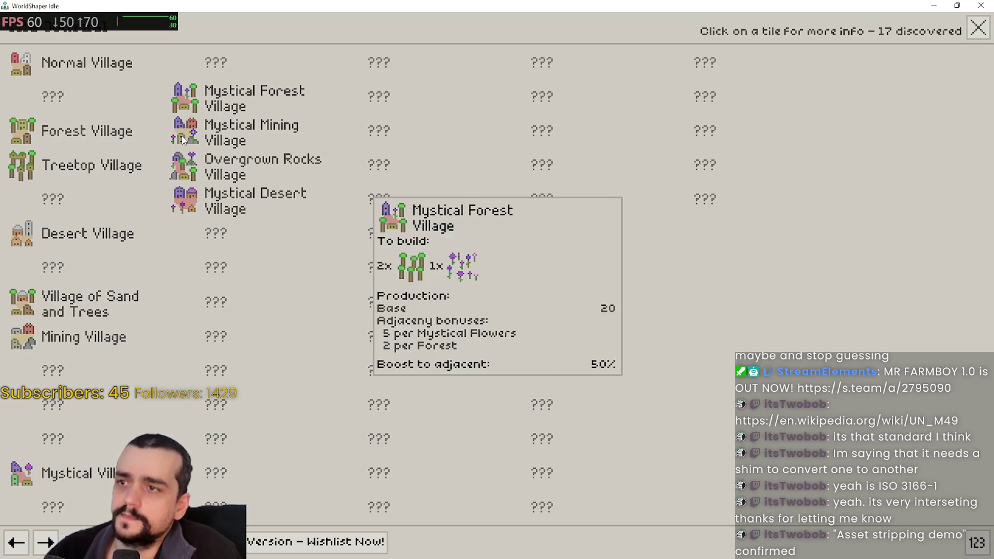
left_click(191, 123)
left_click(186, 174)
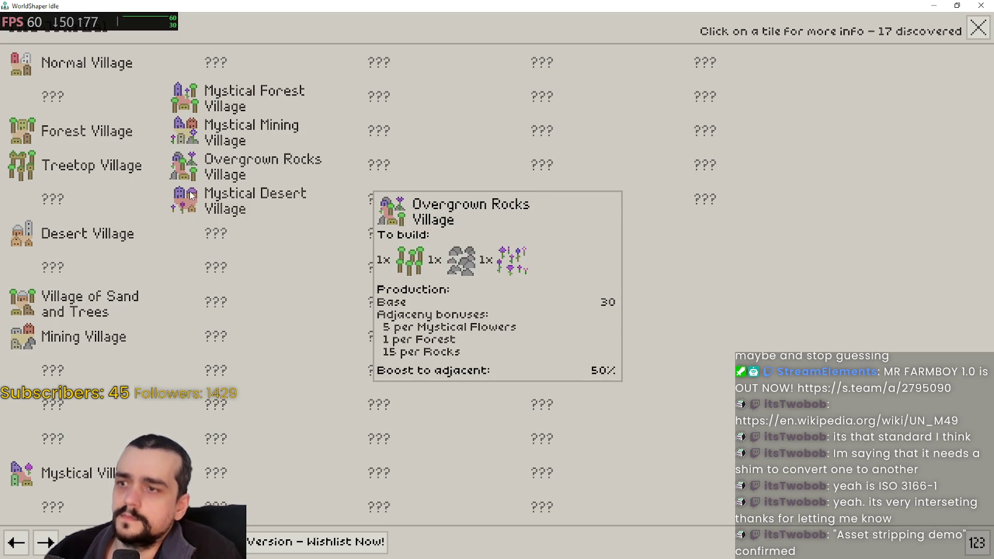
left_click(188, 191)
left_click(194, 204)
left_click(194, 204)
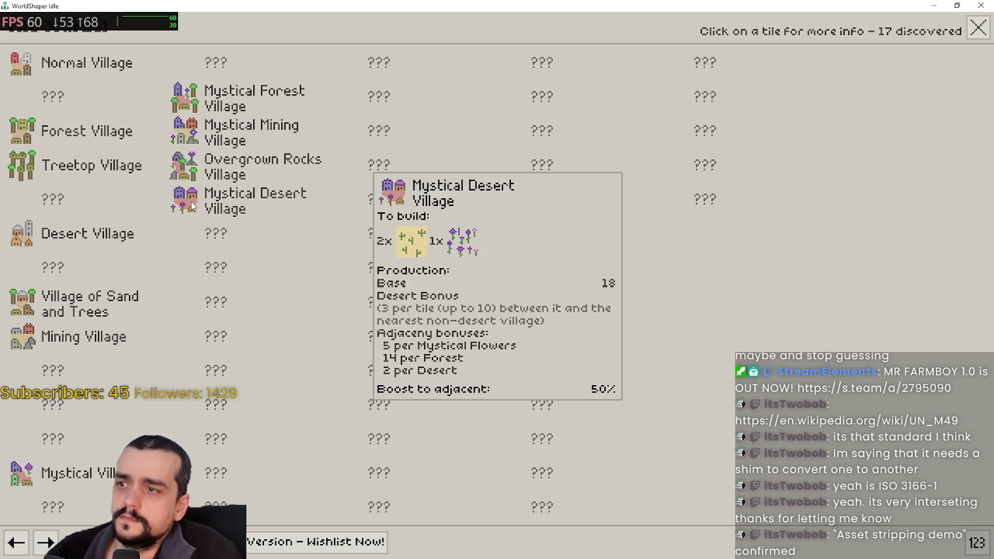
left_click(192, 170)
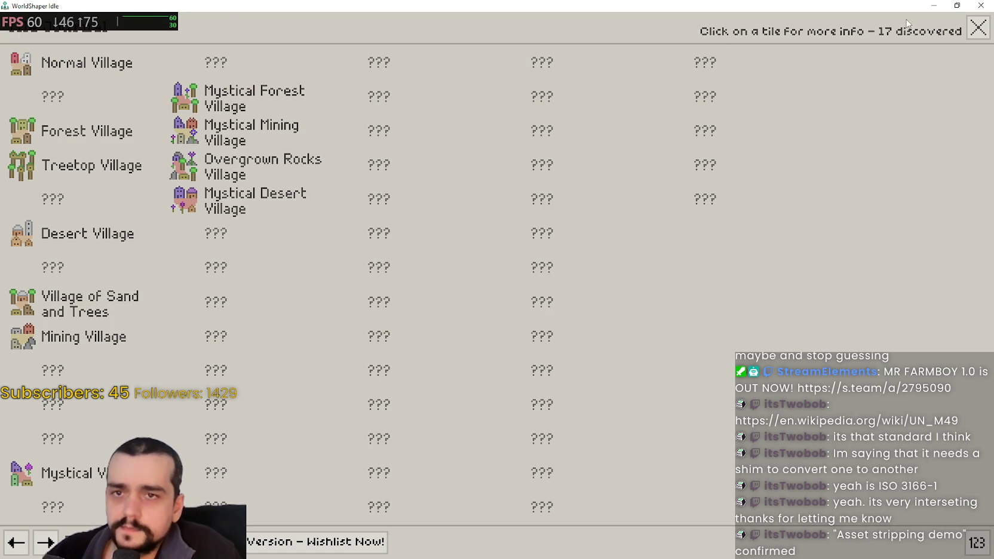
- Close the discovered-villages list and zoom in and out on the village tile map
left_click(978, 27)
scroll(496, 424, "up", 2)
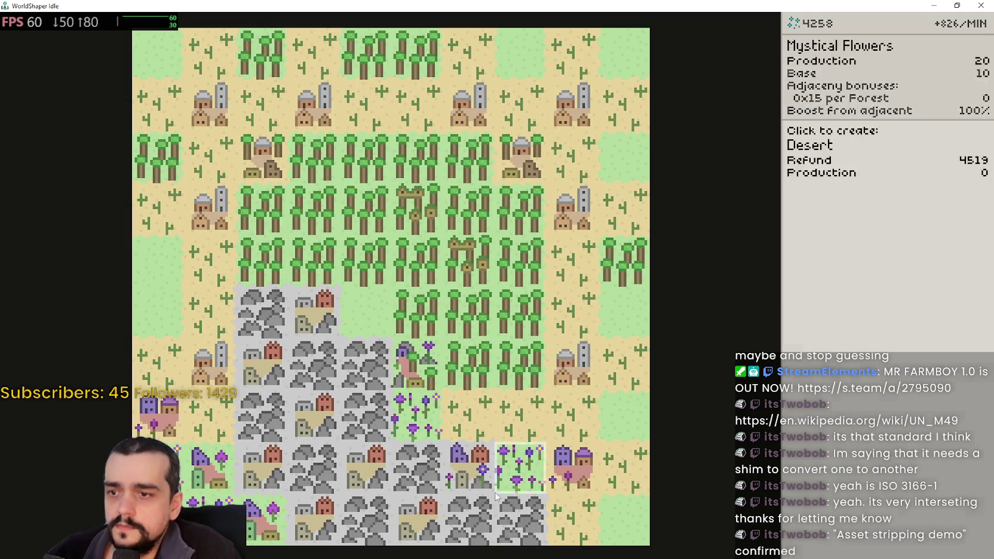
scroll(419, 500, "down", 1)
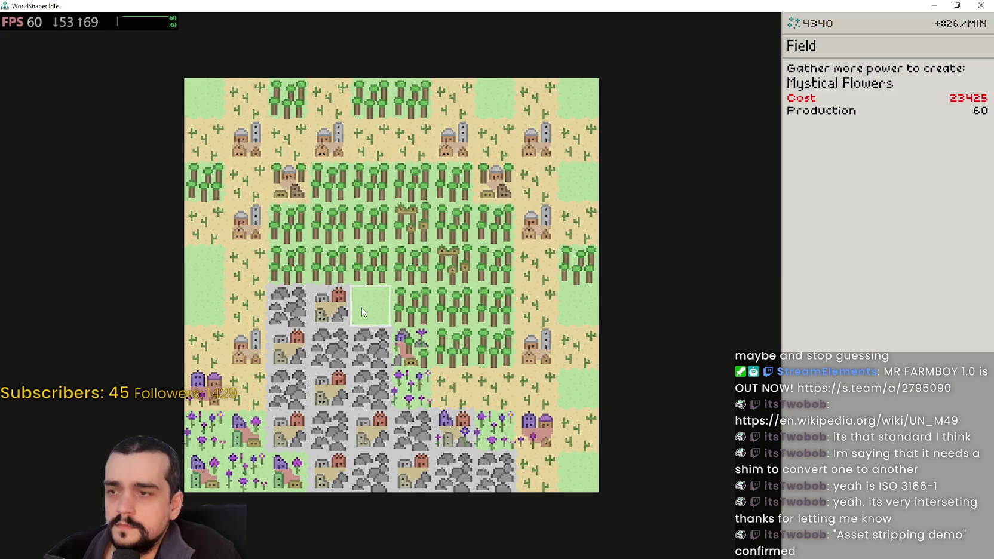
scroll(358, 310, "down", 1)
scroll(353, 304, "up", 1)
scroll(653, 192, "down", 1)
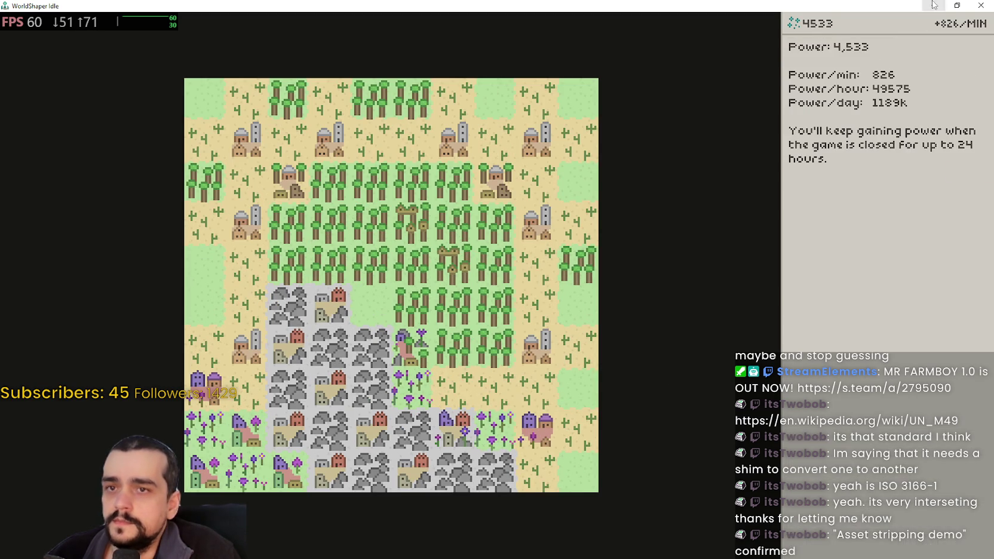
- Restore down the WorldShaper Idle window and bring the Godot editor to the front
left_click(957, 5)
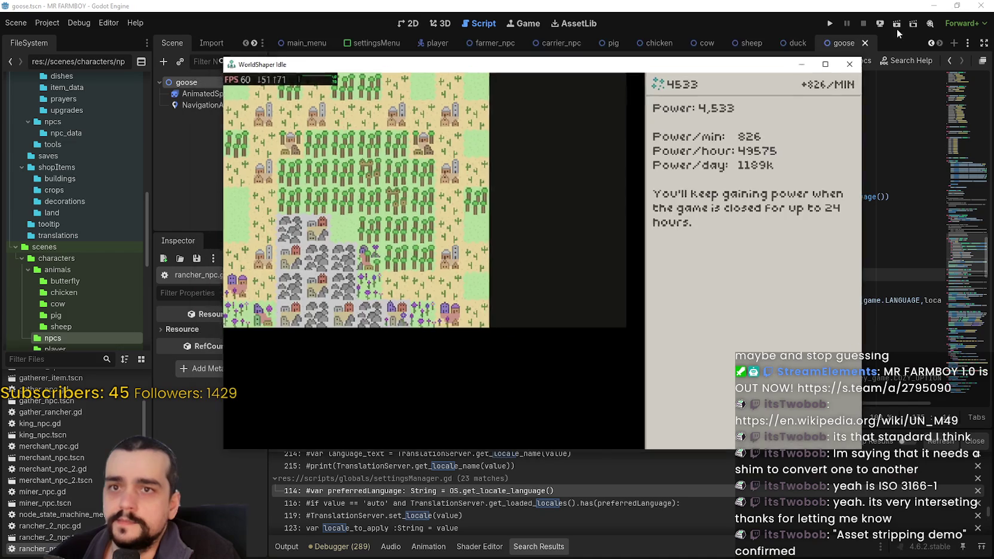
left_click(898, 34)
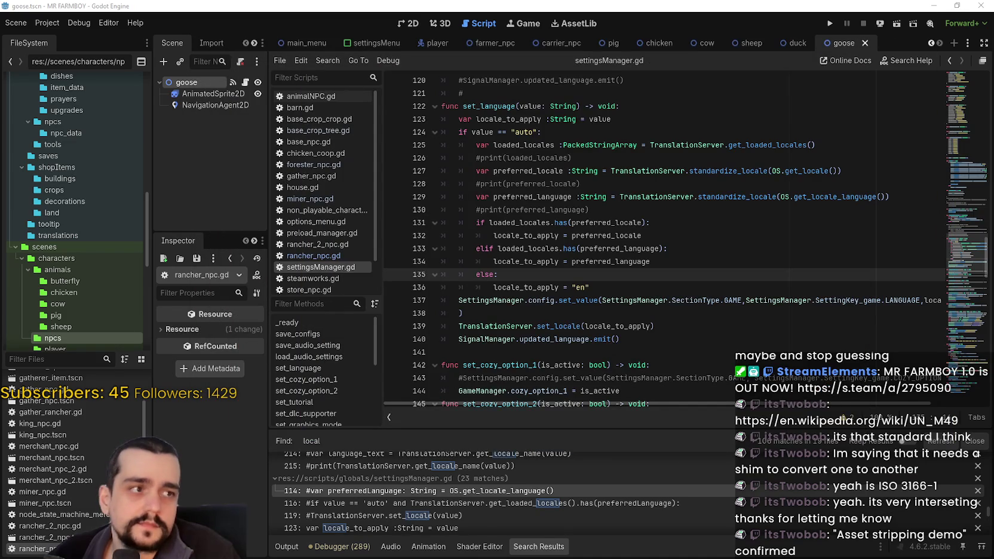
left_click(516, 297)
scroll(73, 493, "down", 2)
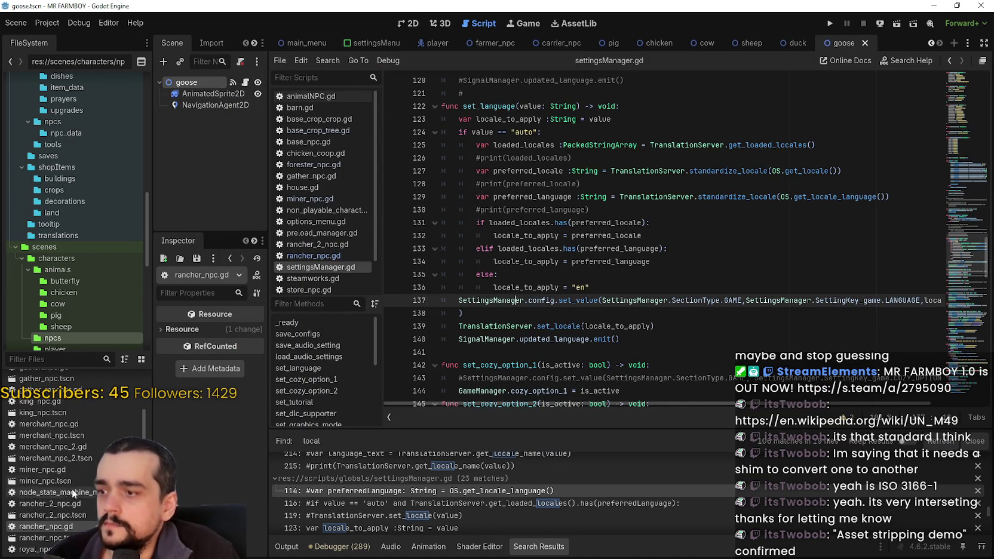
- Open rancher_npc.gd and use the minimap to reach _find_closest_feed_target near line 487
double_click(68, 528)
left_click(535, 263)
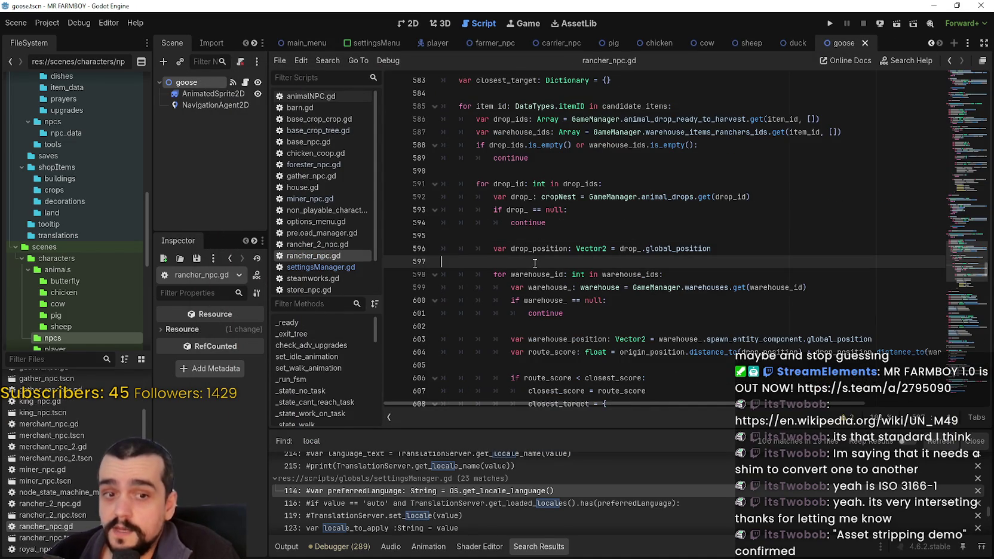
scroll(533, 266, "down", 5)
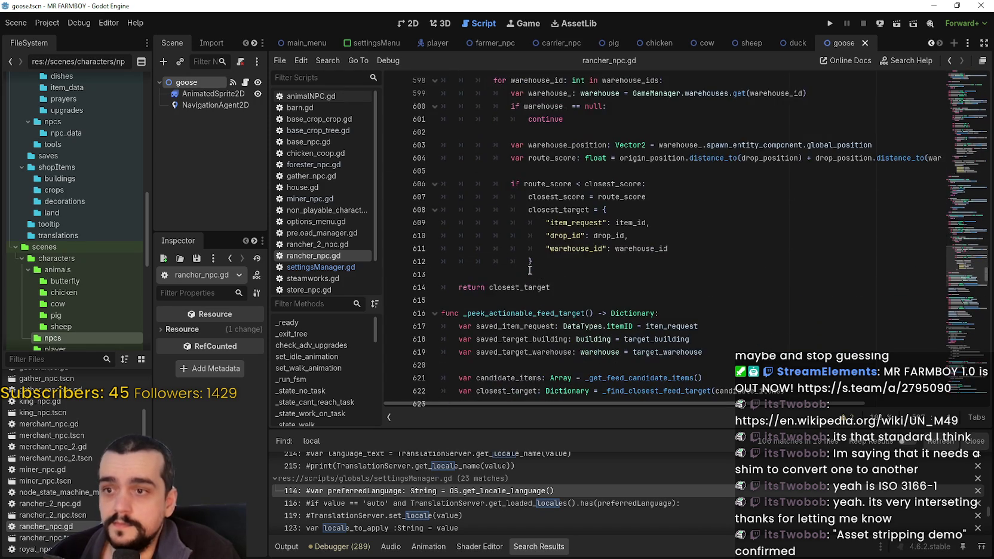
scroll(529, 270, "down", 3)
left_click_drag(974, 273, 962, 177)
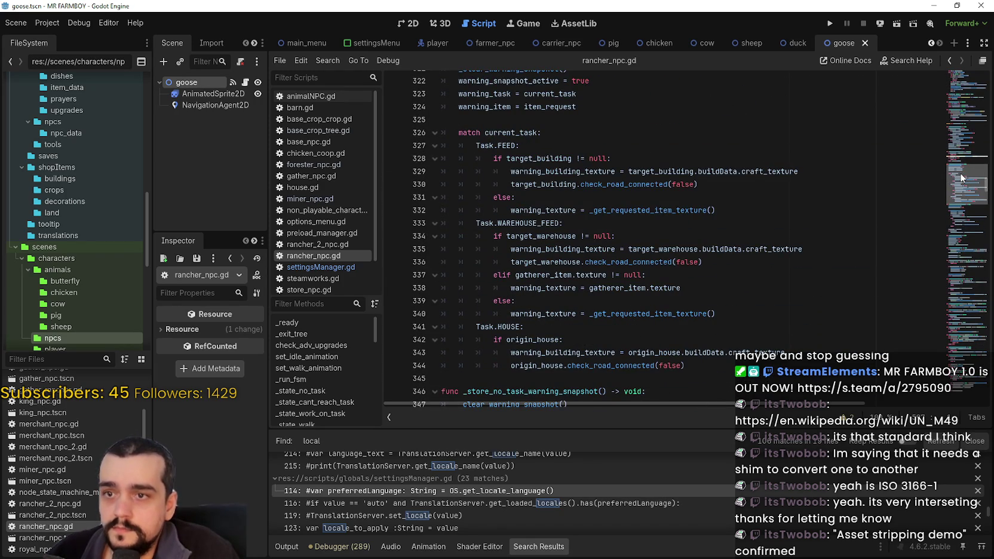
mouse_move(961, 178)
left_mouse_down()
mouse_move(961, 239)
mouse_move(959, 228)
mouse_move(945, 265)
mouse_move(956, 231)
left_mouse_up()
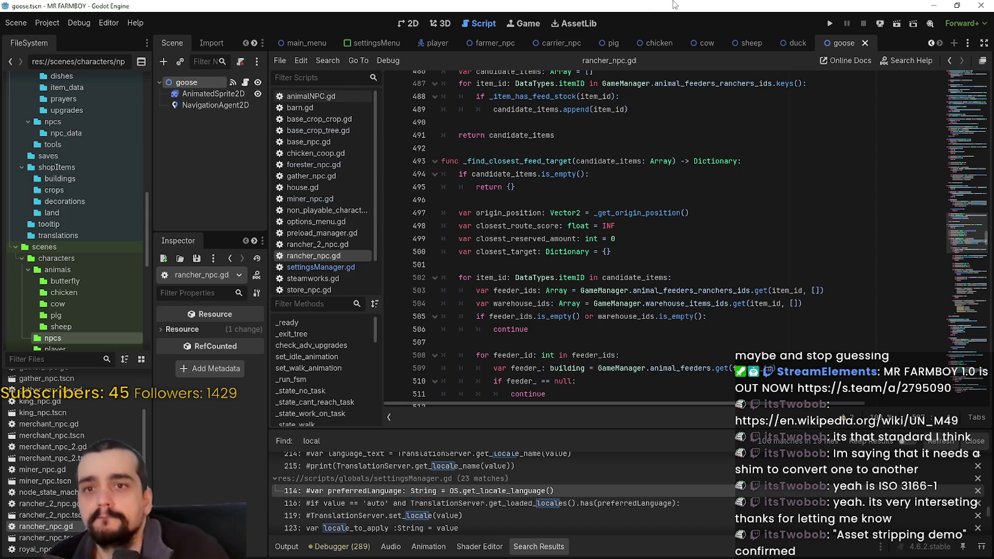
left_click(498, 203)
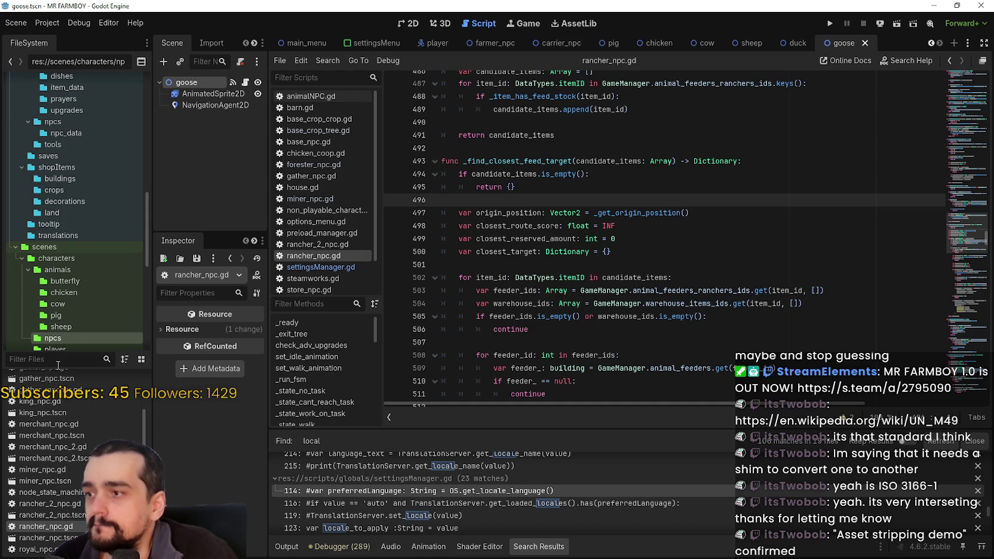
- Switch briefly to the untitled Notepad note, then back to rancher_npc.gd in Godot
key("alt+Tab")
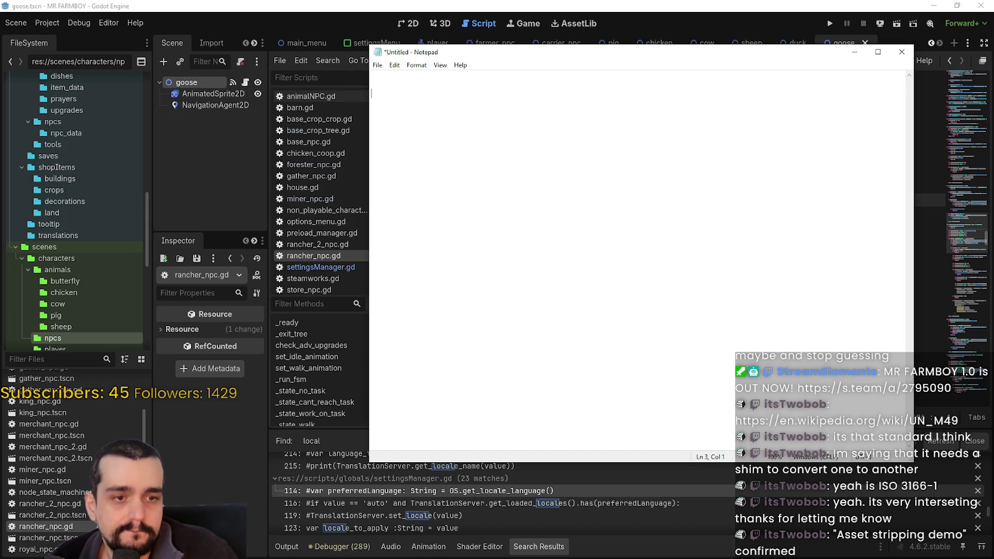
key("alt+Tab")
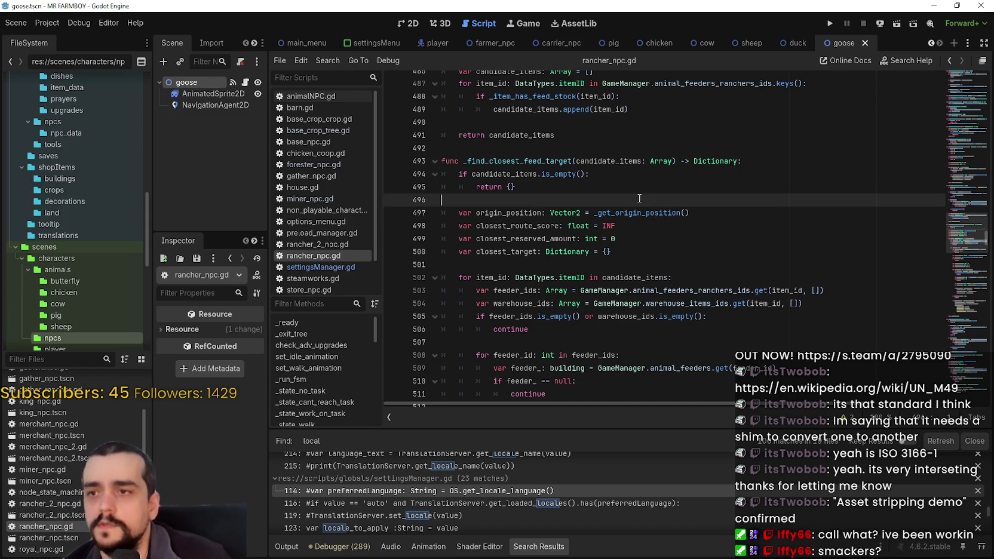
scroll(53, 478, "down", 3)
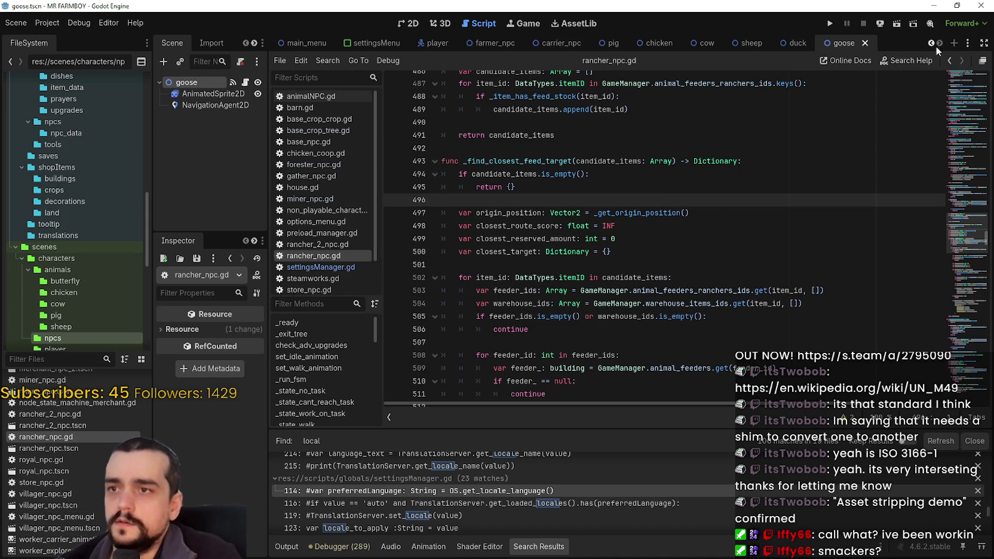
left_click(47, 22)
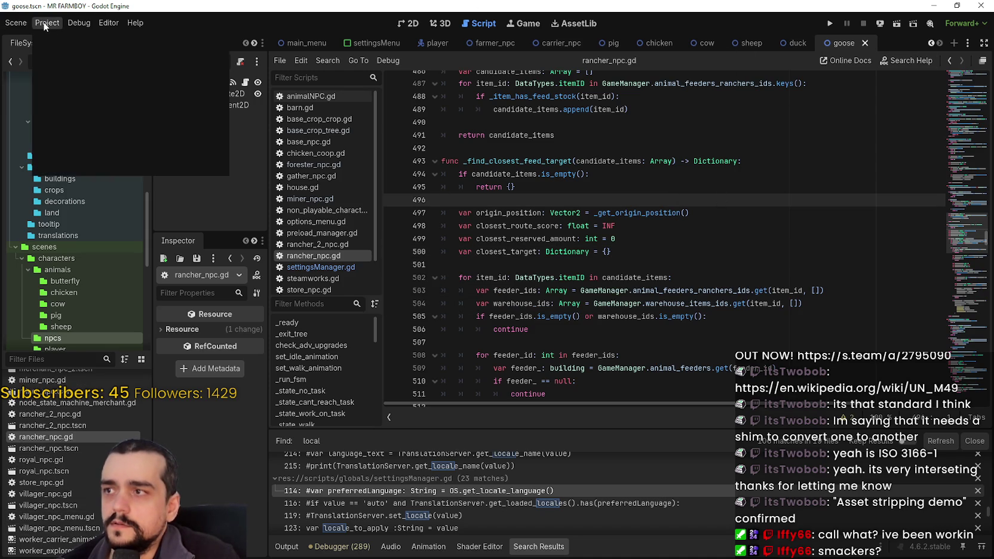
mouse_move(79, 22)
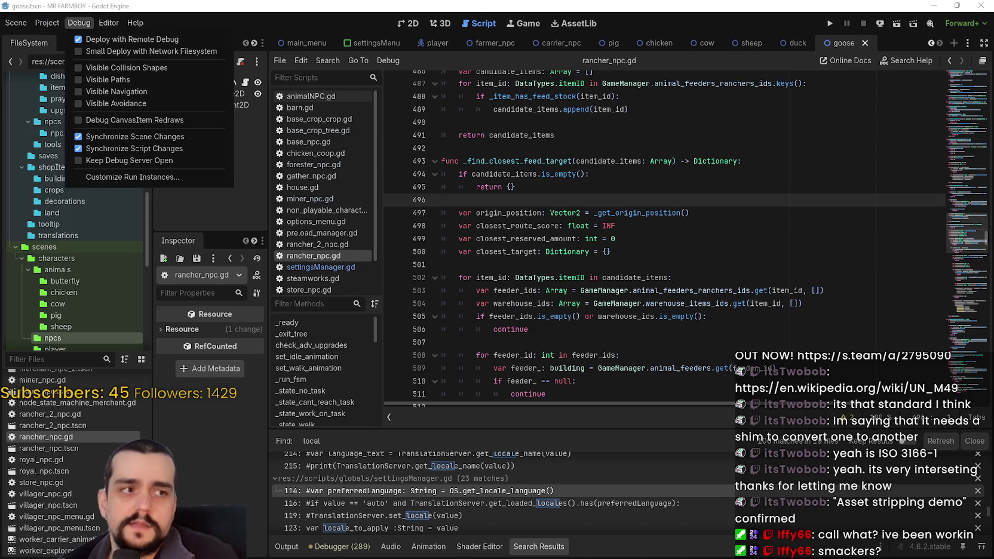
key("Escape")
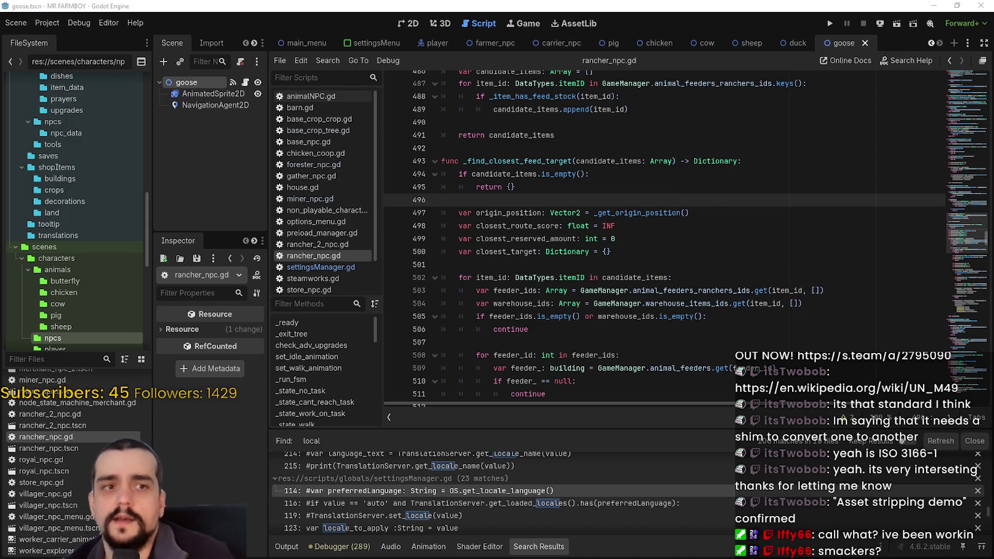
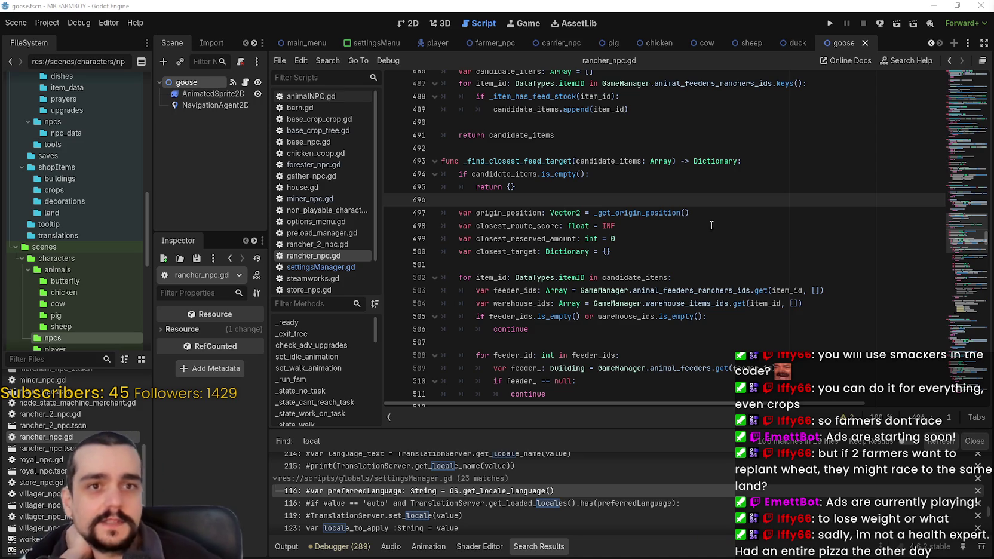
- Move the caret to the end of line 499 in the rancher_npc.gd script
key("Down")
key("Down")
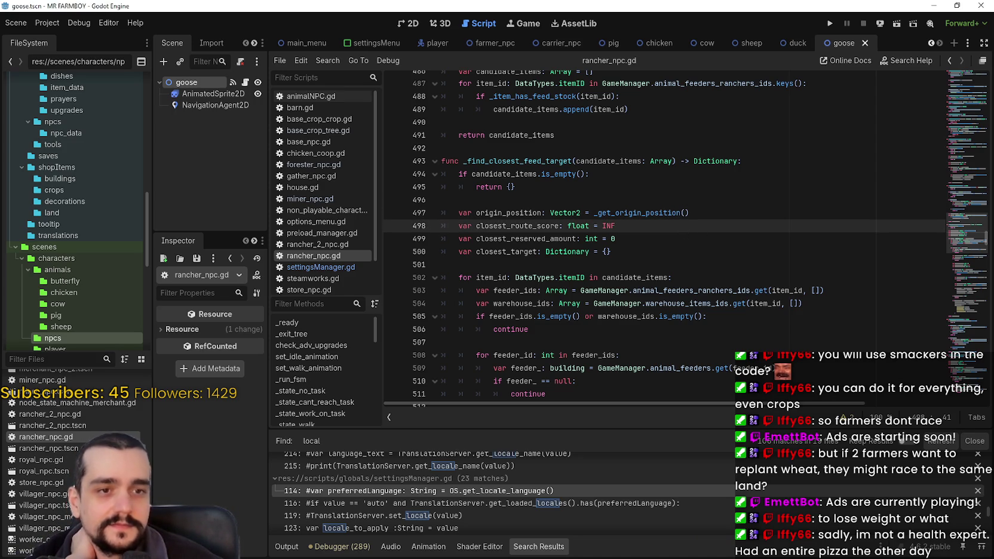
left_click(653, 244)
scroll(652, 243, "up", 2)
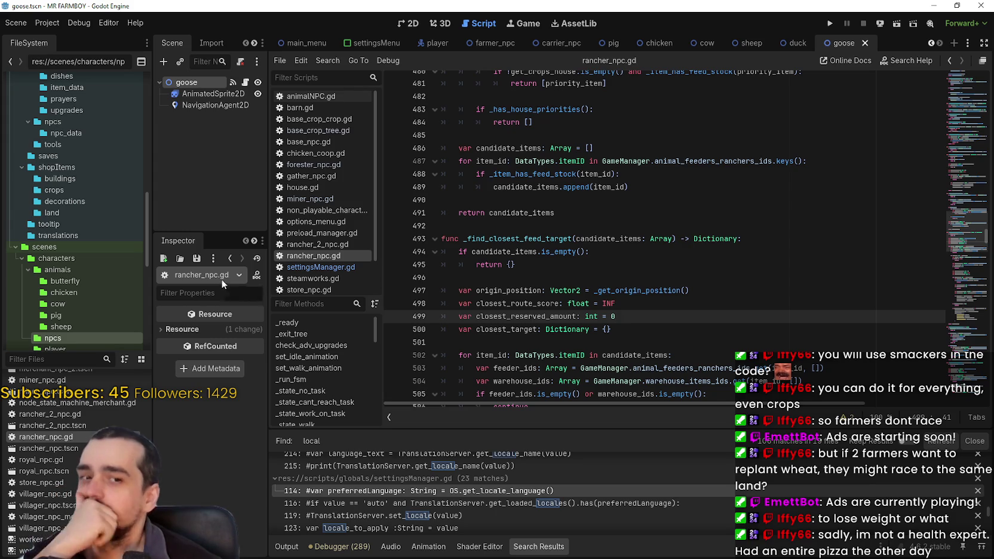
- Close the goose, duck, cow, chicken, pig, carrier_npc, farmer_npc and player scene tabs
left_click(864, 48)
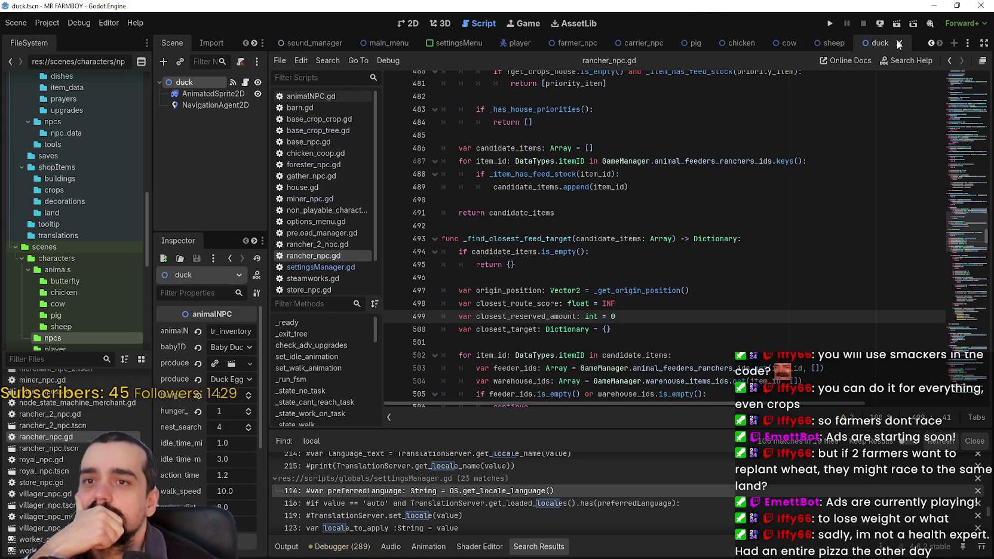
left_click(856, 48)
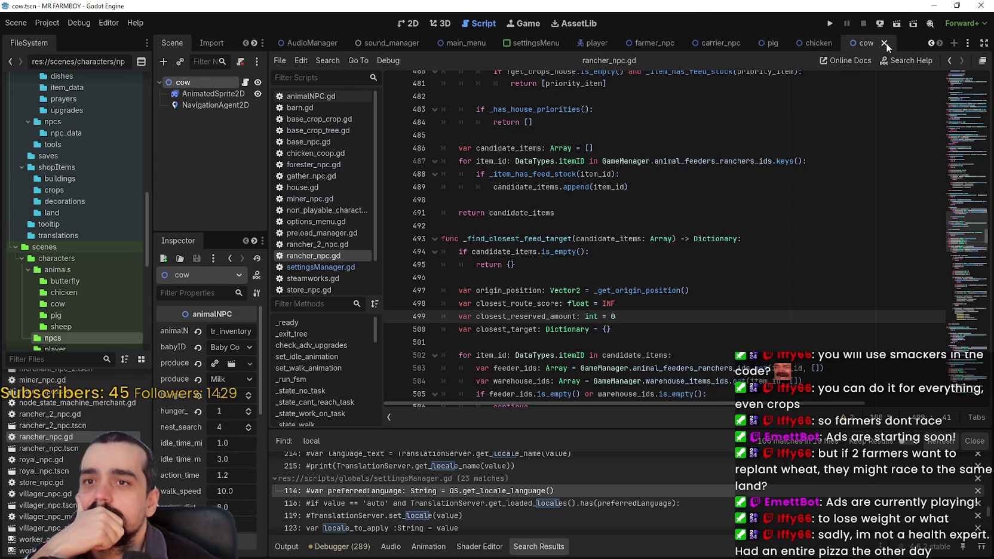
left_click(886, 43)
left_click(886, 43)
left_click(886, 43)
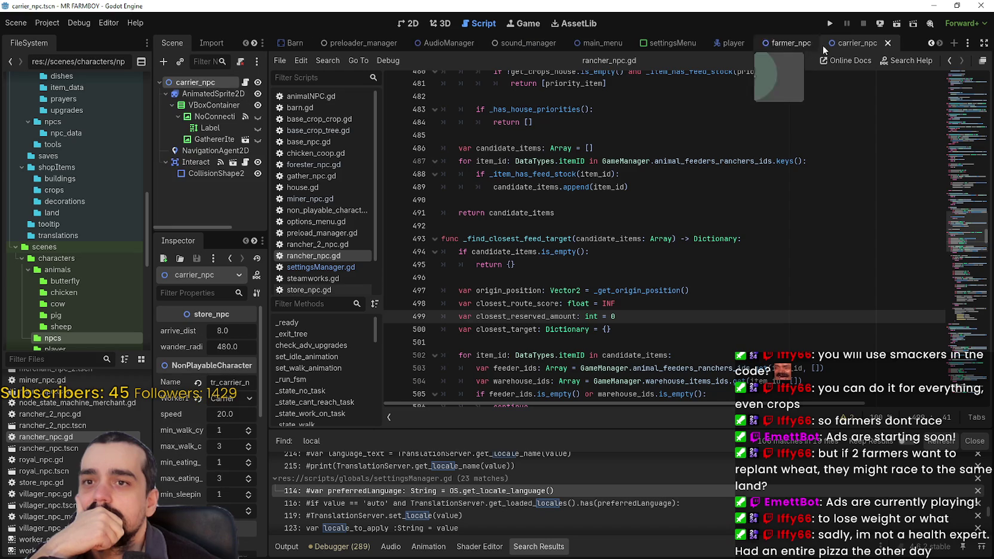
left_click(888, 42)
left_click(894, 43)
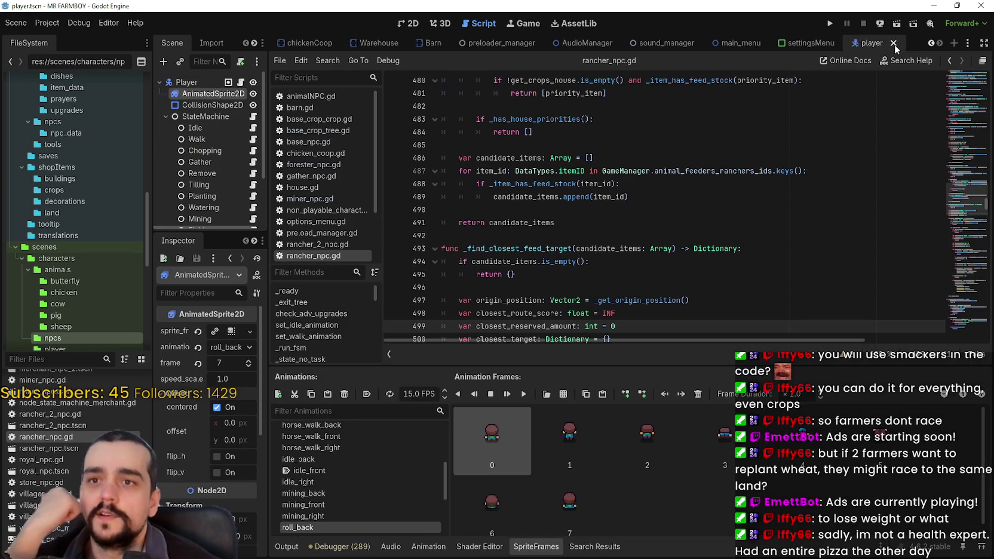
left_click(893, 43)
left_click(748, 135)
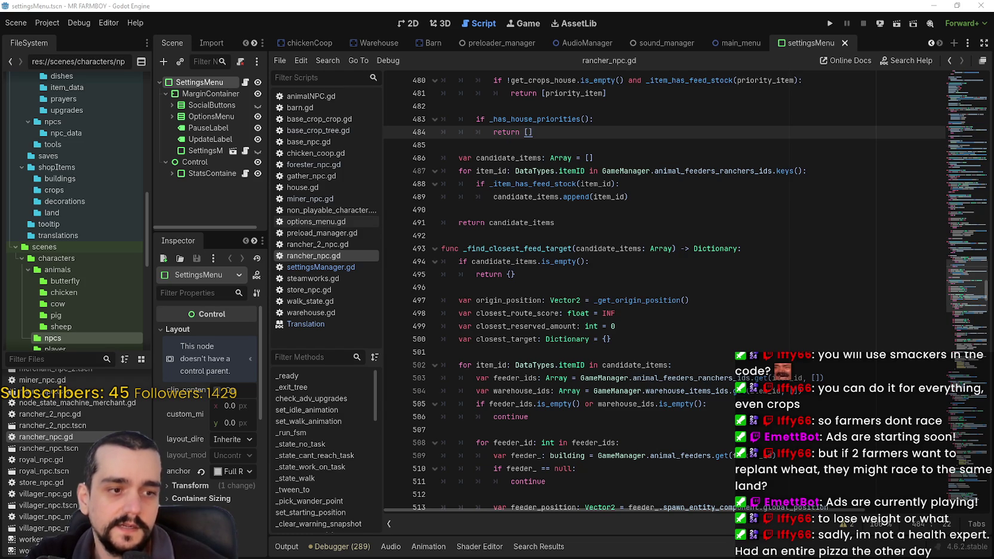
- Save the v1.0.9 update event's patch notes in the Steam event editor
key("alt+Tab")
scroll(630, 392, "down", 2)
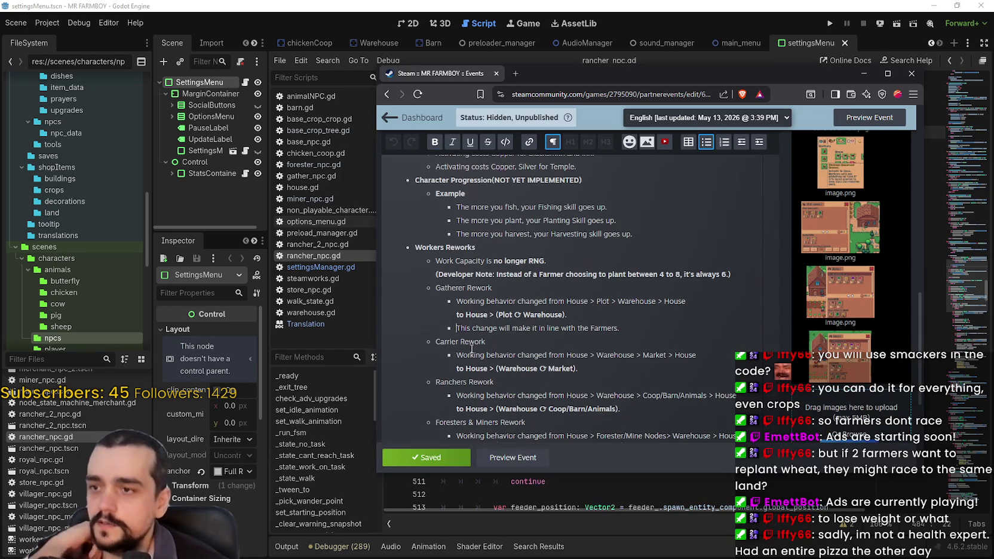
left_click(423, 457)
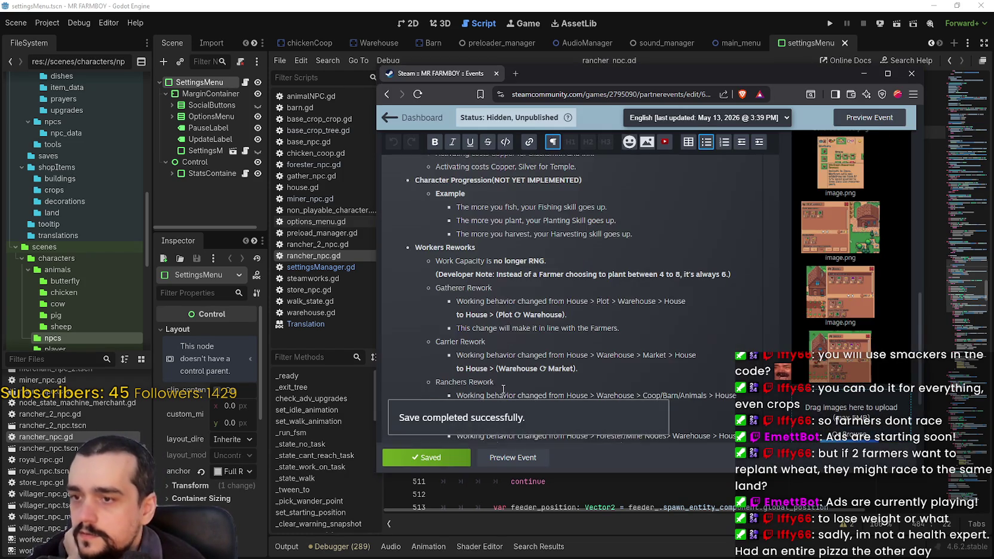
- Review the Character Stats & Inventory patch-note section, then minimize the browser
scroll(497, 304, "down", 5)
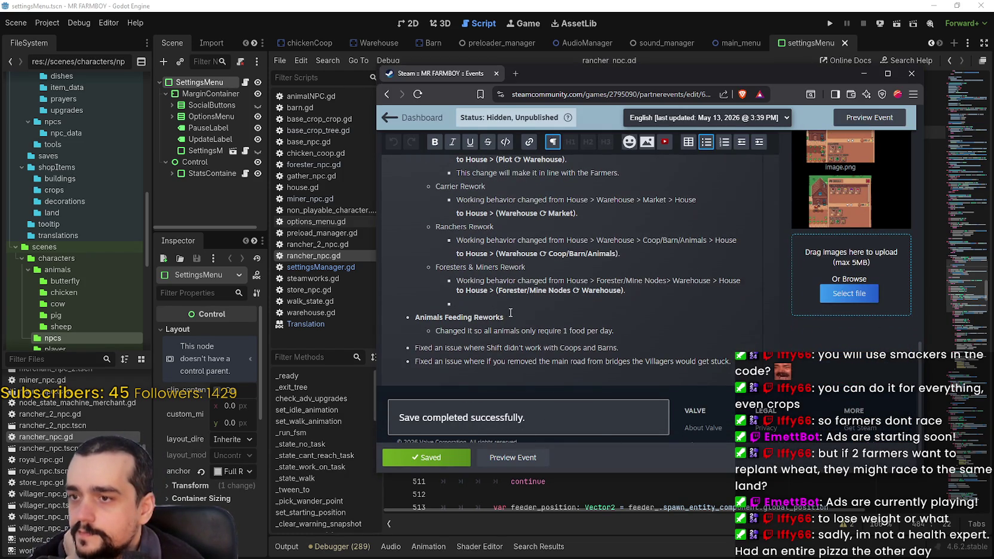
left_click_drag(457, 267, 538, 301)
left_click(537, 300)
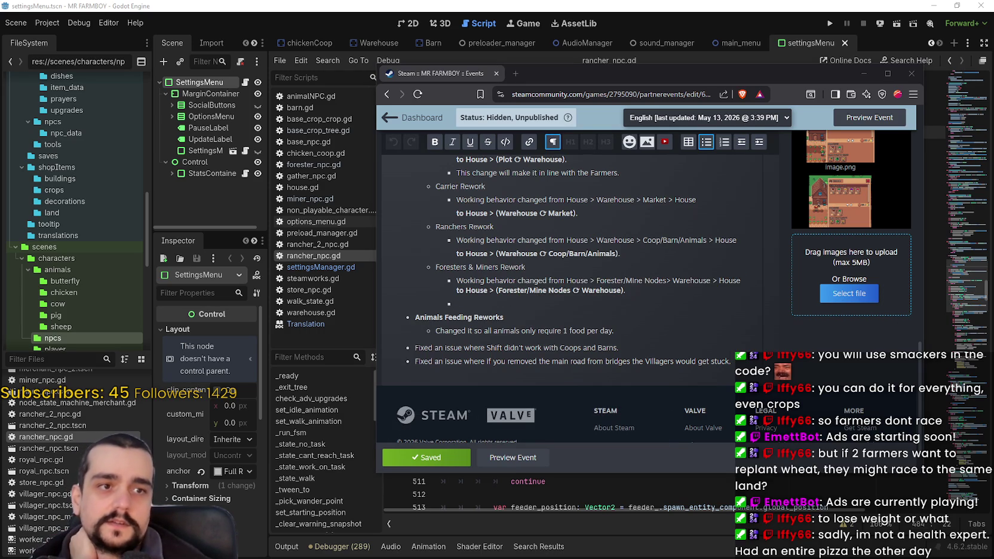
scroll(511, 355, "up", 5)
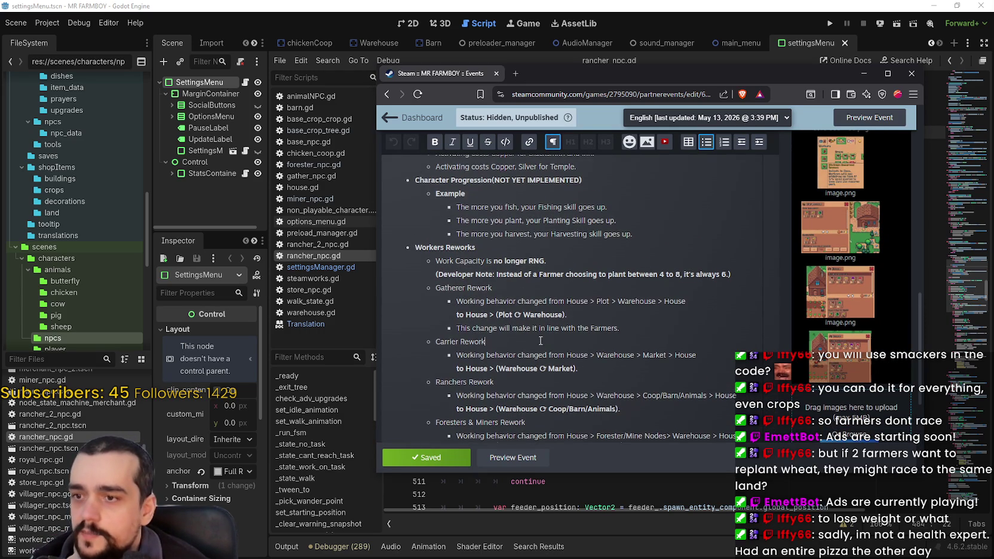
scroll(541, 345, "up", 2)
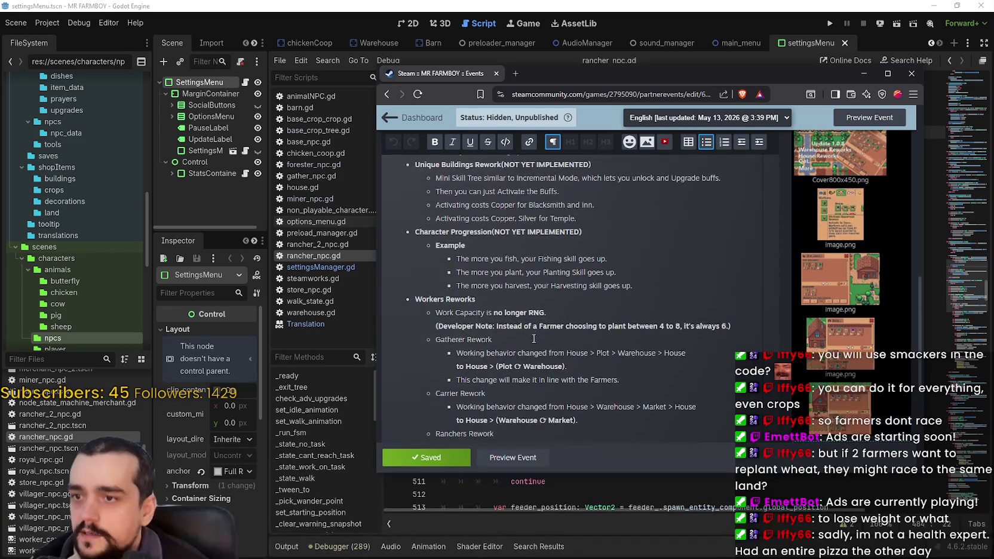
scroll(536, 331, "up", 4)
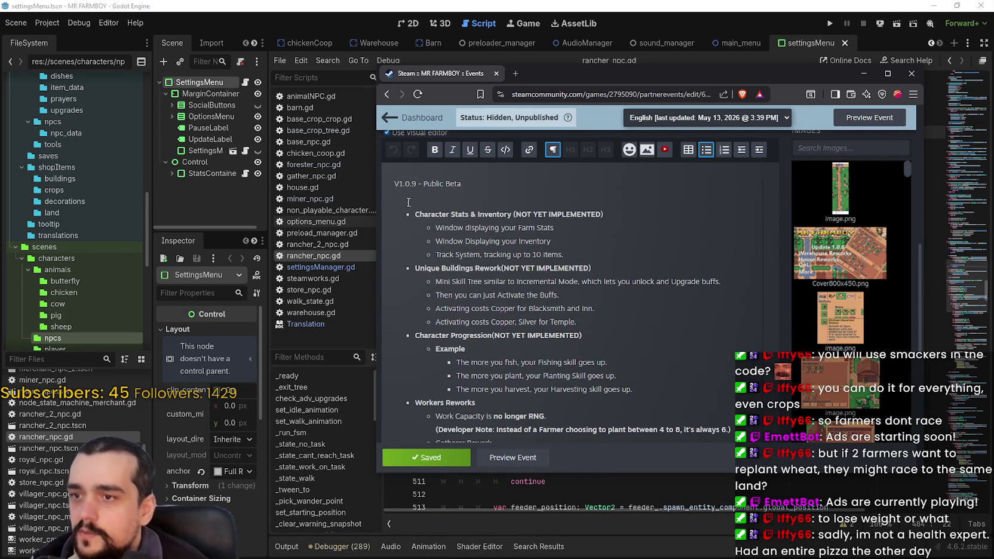
mouse_move(410, 216)
left_mouse_down()
mouse_move(457, 216)
mouse_move(563, 255)
left_mouse_up()
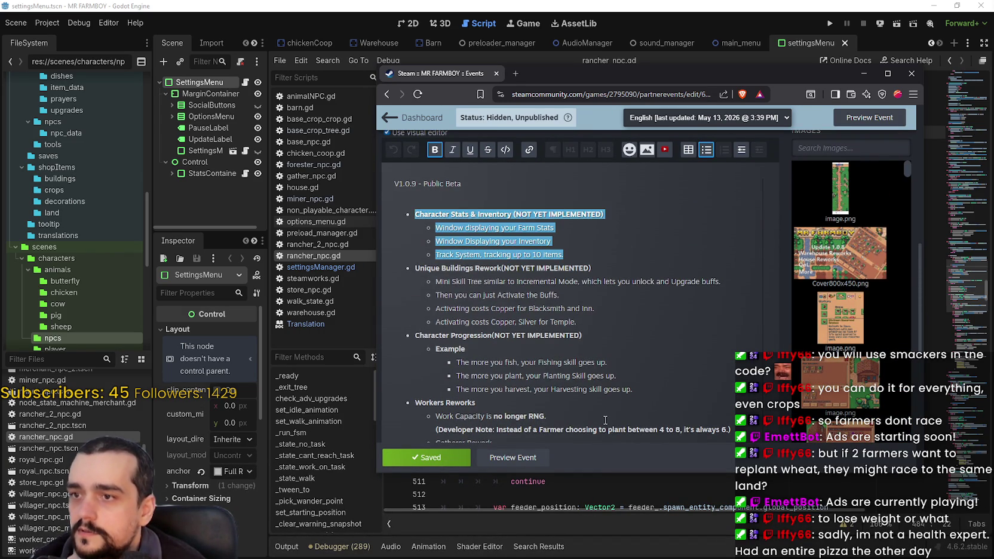
left_click(592, 322)
scroll(593, 323, "down", 1)
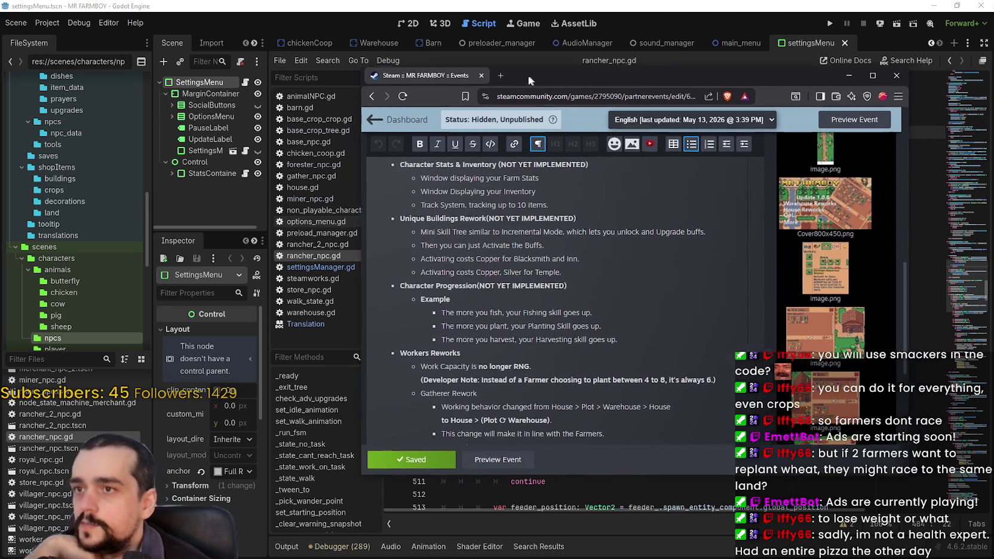
left_click(522, 33)
- Scroll the Godot scene tabs back to reveal the earlier scenes, including game_screen
left_click(445, 235)
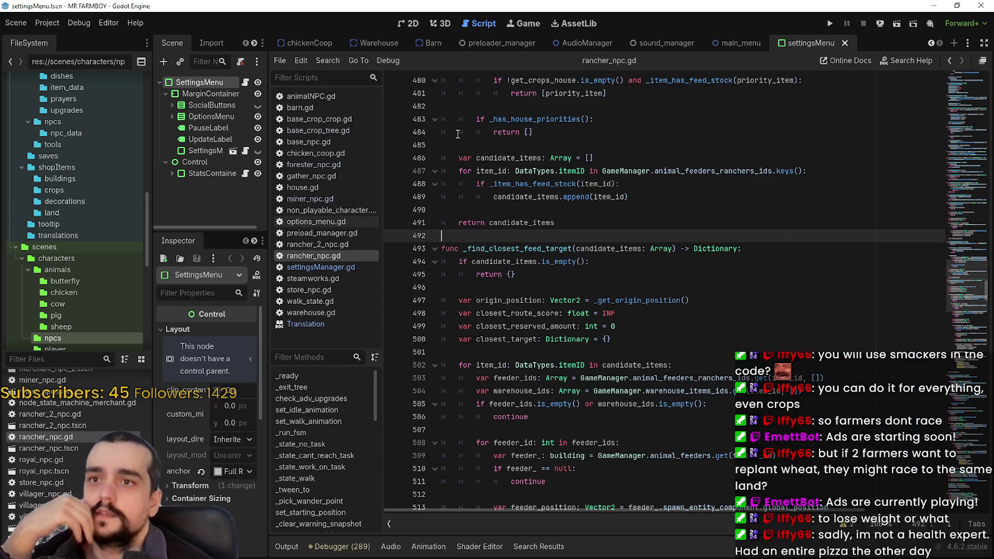
left_click(52, 26)
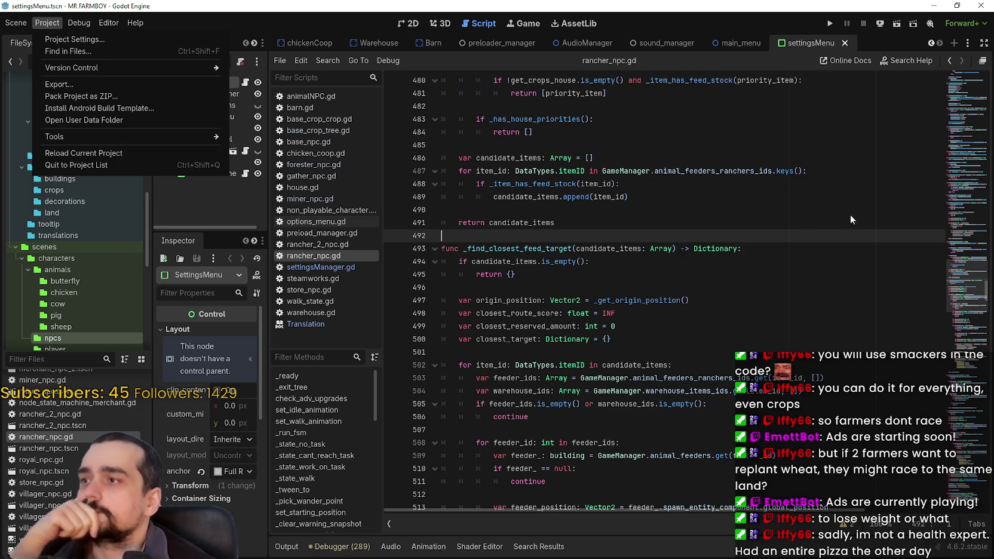
left_click(751, 135)
left_click(930, 42)
left_click(930, 43)
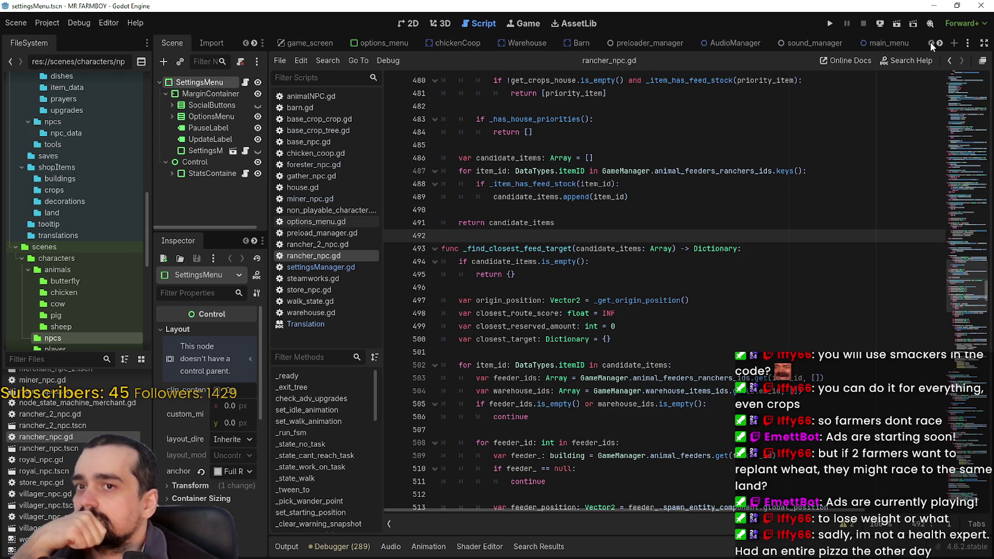
- Filter FileSystem by 'game_s', open game_screen.tscn and view it zoomed in the 2D editor
left_click(25, 360)
type("game_")
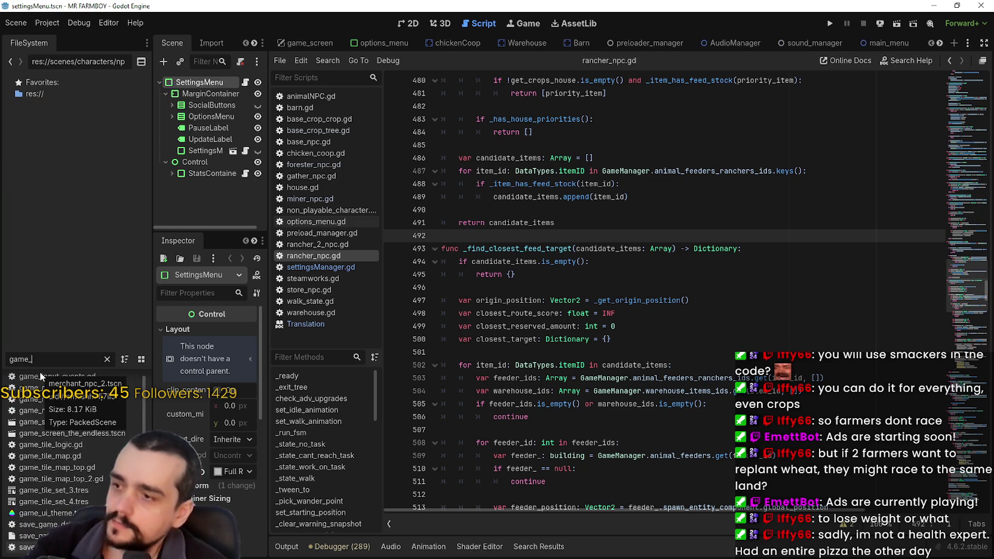
type("s")
double_click(50, 378)
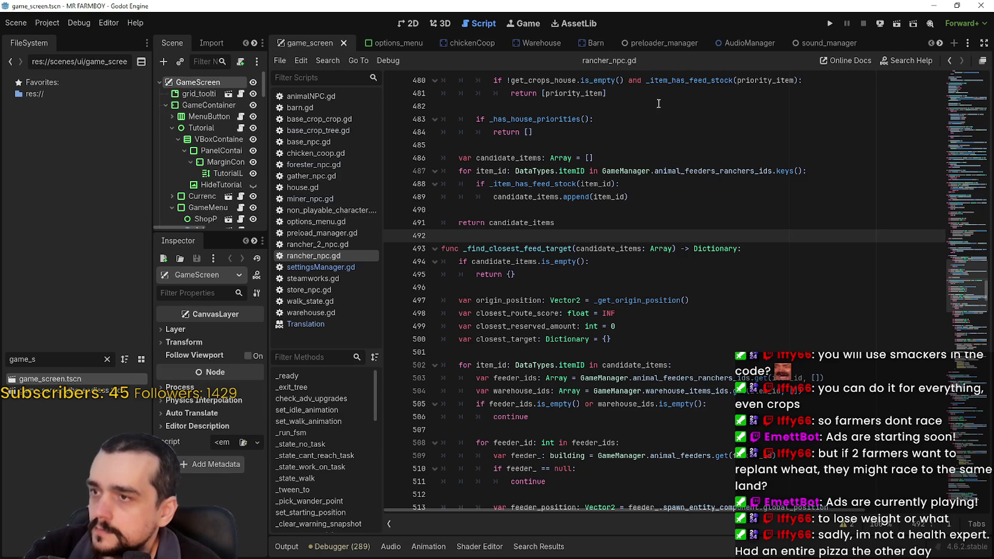
left_click(415, 23)
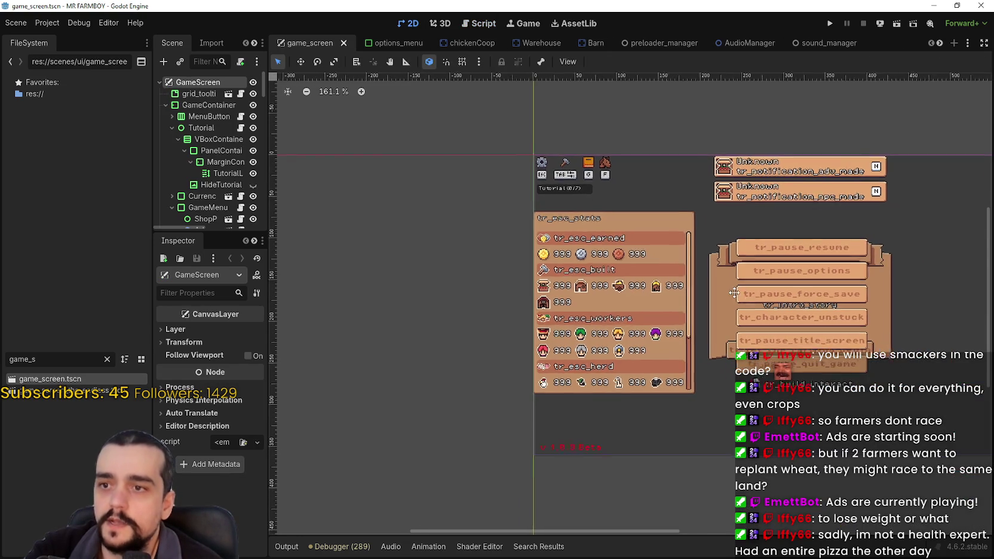
scroll(568, 269, "up", 2)
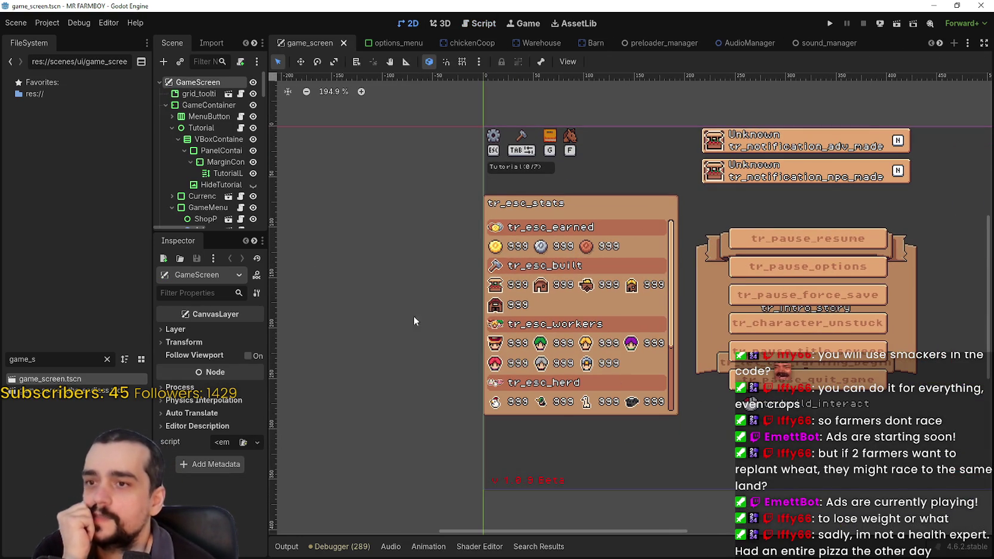
- Widen the Scene dock and collapse the BuildingPanel branch
left_click_drag(267, 212, 411, 239)
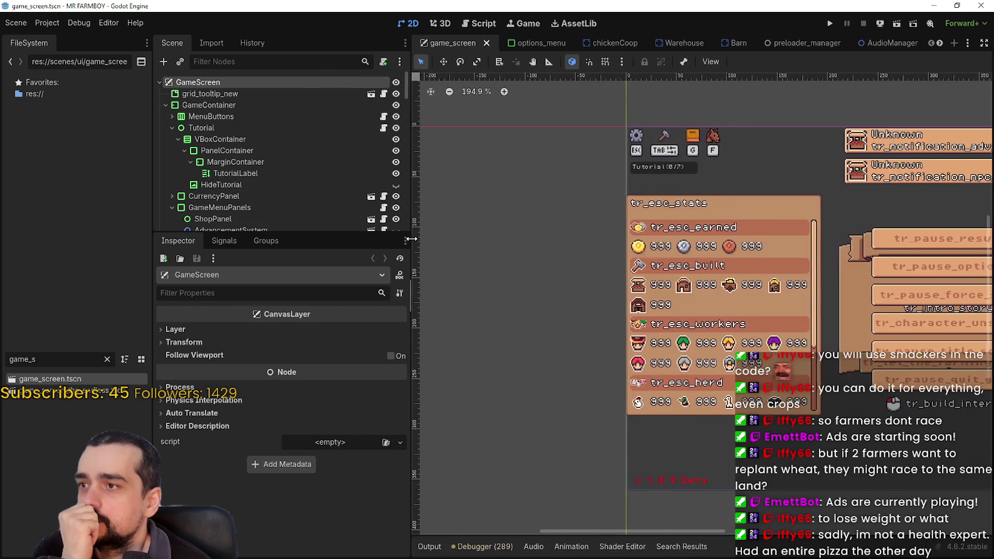
left_click_drag(256, 232, 256, 368)
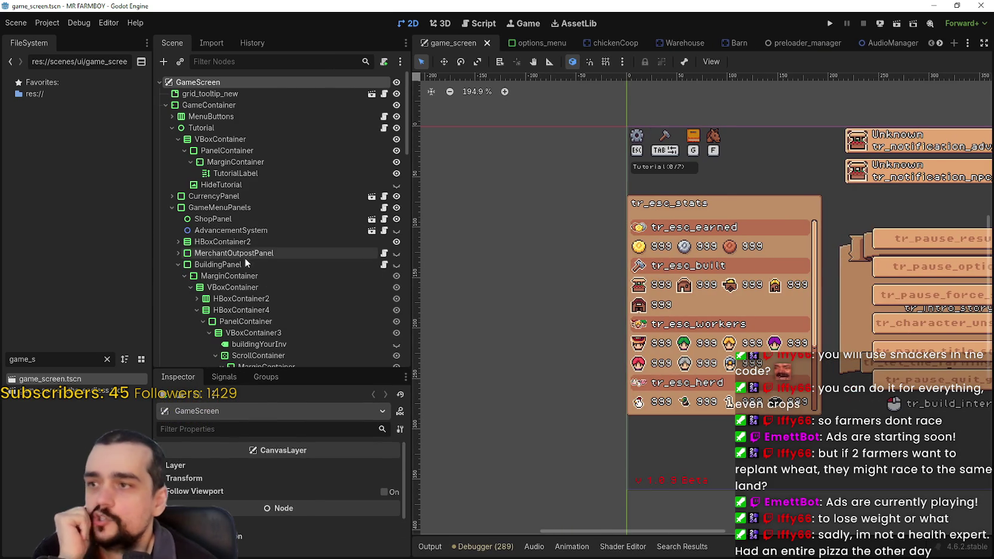
scroll(307, 289, "down", 1)
scroll(307, 289, "down", 1)
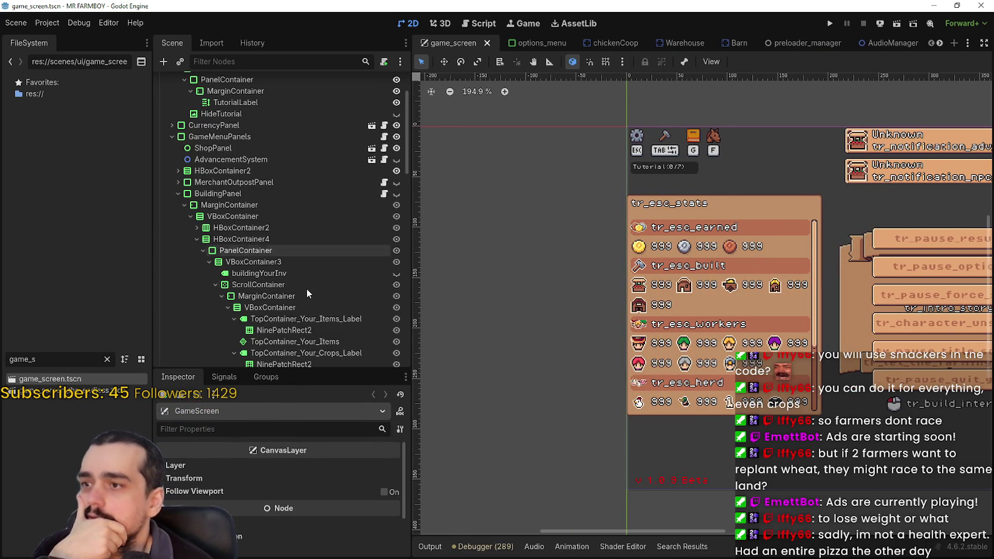
left_click(177, 194)
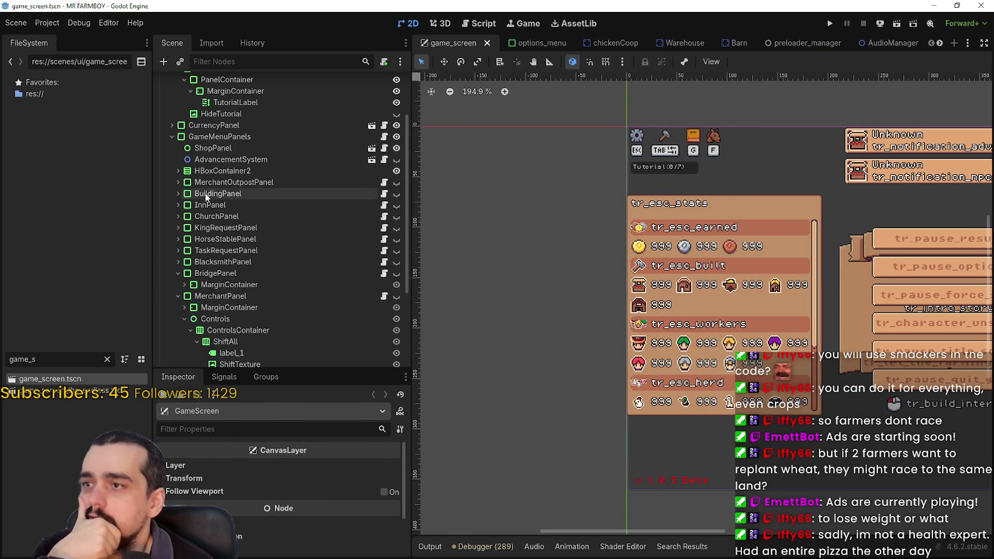
- Collapse the Controls, MerchantPanel and BridgePanel branches, then select GameMenuPanels
scroll(286, 217, "up", 2)
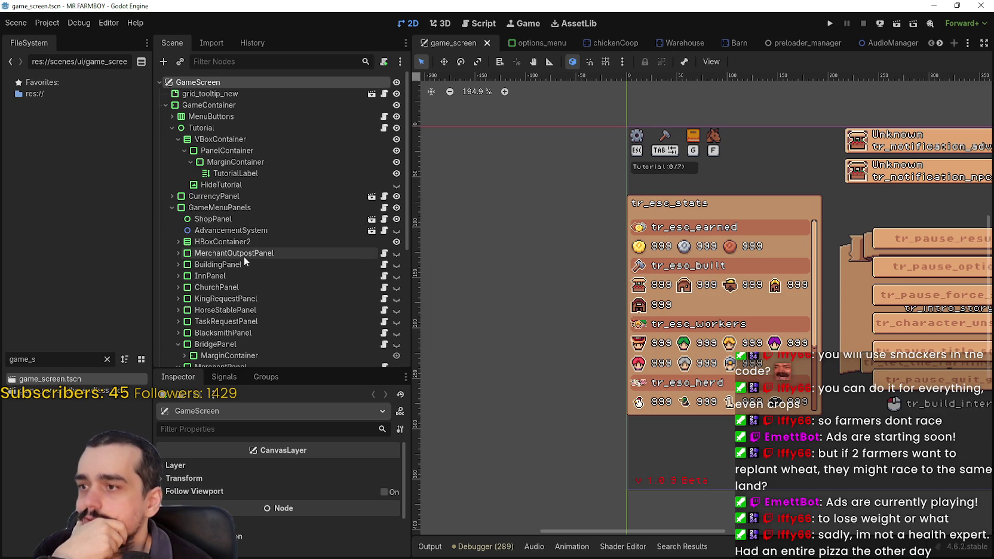
scroll(244, 255, "down", 1)
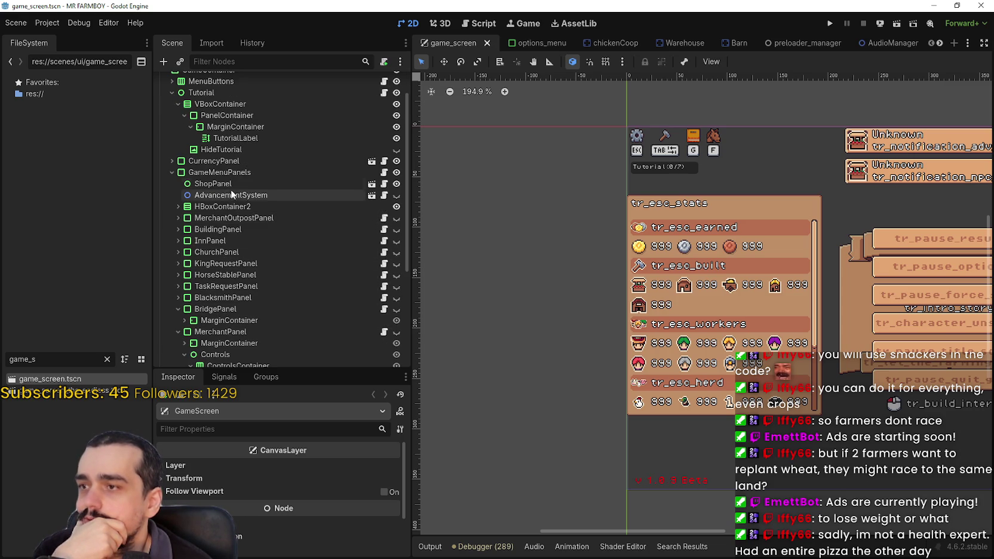
scroll(224, 235, "down", 1)
scroll(241, 253, "down", 1)
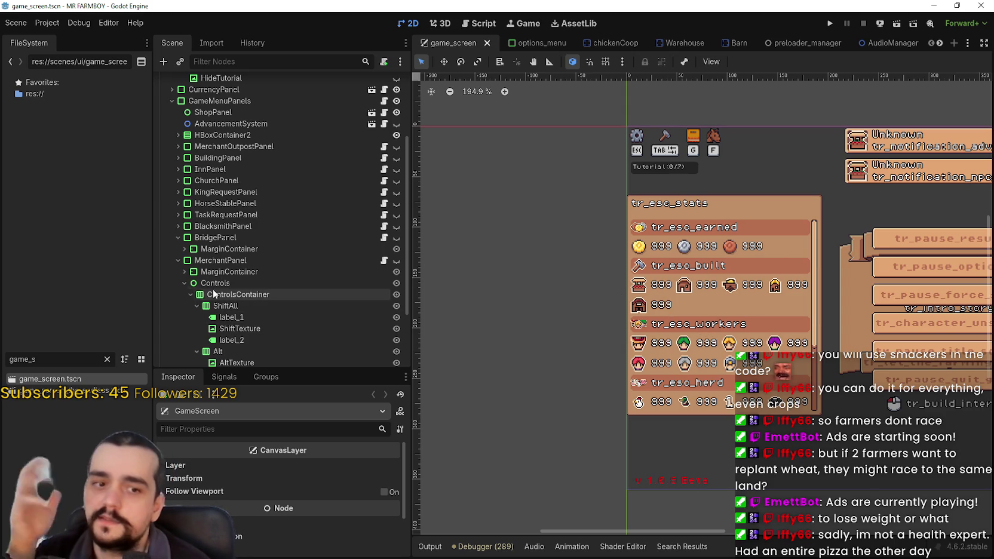
left_click(182, 283)
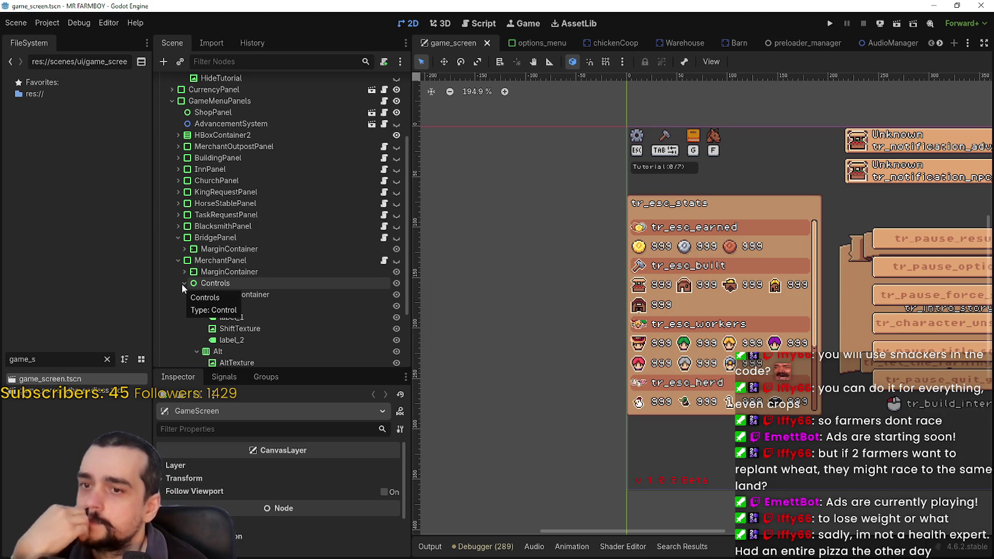
left_click(181, 283)
scroll(289, 293, "down", 1)
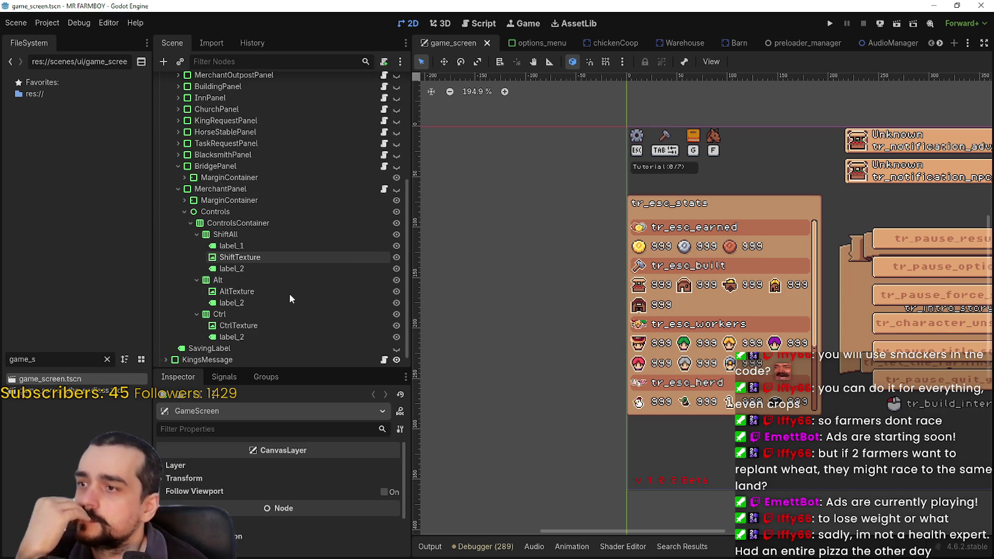
left_click(178, 225)
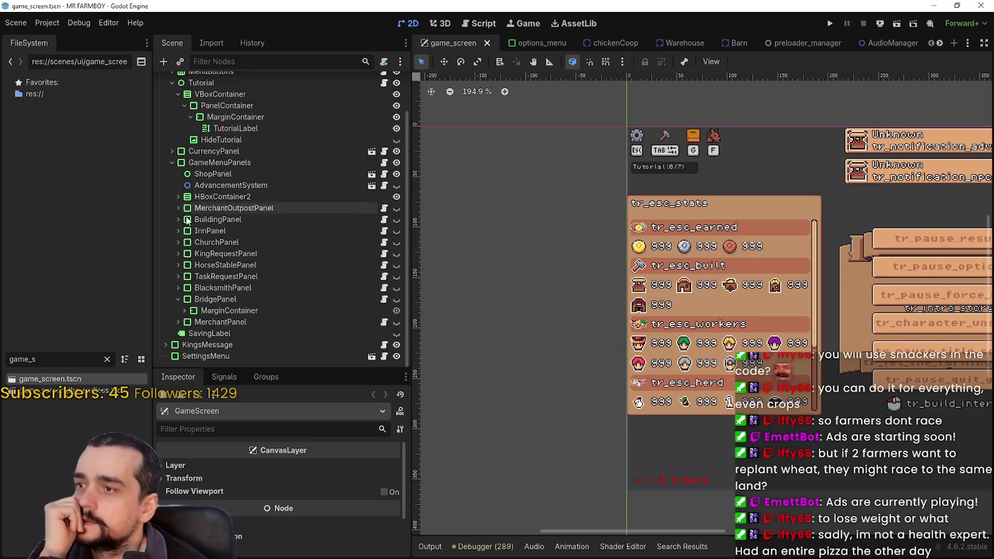
left_click(178, 298)
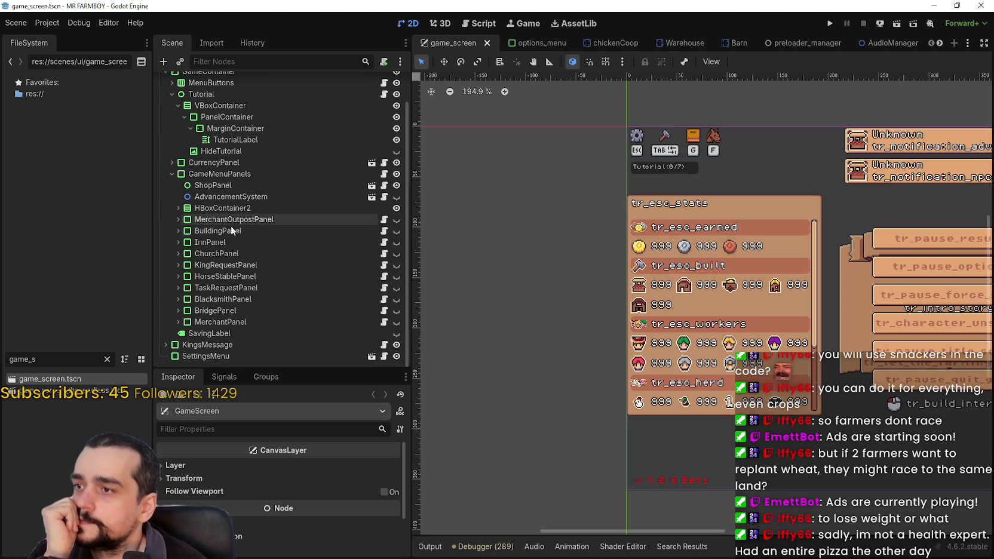
left_click(207, 172)
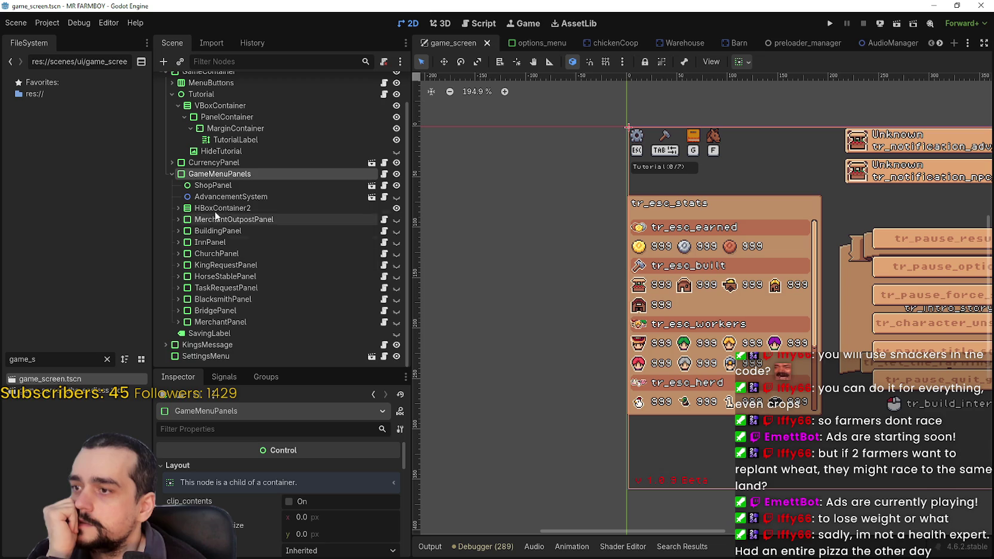
- Add a PanelContainer child node to GameMenuPanels
right_click(212, 174)
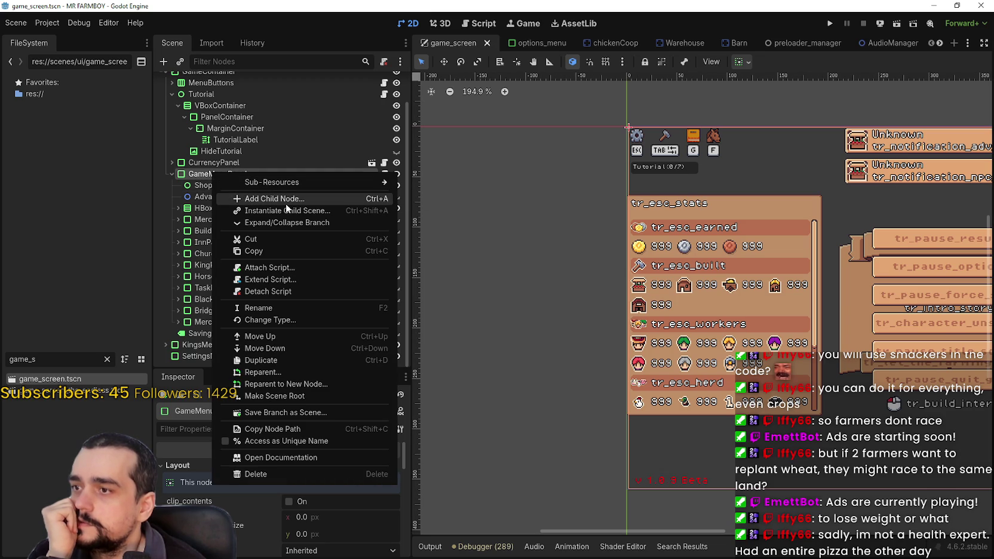
left_click(286, 204)
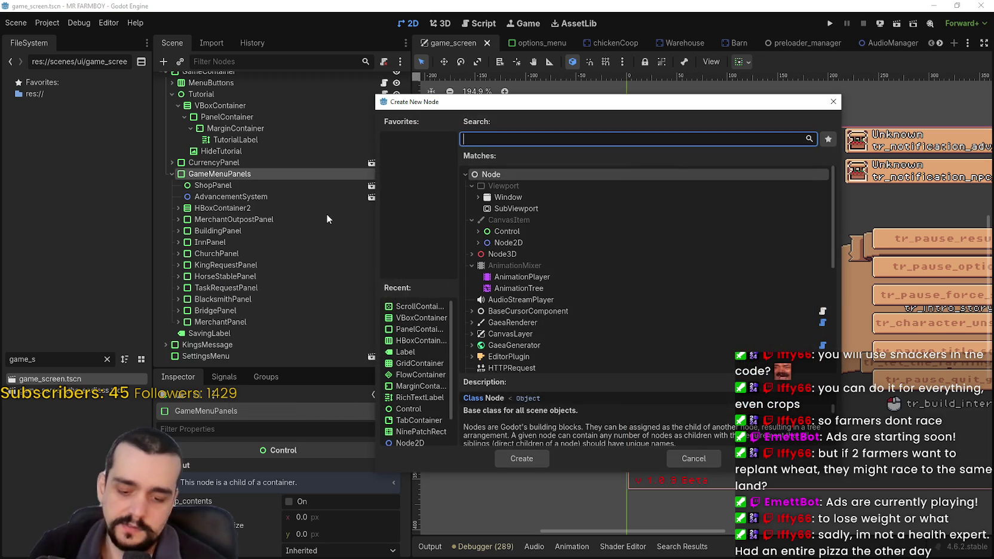
type("panel")
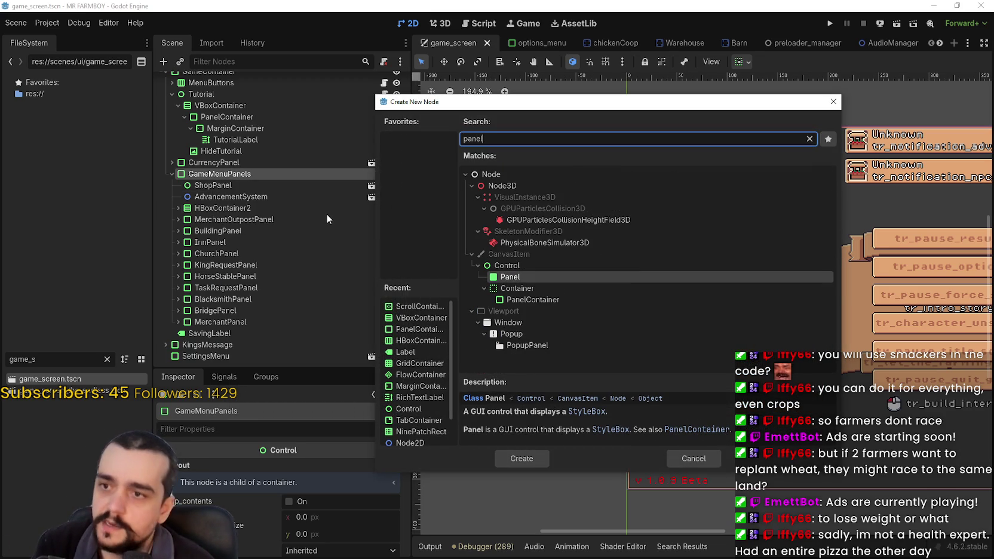
key("Down")
key("Return")
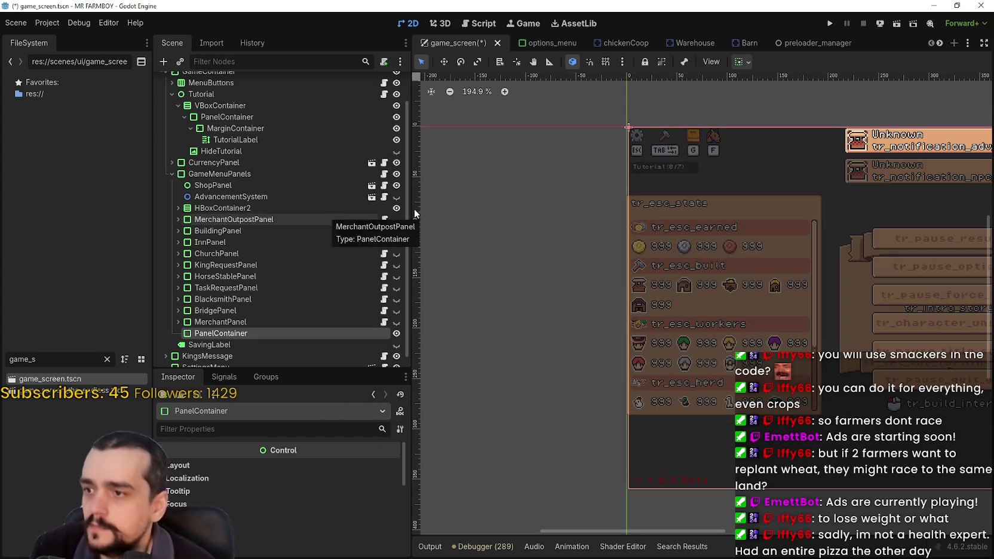
- Briefly preview MerchantOutpostPanel on the canvas, then expand and collapse BuildingPanel
scroll(826, 290, "down", 3)
scroll(664, 274, "right", 3)
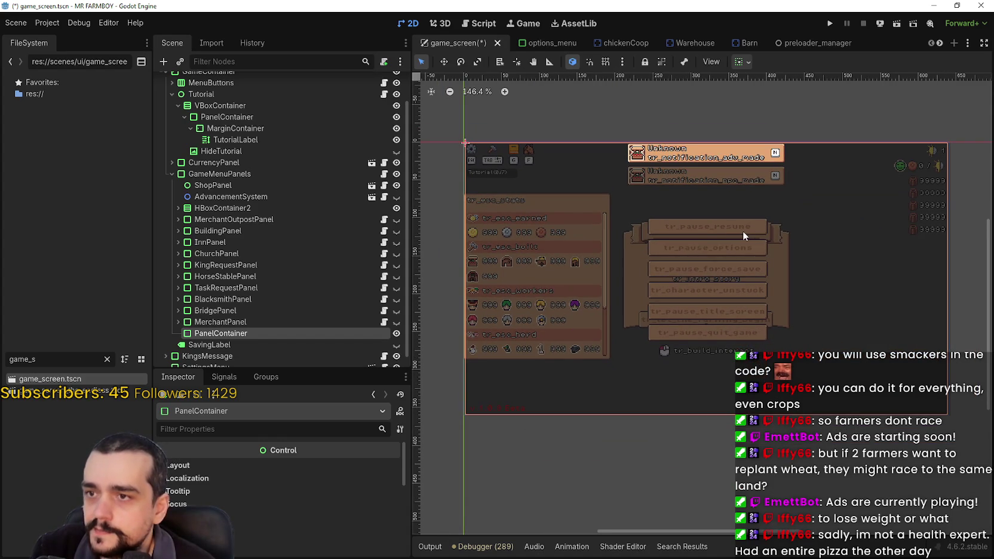
left_click(396, 220)
left_click(396, 219)
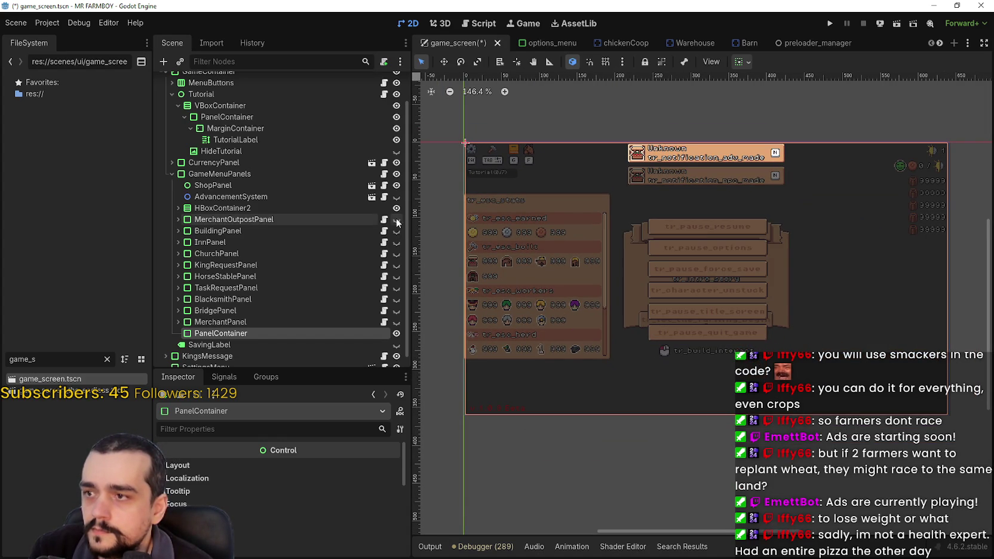
left_click(197, 232)
left_click(177, 231)
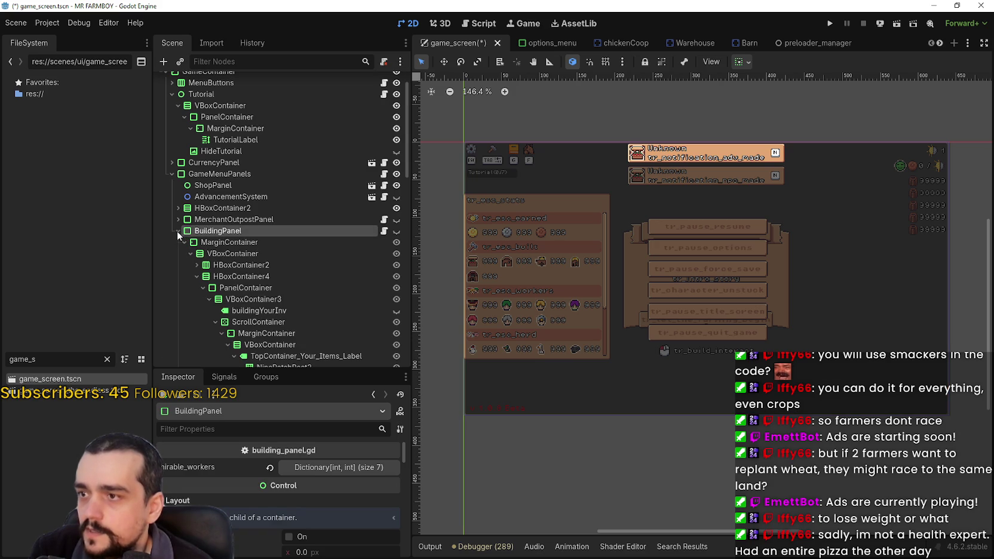
left_click(178, 232)
- Delete the new PanelContainer and select the BuildingPanel node
right_click(218, 333)
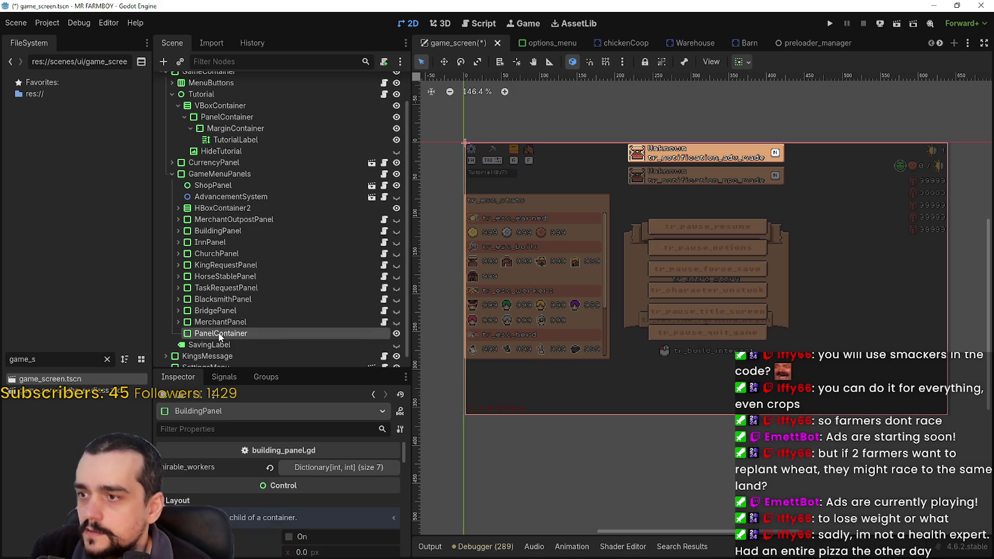
left_click(262, 550)
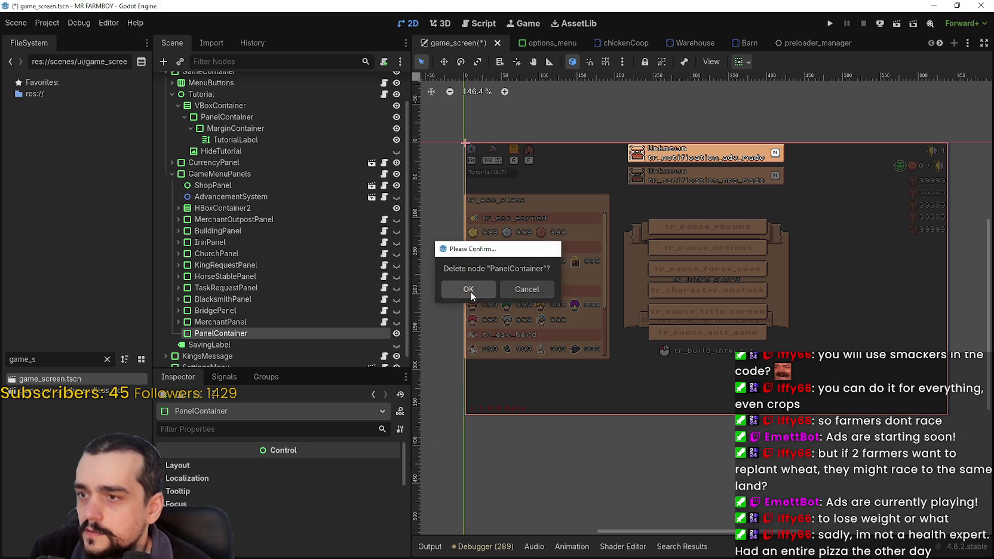
left_click(470, 290)
left_click(220, 220)
left_click(217, 232)
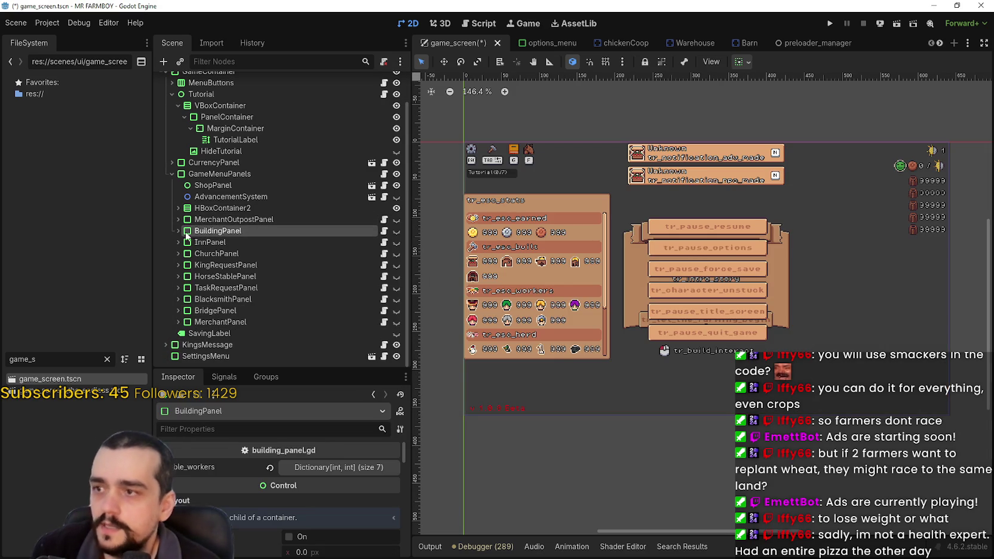
- Preview the building, merchant and bridge panels on the canvas, hiding each again
left_click(396, 230)
scroll(755, 266, "up", 1)
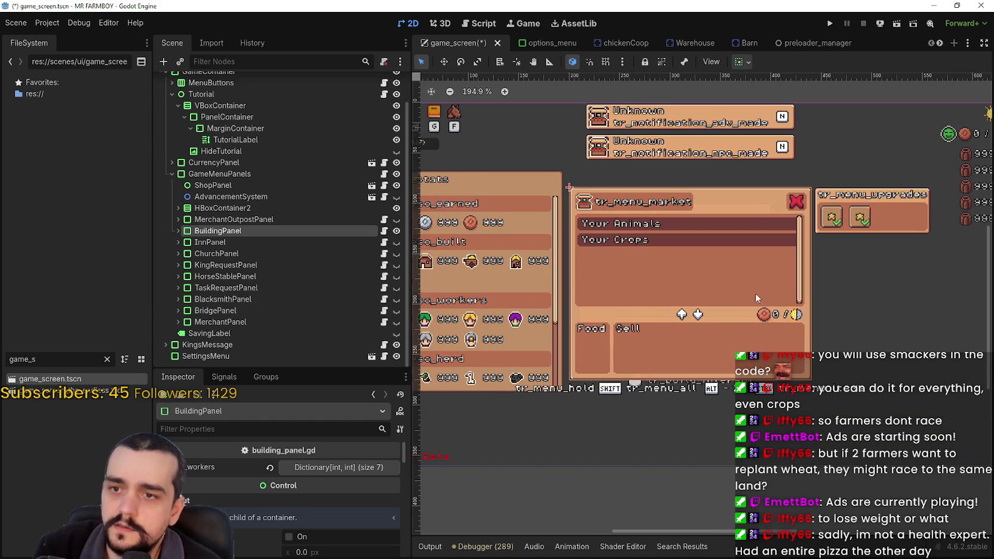
scroll(751, 295, "up", 2)
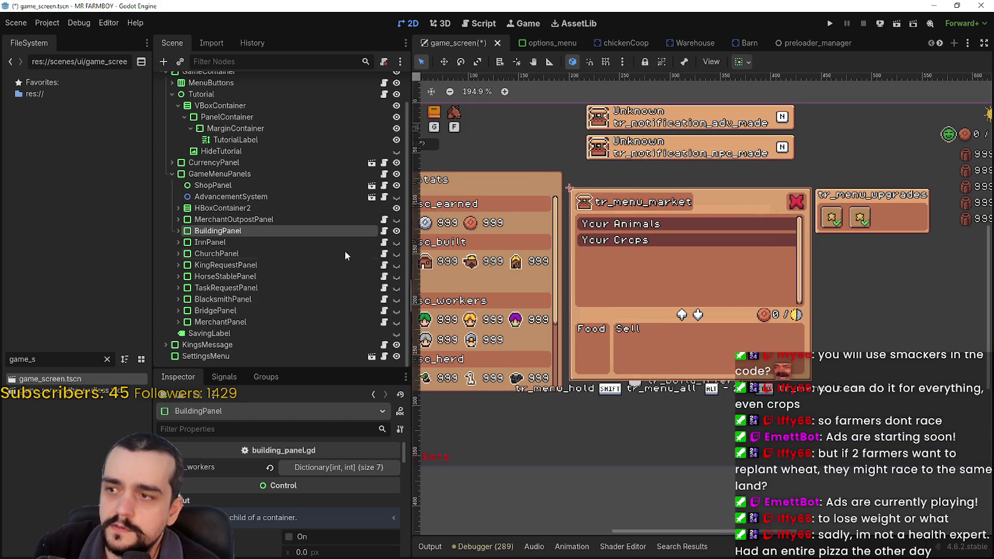
left_click(396, 231)
left_click(370, 322)
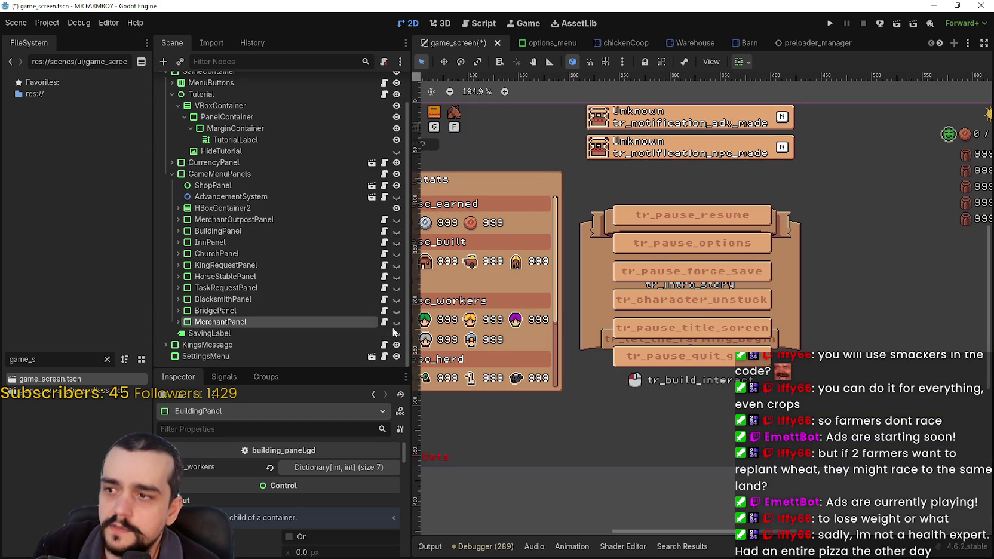
left_click(396, 322)
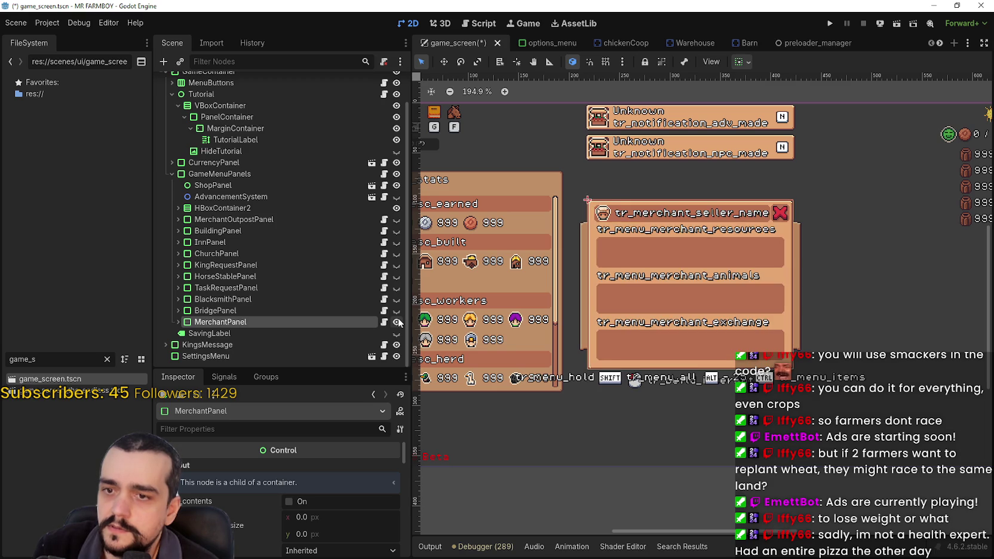
left_click(397, 323)
left_click(396, 312)
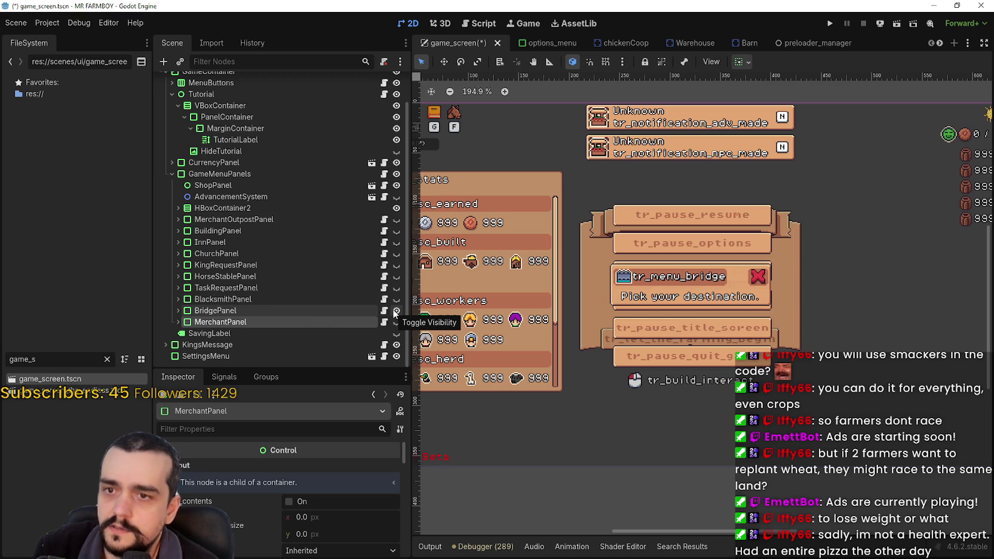
left_click(336, 313)
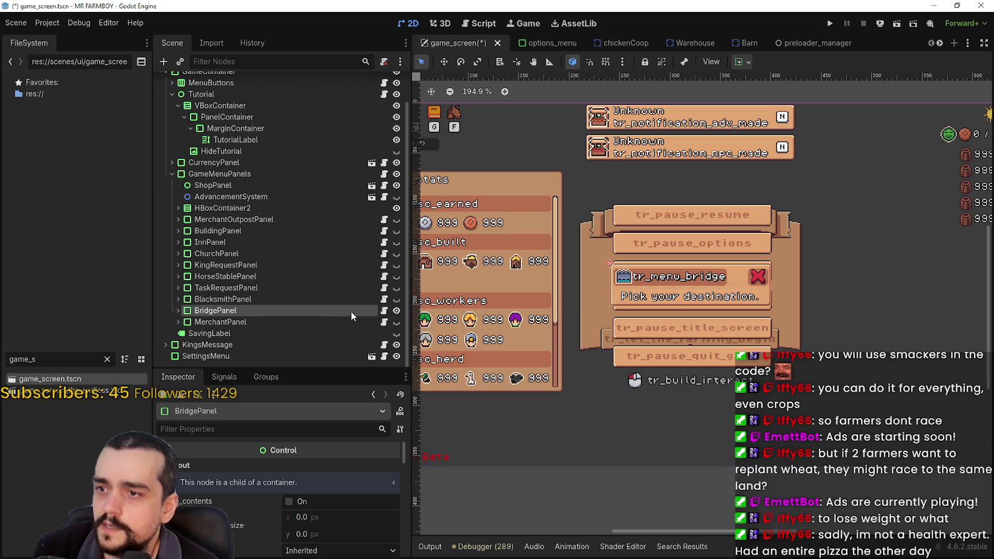
left_click(396, 311)
right_click(249, 310)
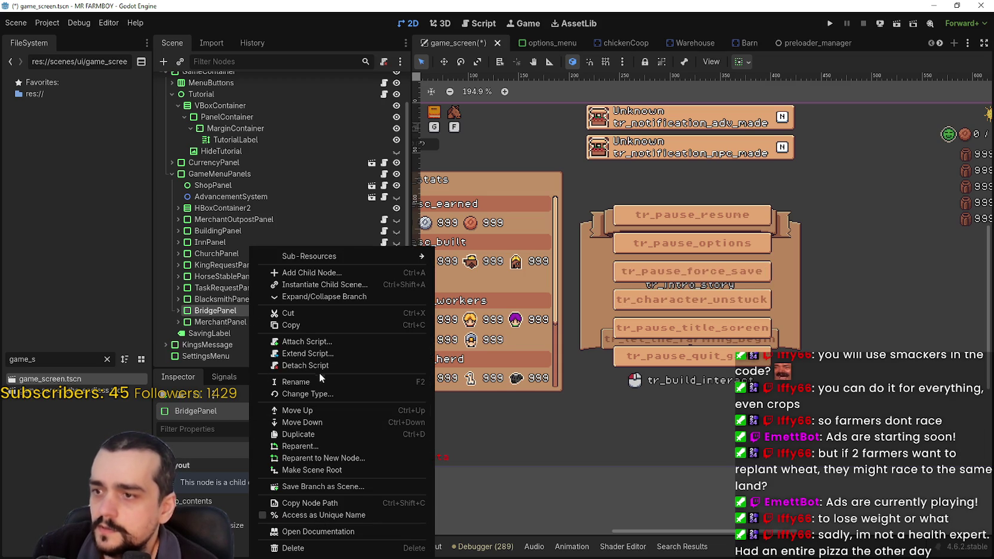
left_click(310, 434)
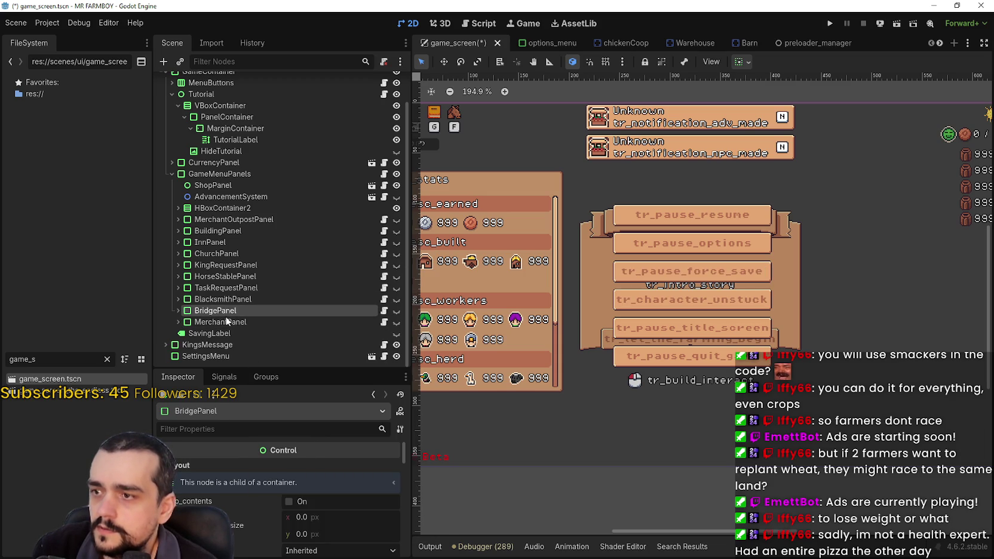
left_click(177, 322)
left_click(251, 321)
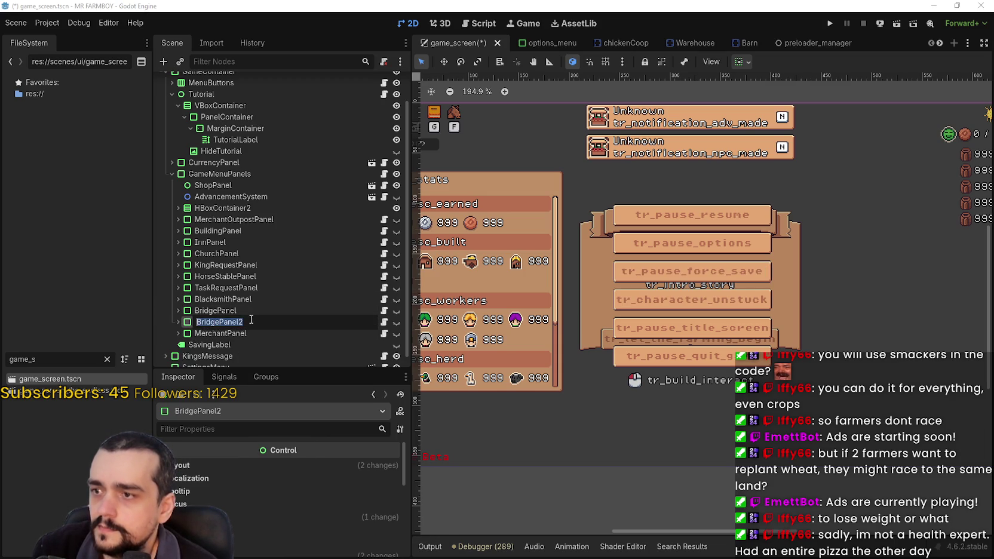
type("Inventor")
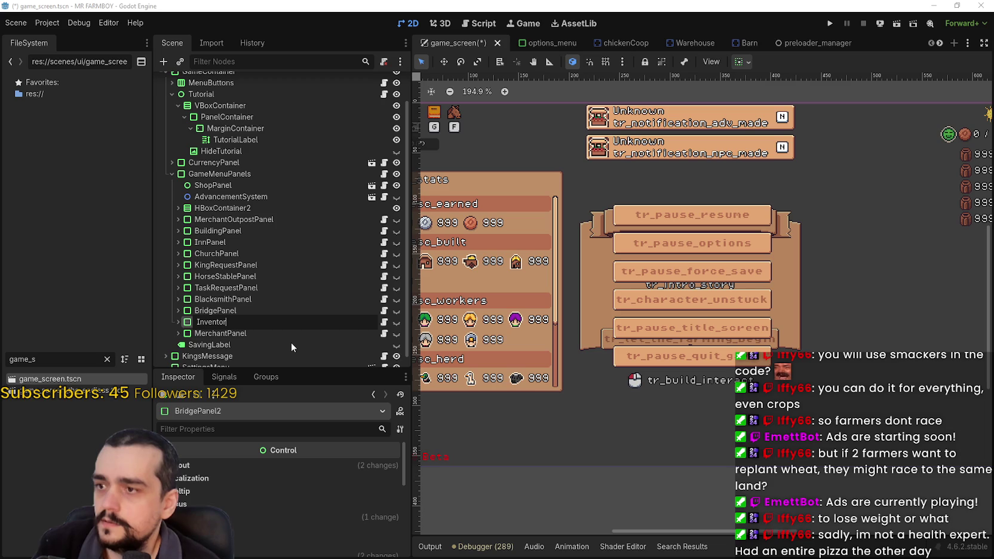
type("yPanel")
key("Return")
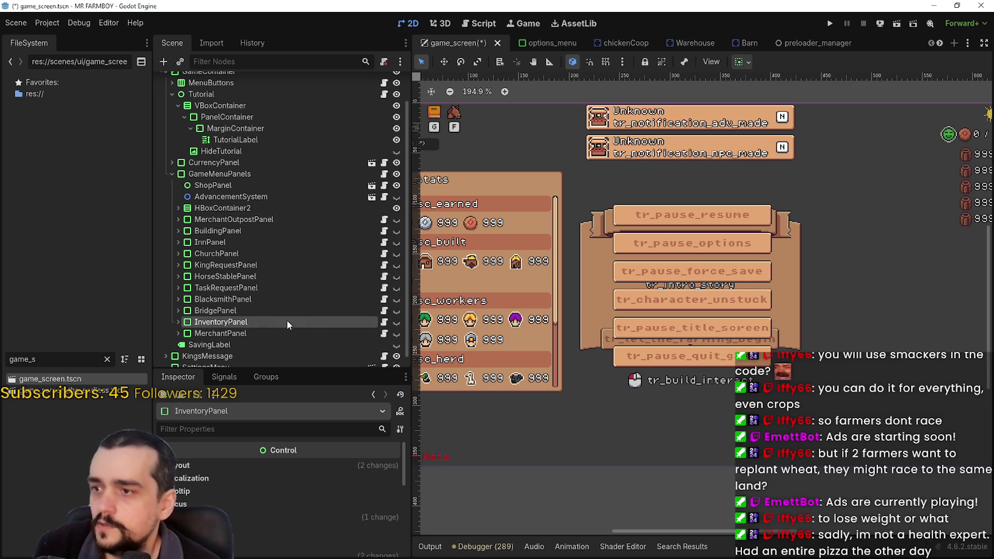
left_click(396, 322)
scroll(702, 268, "up", 3)
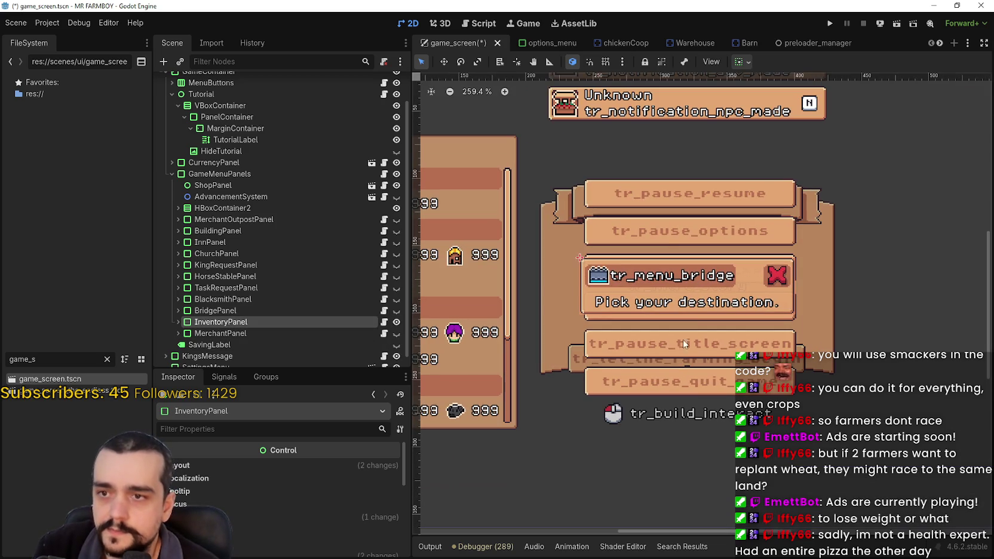
left_click(178, 322)
scroll(212, 316, "down", 5)
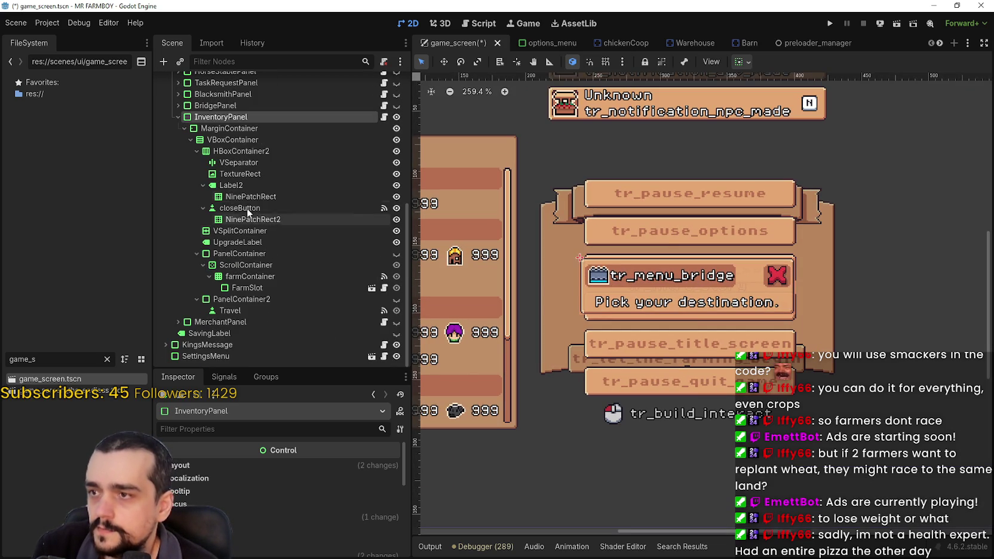
left_click(233, 140)
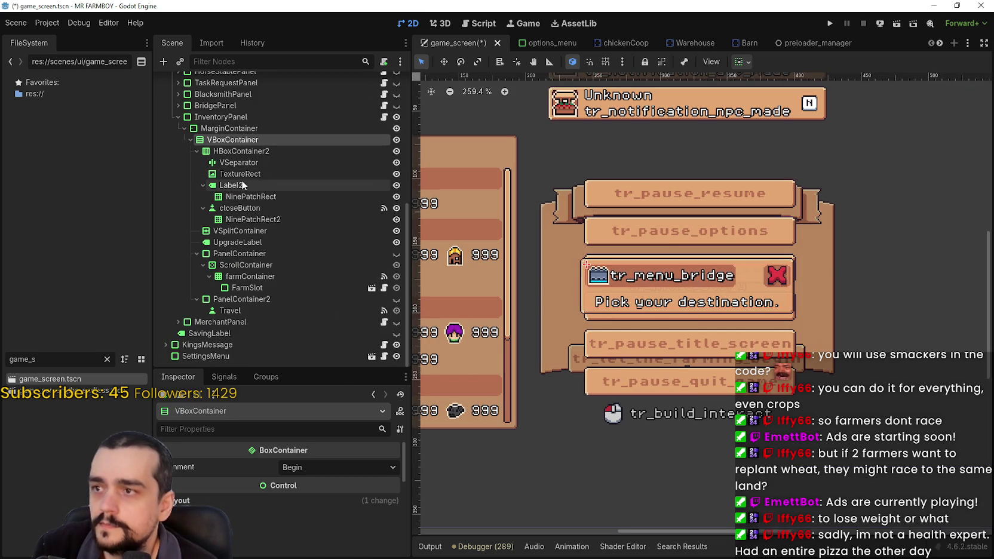
left_click(245, 172)
left_click(246, 152)
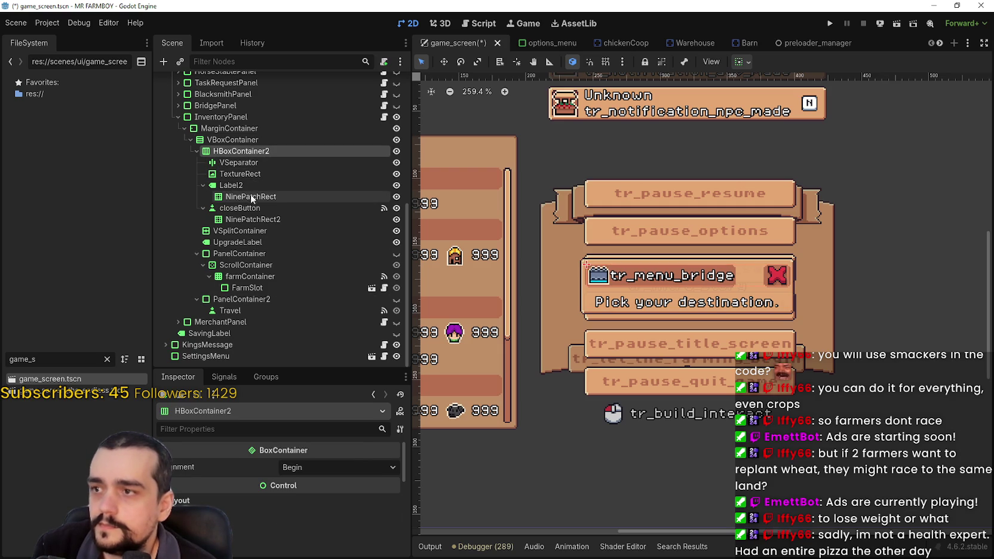
left_click(249, 242)
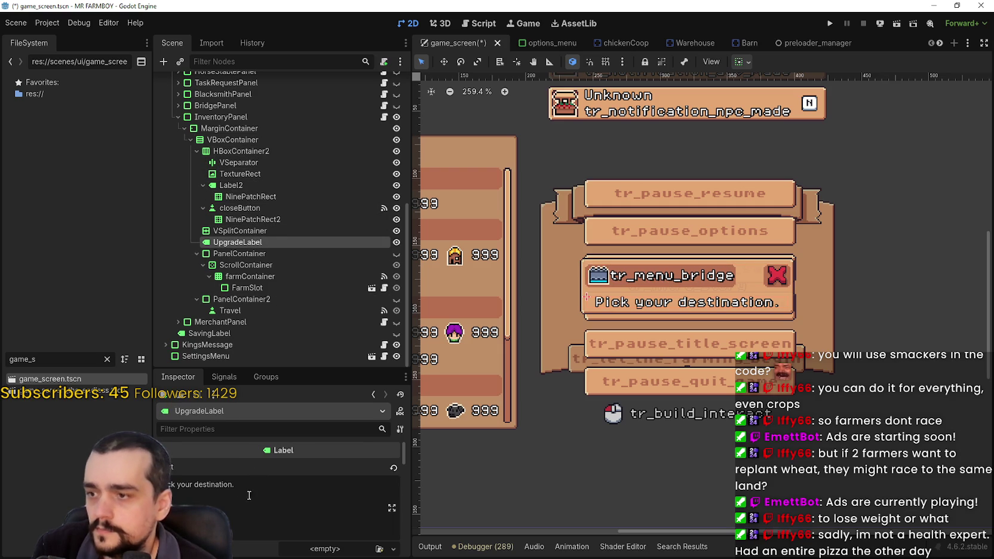
type("S")
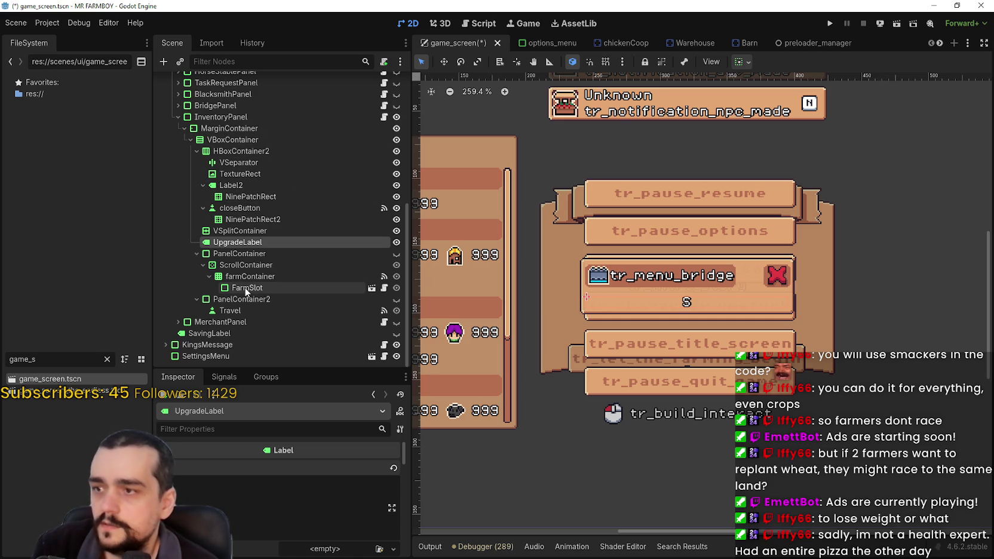
left_click(239, 254)
right_click(248, 256)
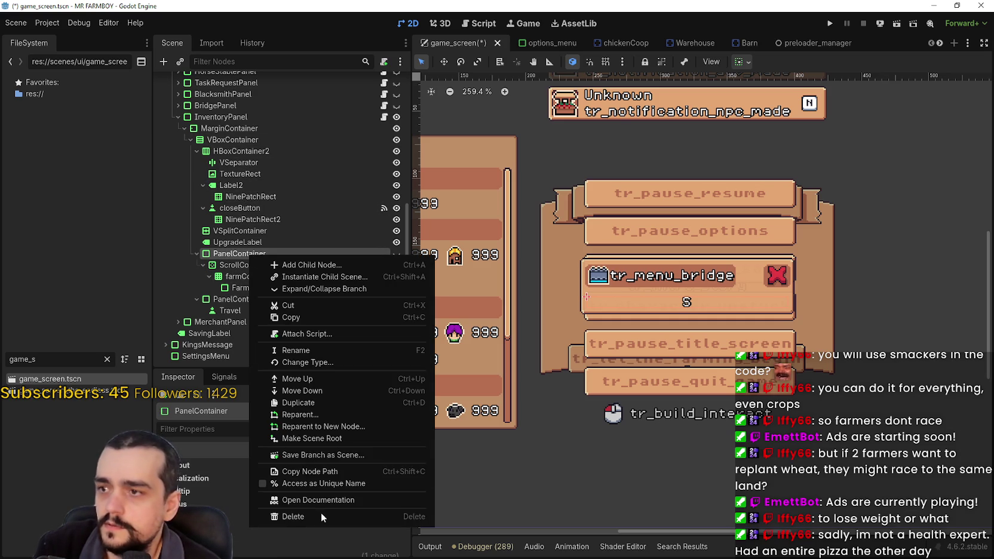
left_click(230, 310)
left_click(230, 310)
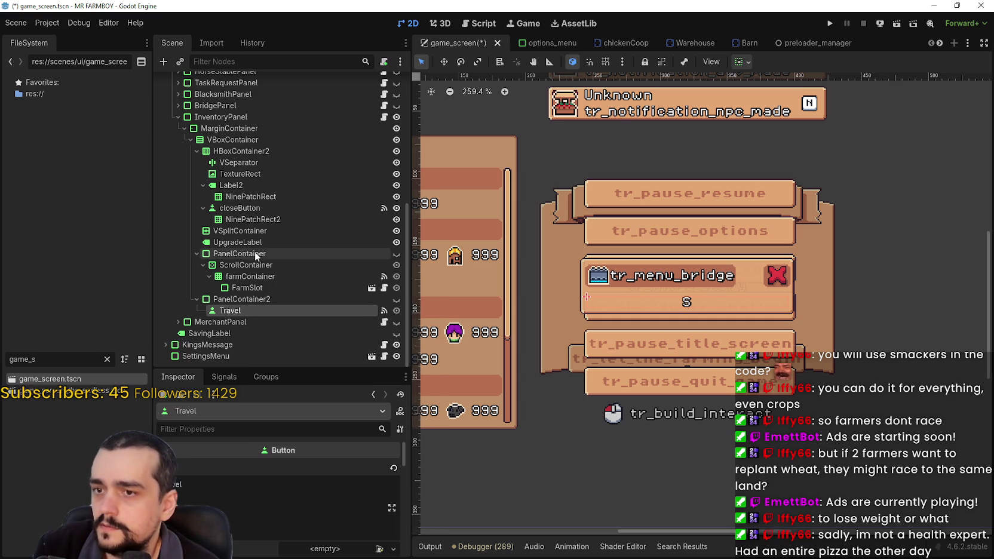
left_click(274, 231)
left_click(285, 252)
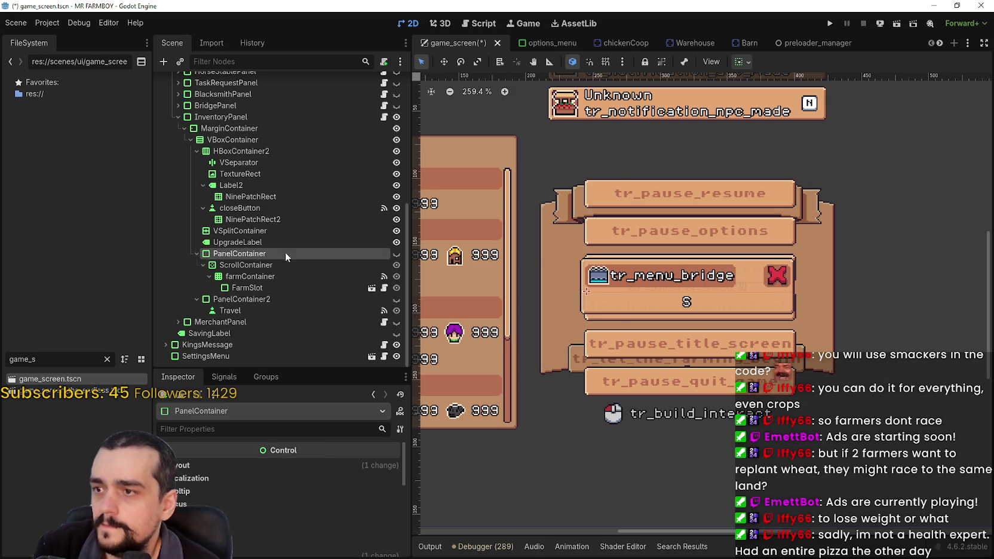
scroll(764, 282, "down", 3)
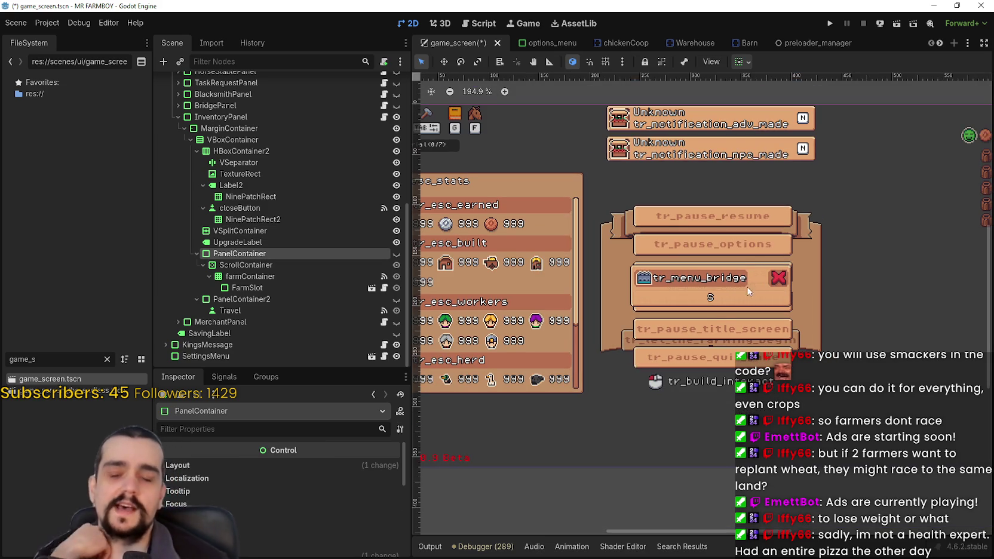
- Show the InventoryPanel's PanelContainer, collapse its children, then hide it again
left_click(397, 255)
scroll(735, 280, "up", 1)
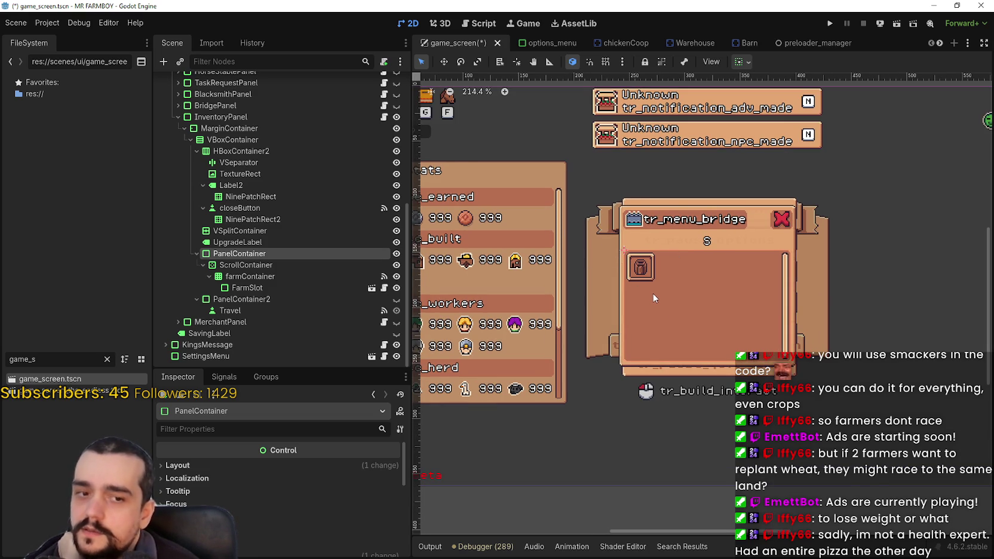
scroll(660, 243, "up", 1)
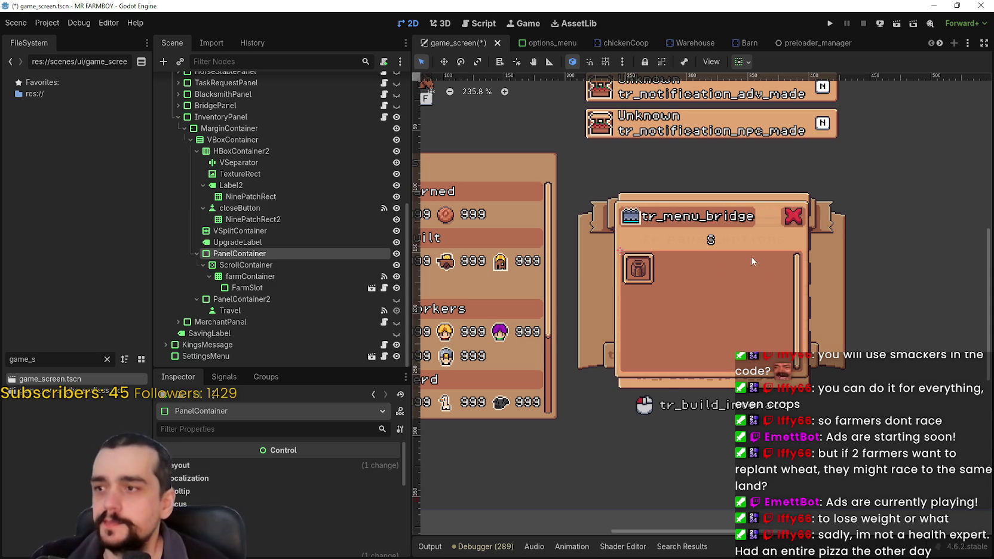
left_click(198, 254)
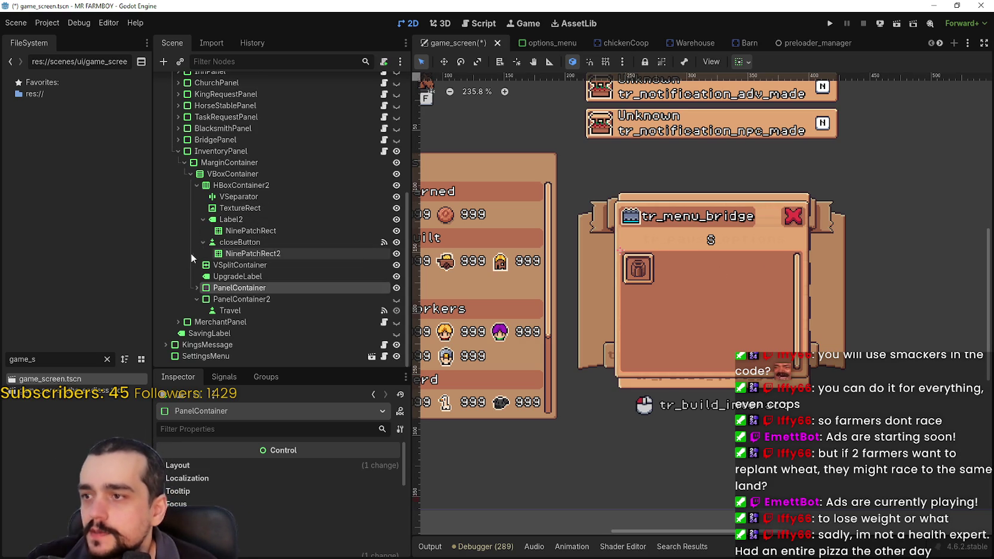
left_click(395, 288)
- Delete PanelContainer and PanelContainer2 with its Travel button, leaving UpgradeLabel last
right_click(291, 284)
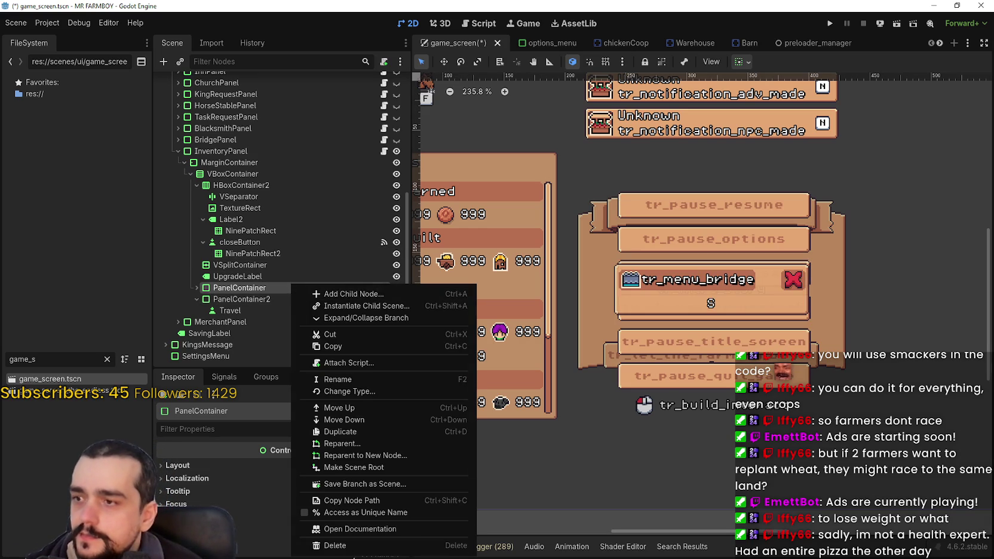
left_click(258, 288)
right_click(257, 287)
left_click(299, 548)
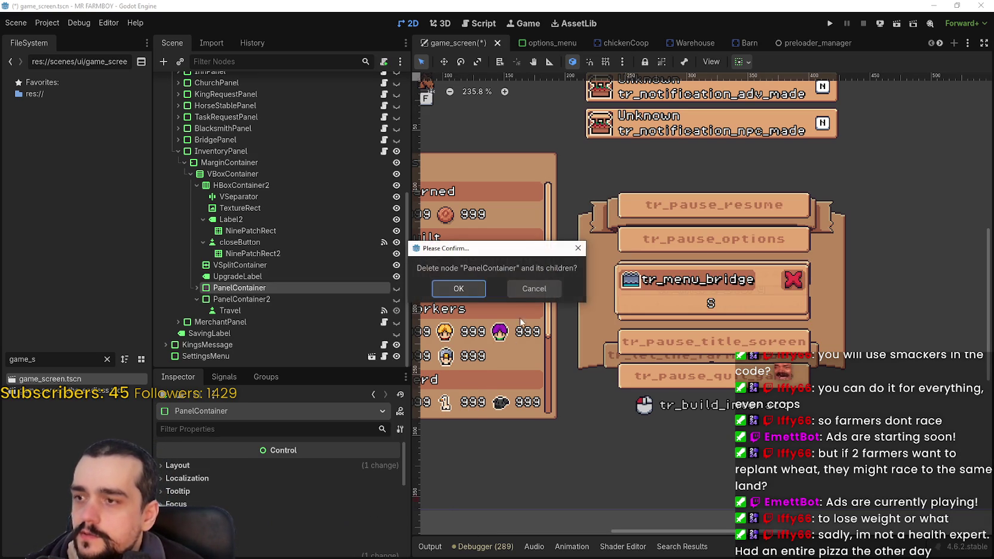
key("Escape")
right_click(254, 298)
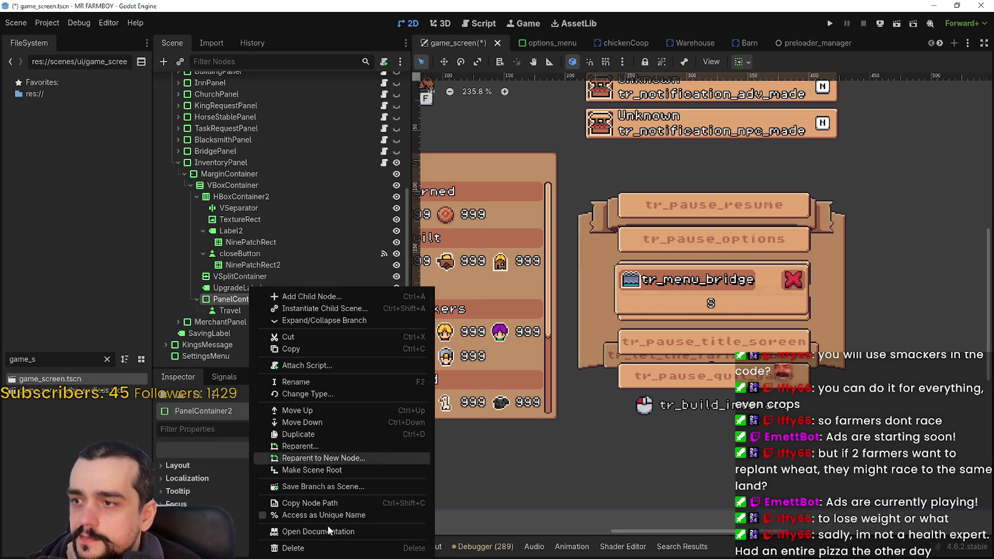
left_click(332, 549)
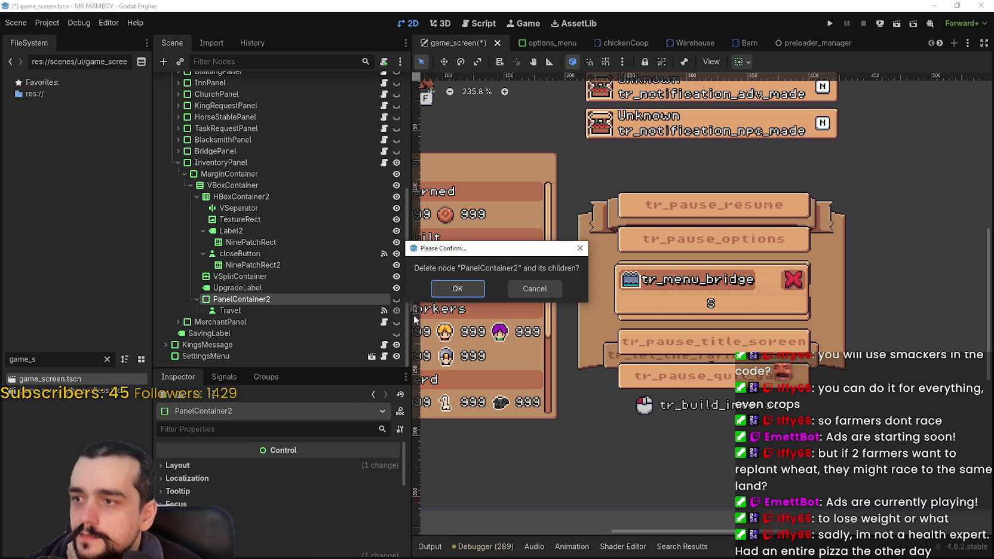
left_click(441, 288)
left_click(282, 309)
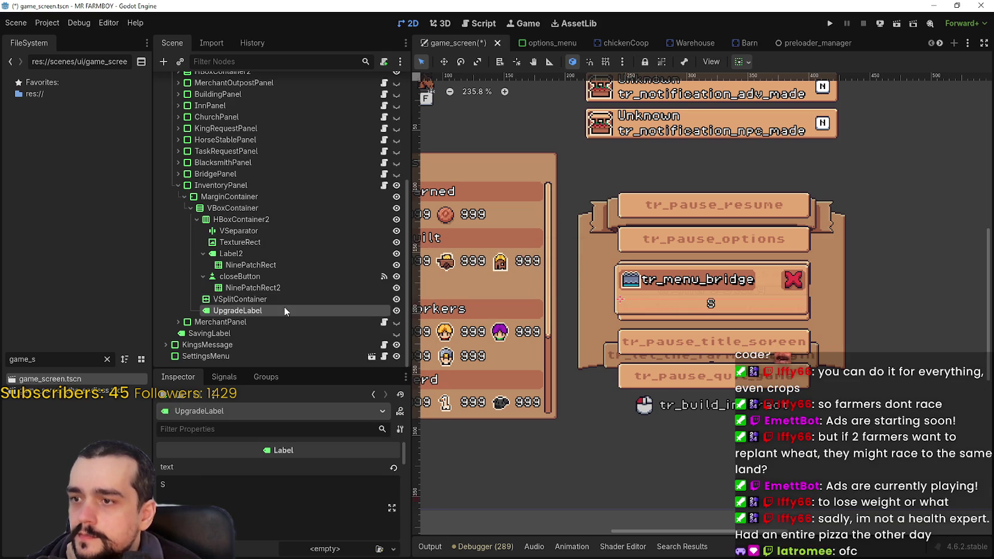
- Inspect the InventoryPanel header nodes: TextureRect, VSeparator, HBoxContainer2, closeButton, VSplitContainer and UpgradeLabel
left_click(235, 242)
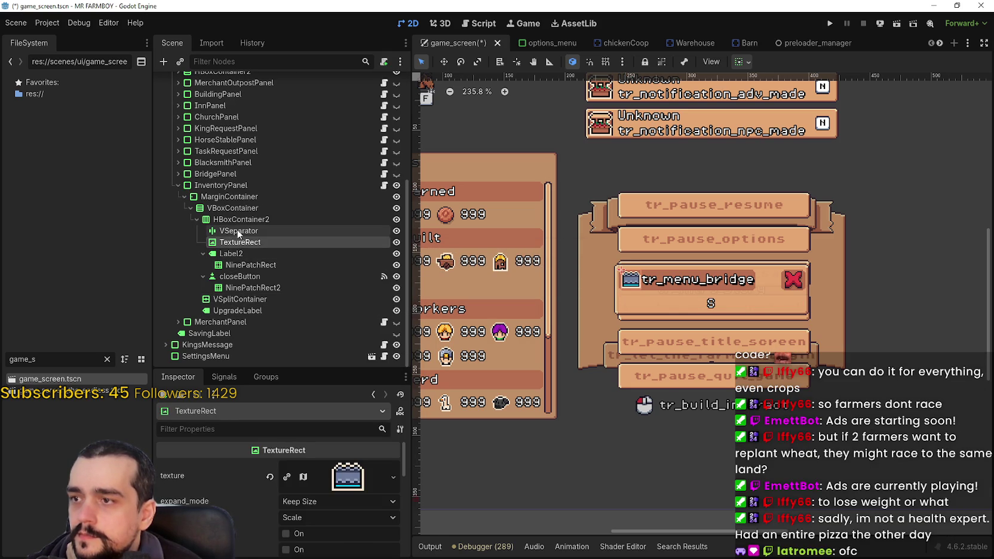
left_click(233, 231)
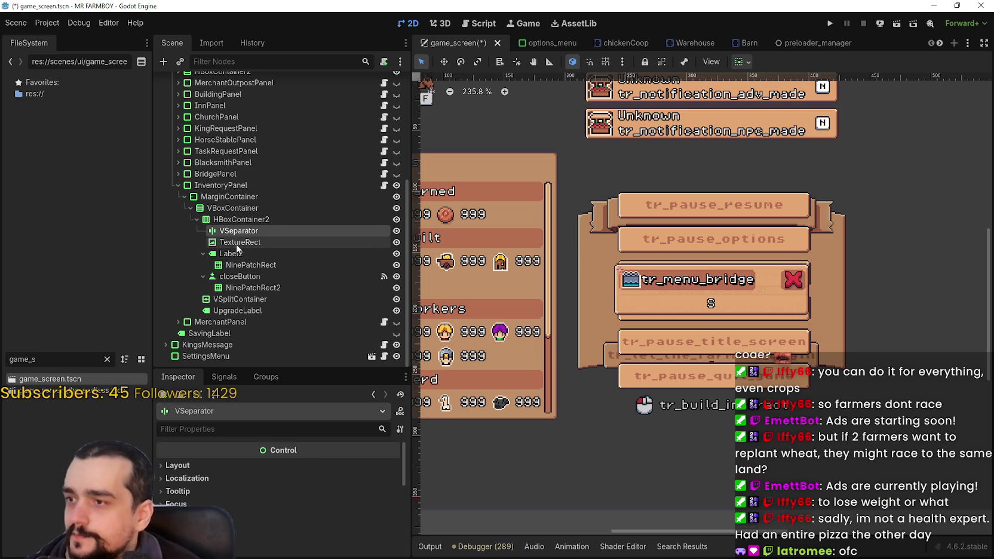
left_click(236, 243)
left_click(242, 232)
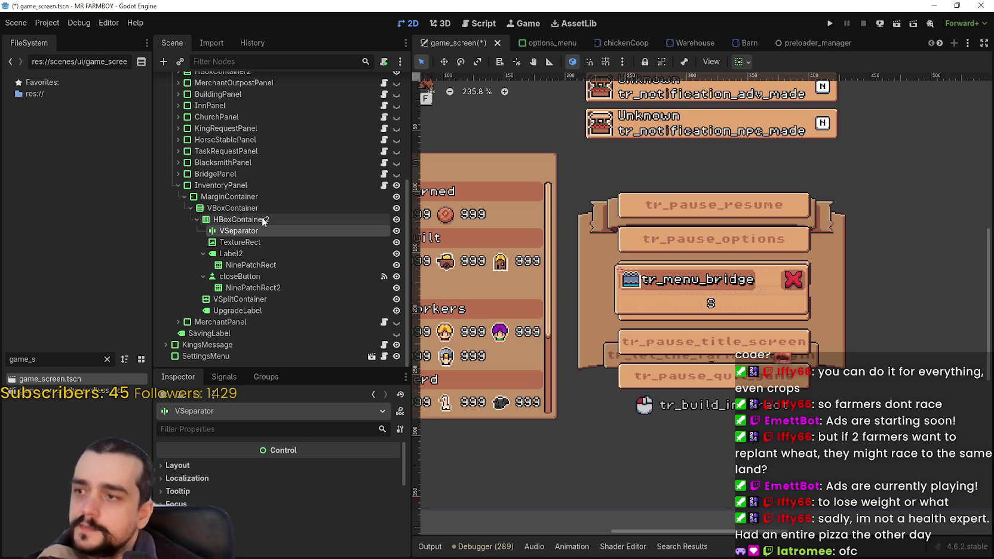
left_click(261, 218)
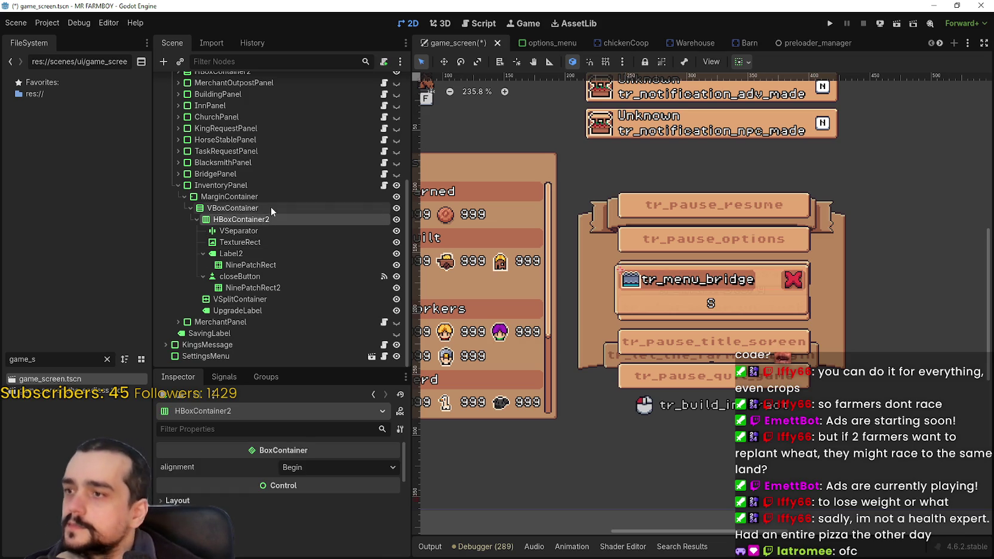
left_click(240, 276)
left_click(236, 302)
left_click(235, 312)
left_click(256, 505)
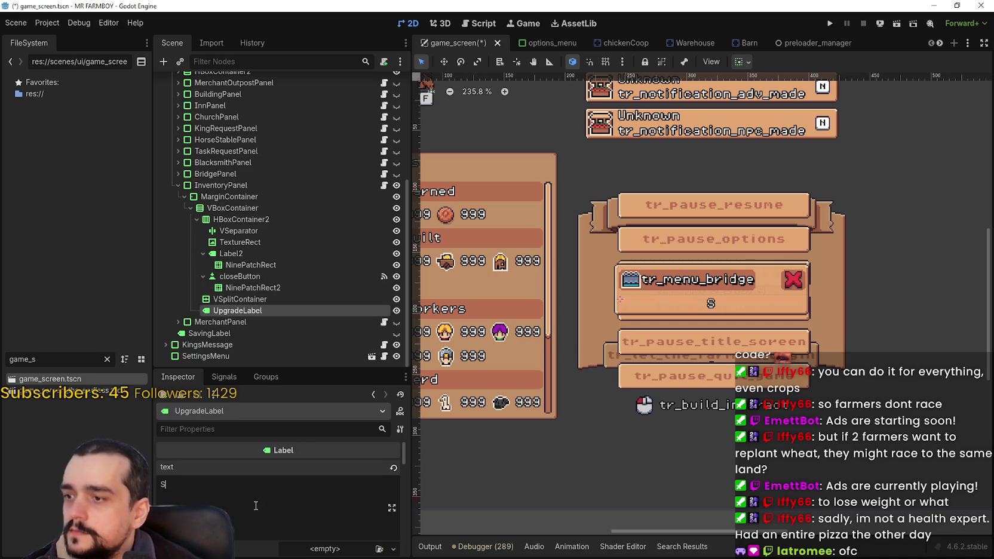
left_click(236, 286)
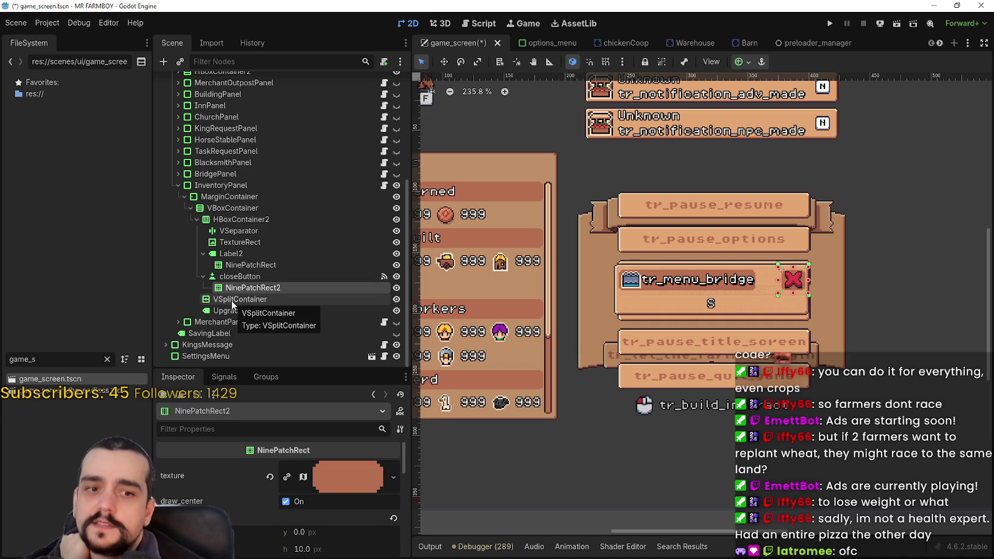
left_click(231, 300)
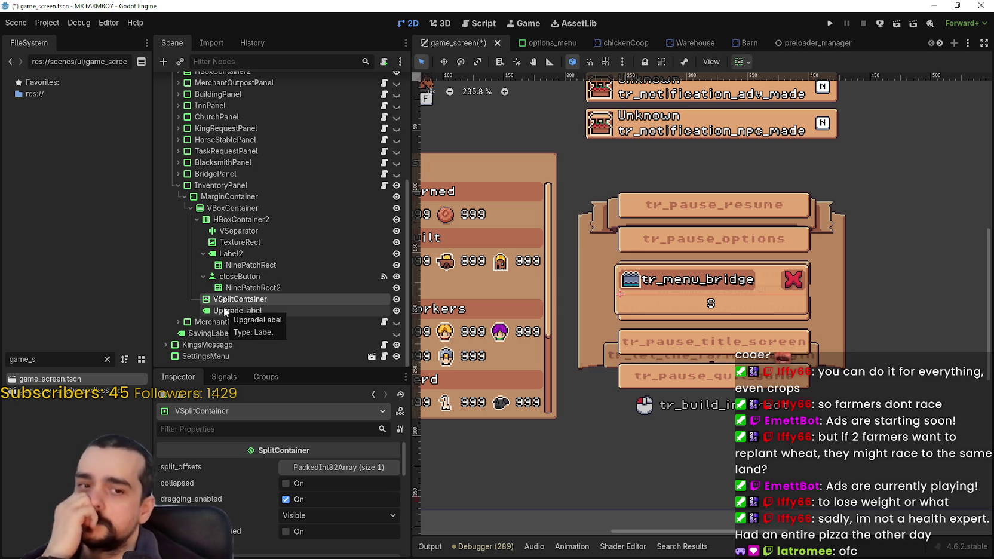
left_click_drag(226, 300, 256, 266)
- Change Label2's text to 'Stats & Inventory' and save game_screen.tscn
left_click(233, 253)
double_click(232, 486)
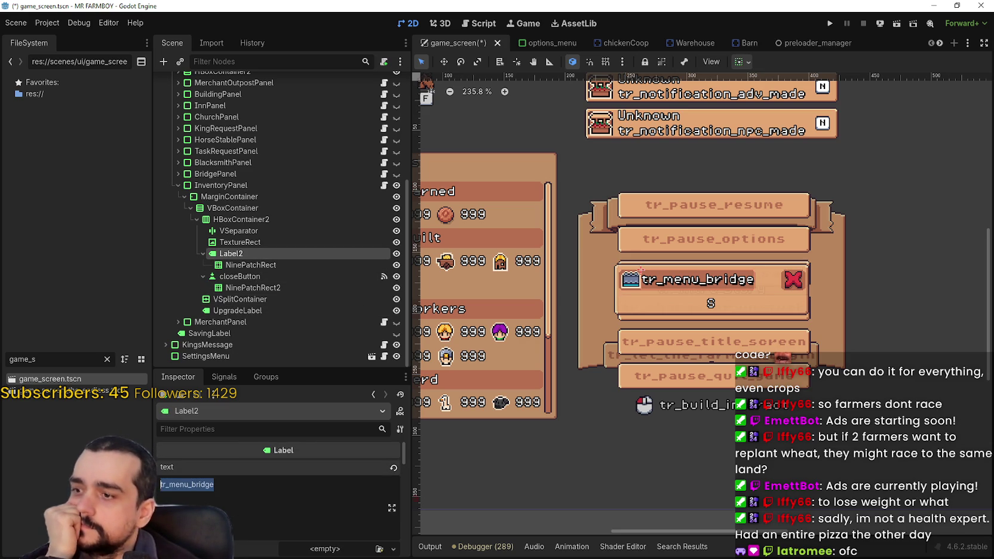
type("Inventory")
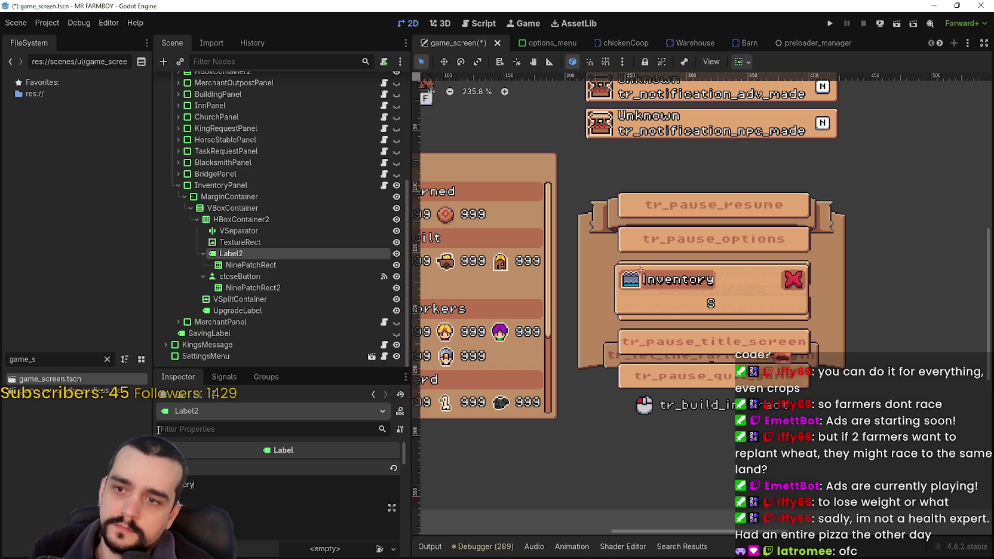
key("BackSpace")
key("BackSpace")
key("BackSpace")
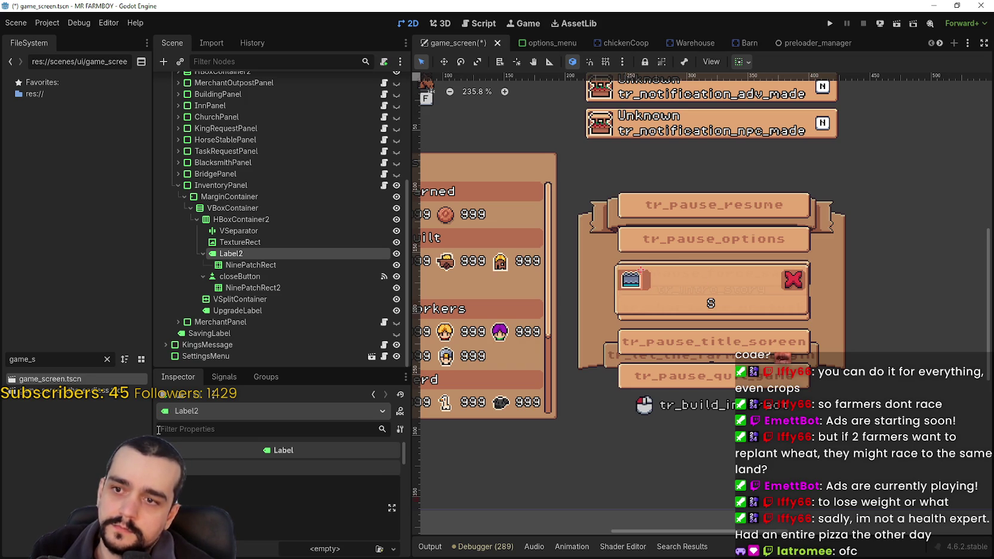
type("Stats")
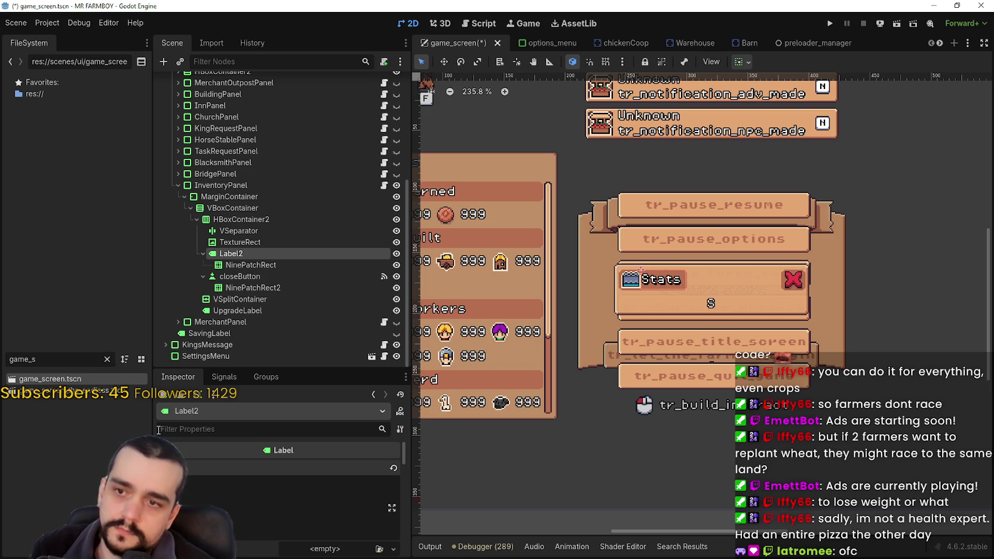
type(" &")
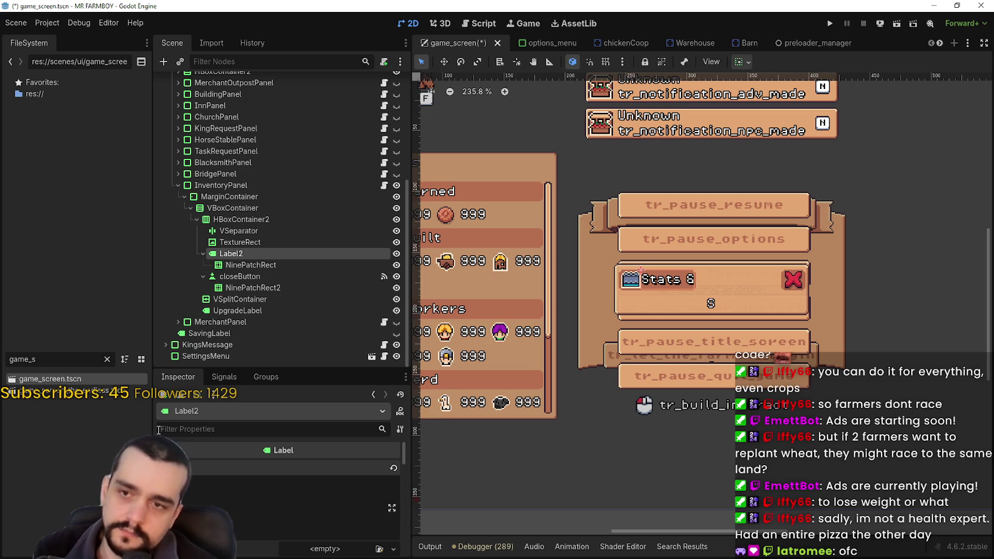
type(" Inventory")
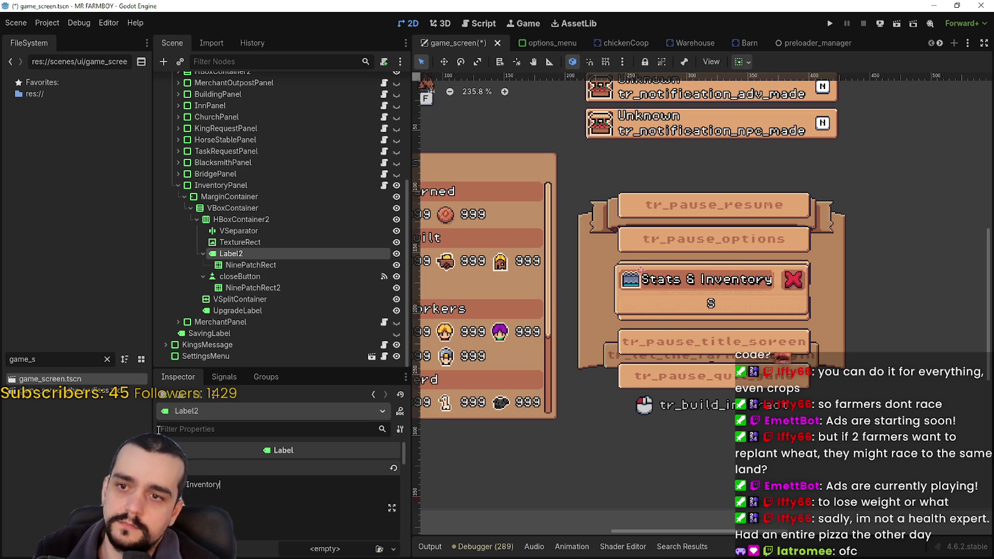
key("ctrl+s")
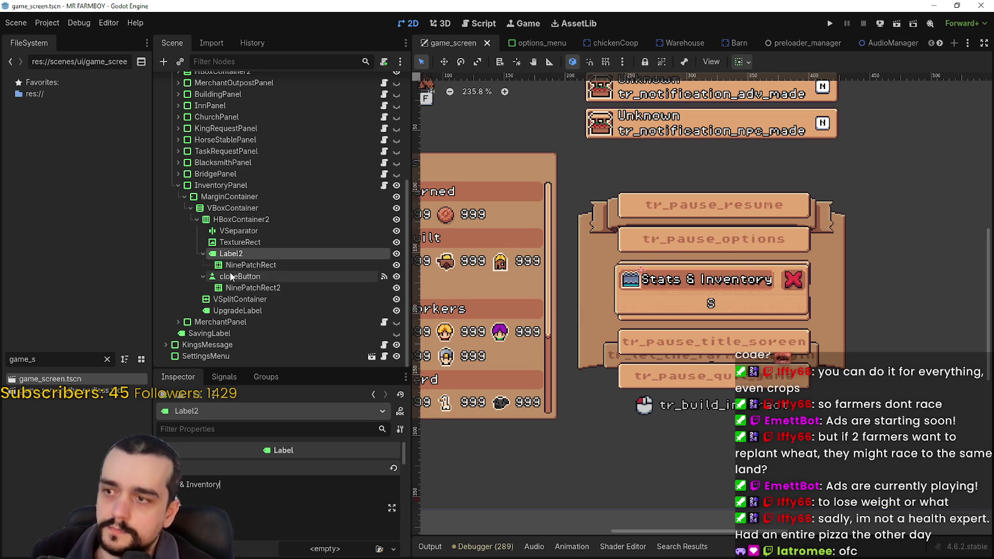
- Paste an atlas texture into the header TextureRect and open its region editor
left_click(238, 242)
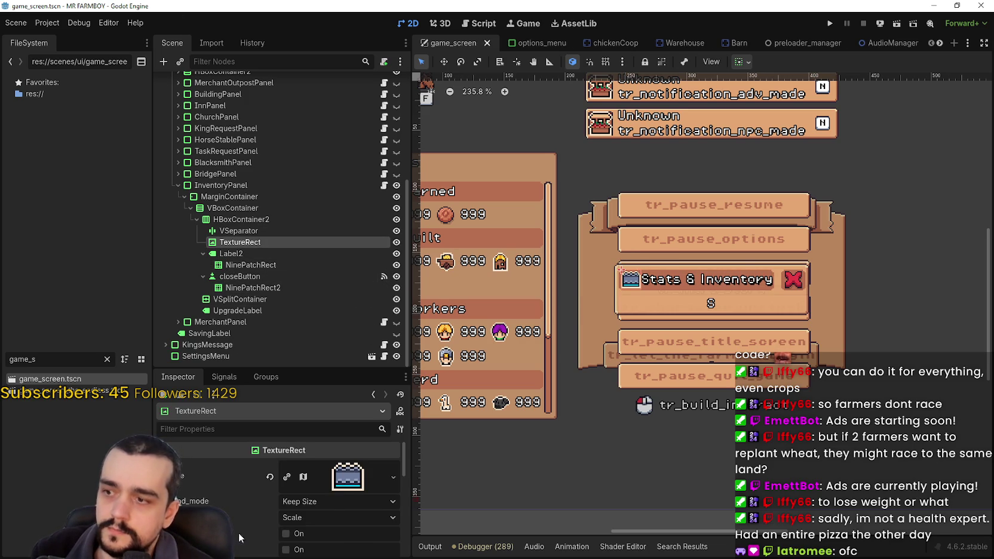
key("ctrl+v")
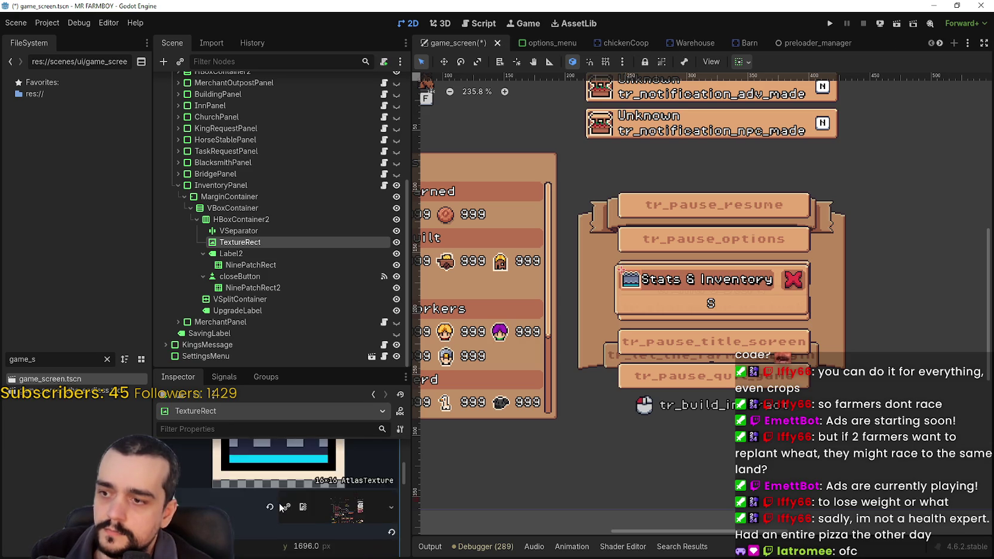
left_click(280, 524)
scroll(338, 262, "down", 5)
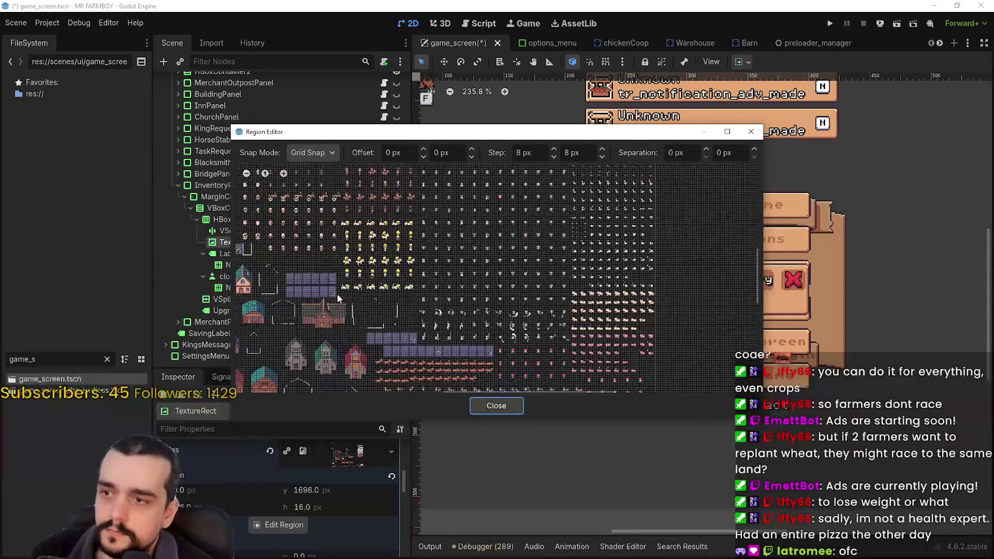
scroll(322, 358, "up", 6)
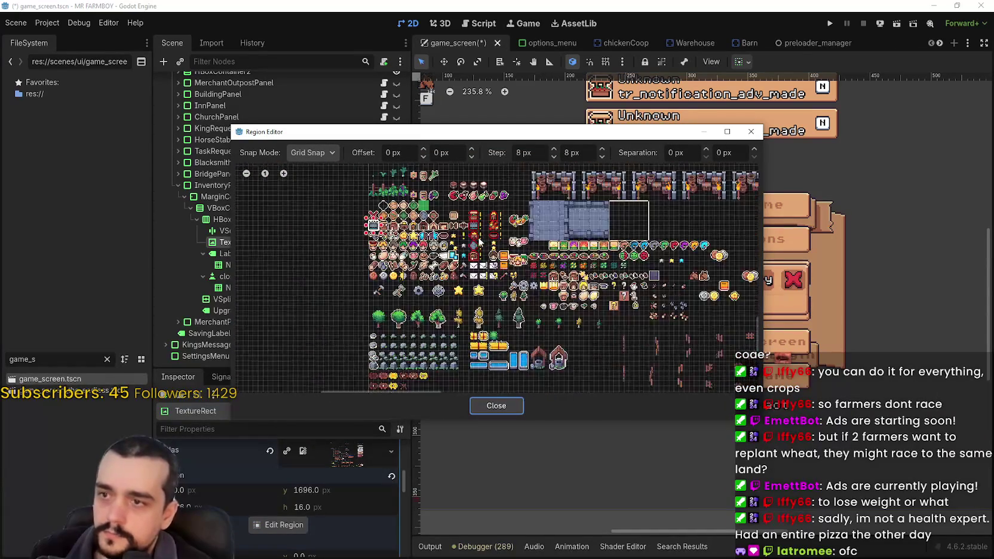
scroll(421, 215, "up", 1)
scroll(511, 235, "up", 2)
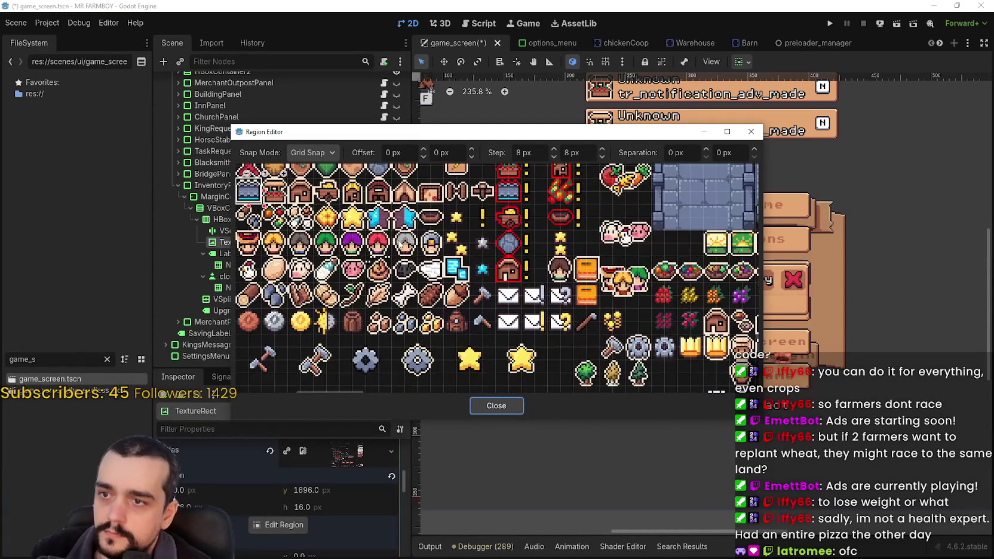
scroll(489, 278, "down", 1)
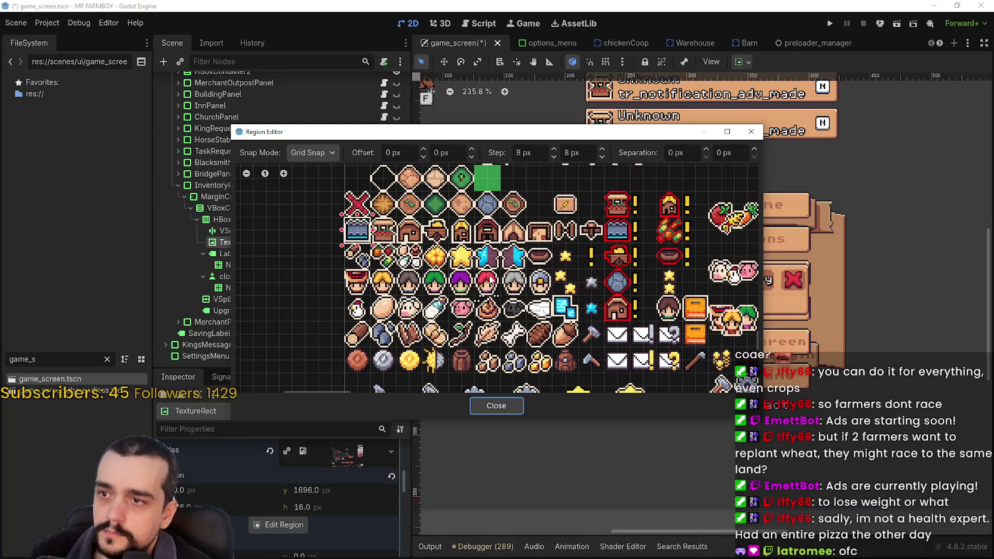
scroll(519, 311, "up", 2)
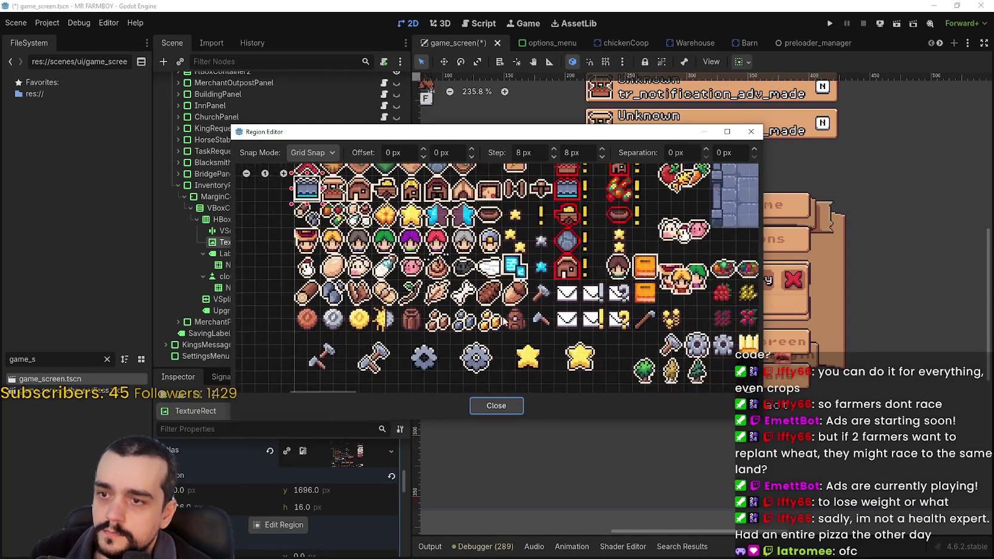
- Set the atlas region to the backpack sprite at x 128, y 1776 and close the editor
left_click_drag(505, 298, 536, 336)
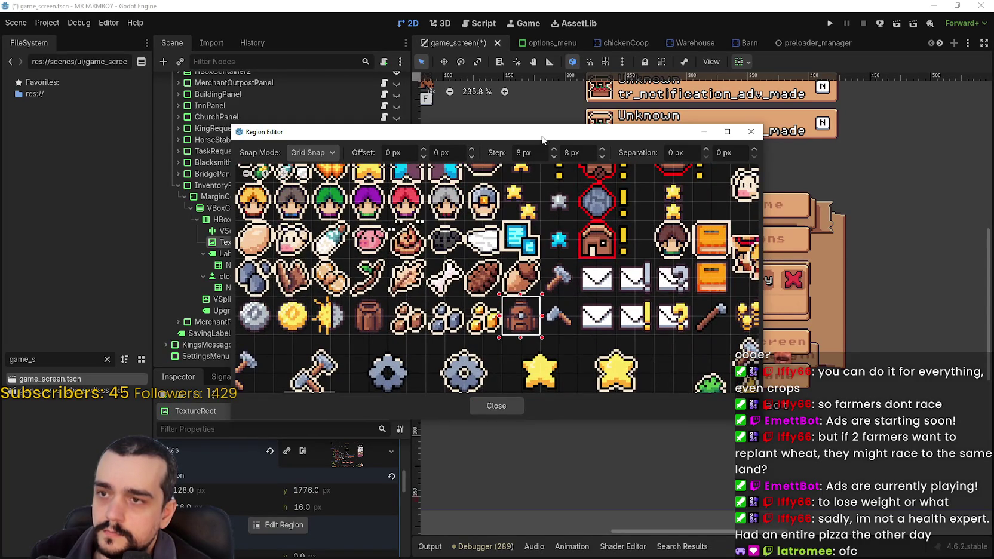
mouse_move(542, 139)
left_mouse_down()
mouse_move(302, 125)
mouse_move(488, 147)
left_mouse_up()
mouse_move(384, 222)
left_mouse_down()
mouse_move(479, 323)
mouse_move(393, 270)
left_mouse_up()
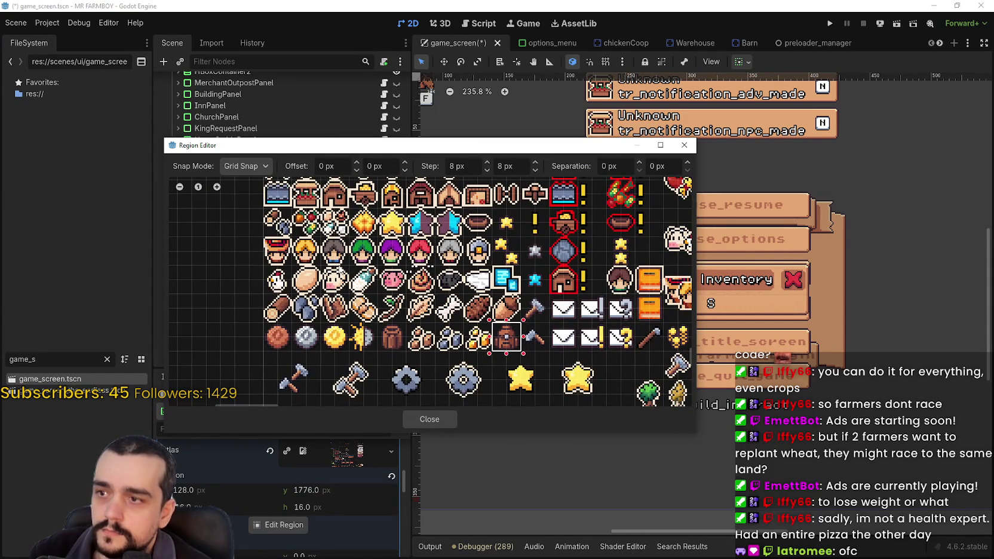
scroll(328, 250, "up", 1)
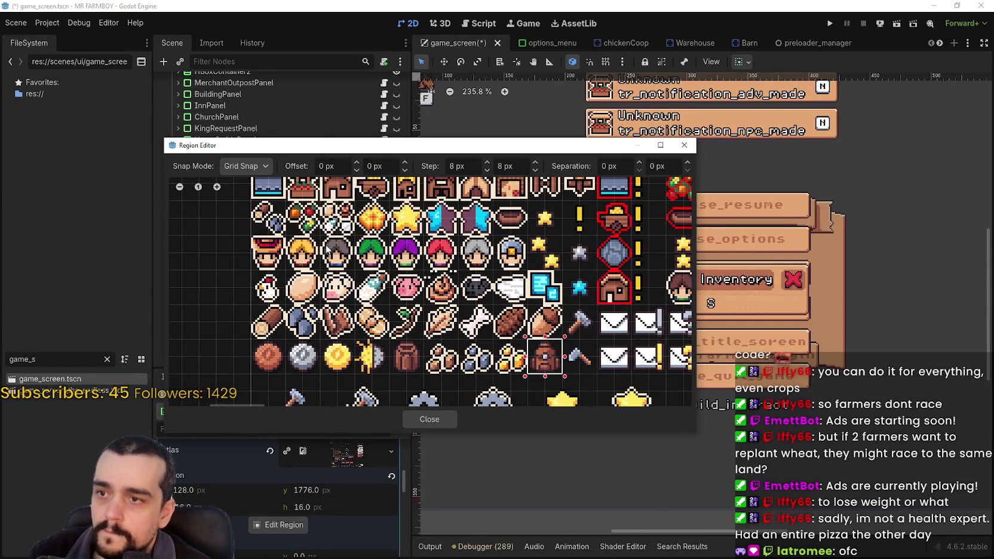
scroll(328, 249, "down", 1)
scroll(511, 292, "right", 5)
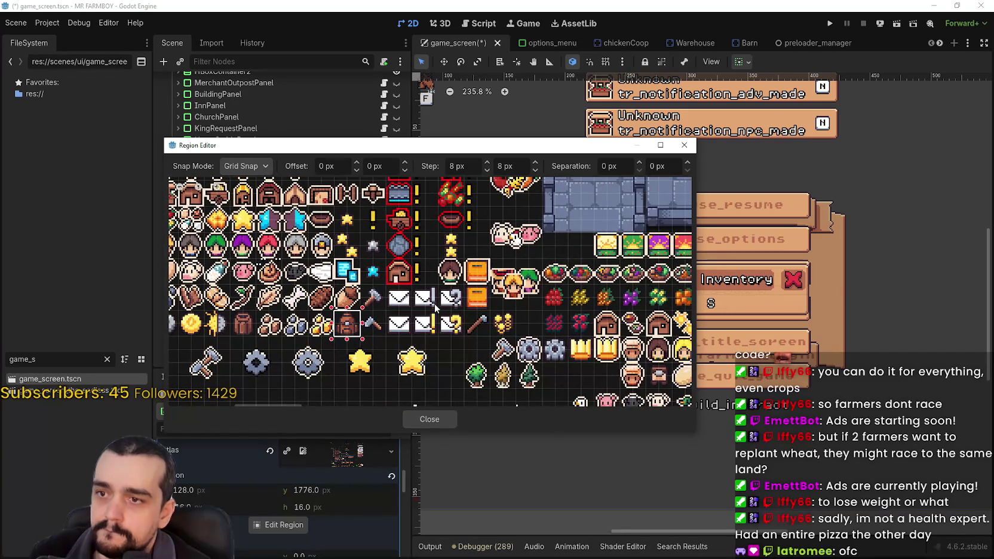
scroll(435, 308, "right", 1)
scroll(433, 306, "down", 1)
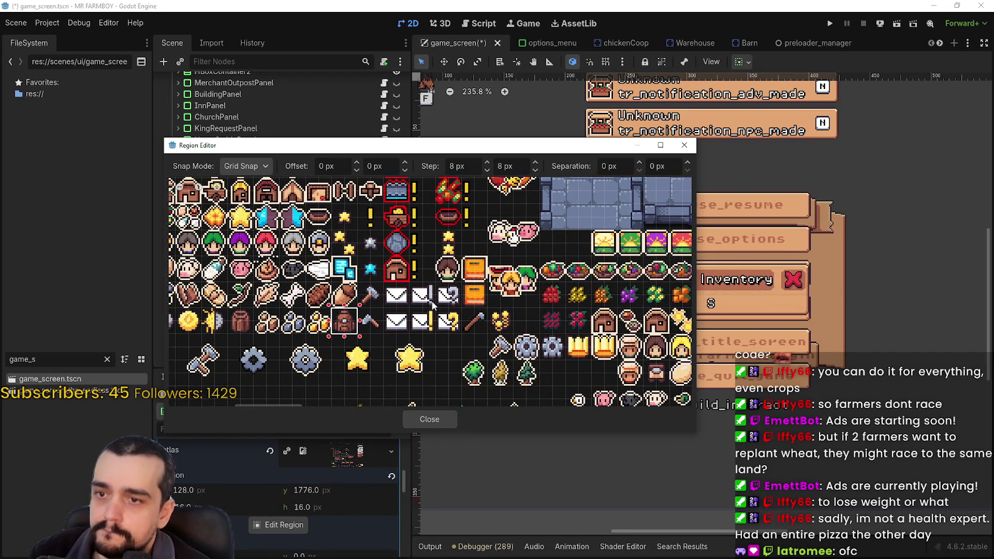
scroll(433, 305, "right", 4)
scroll(371, 275, "down", 4)
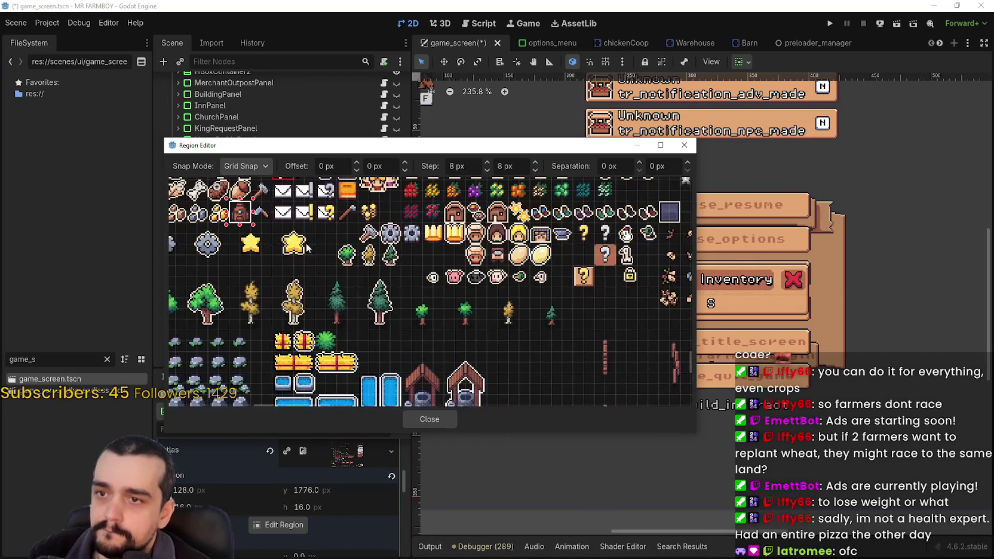
scroll(305, 263, "up", 3)
scroll(302, 286, "down", 1, "ctrl")
scroll(299, 272, "left", 6)
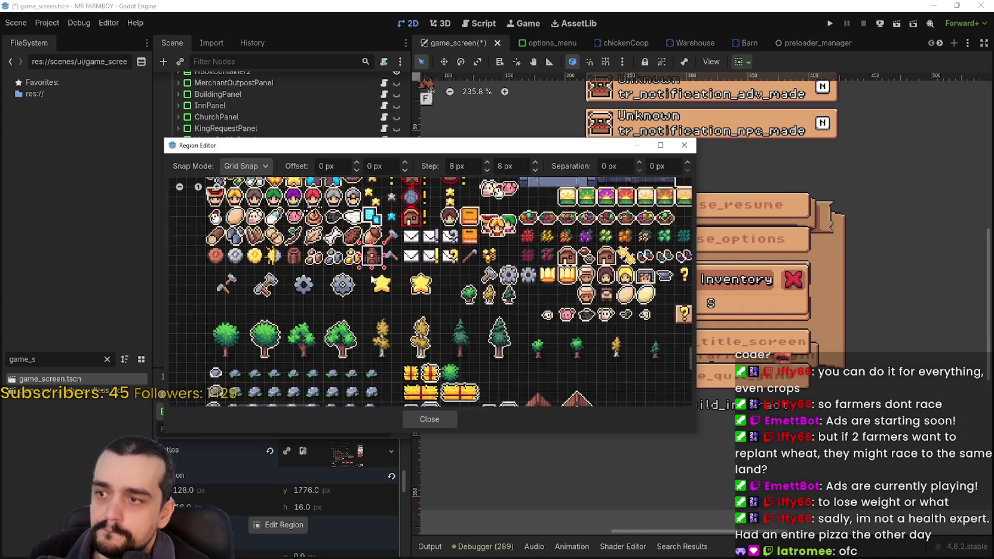
scroll(344, 275, "up", 2)
scroll(358, 286, "up", 1, "ctrl")
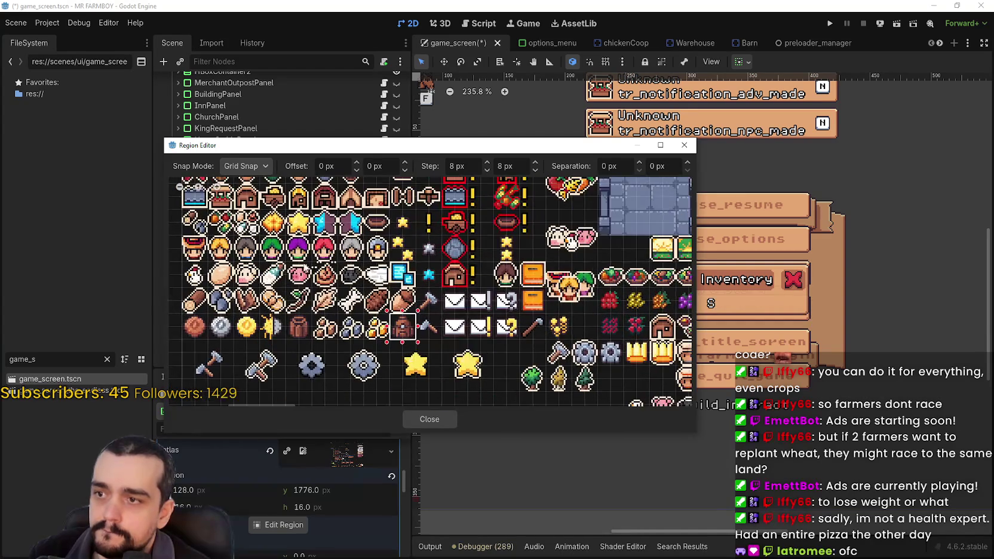
scroll(358, 287, "up", 1, "ctrl")
left_click(412, 416)
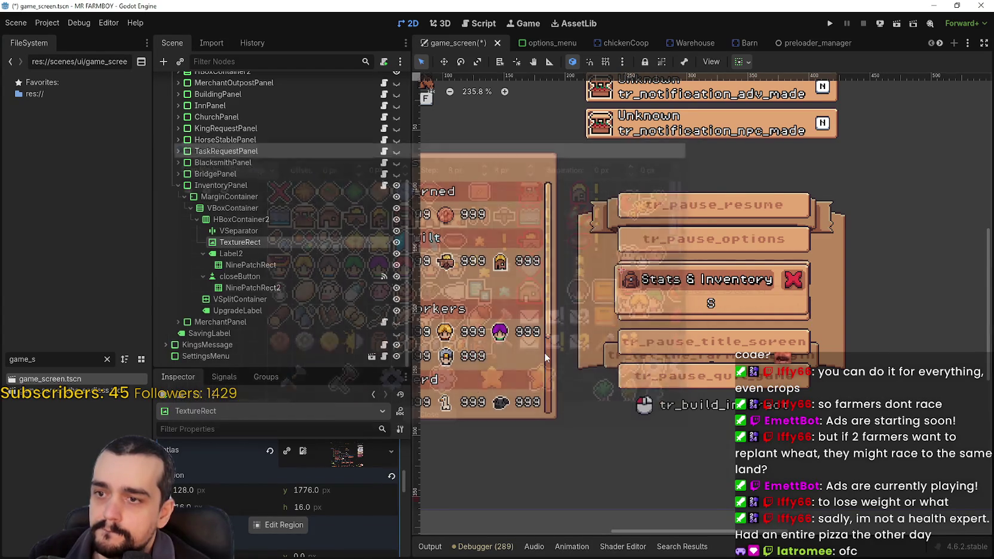
scroll(657, 287, "up", 2)
- Save the scene and select the closeButton node inside InventoryPanel
key("ctrl+s")
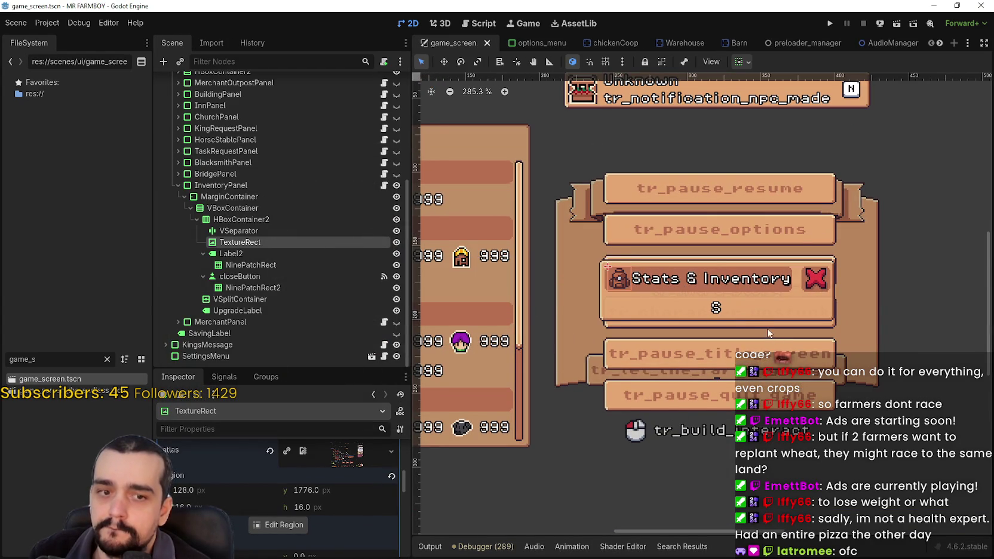
scroll(741, 317, "down", 1)
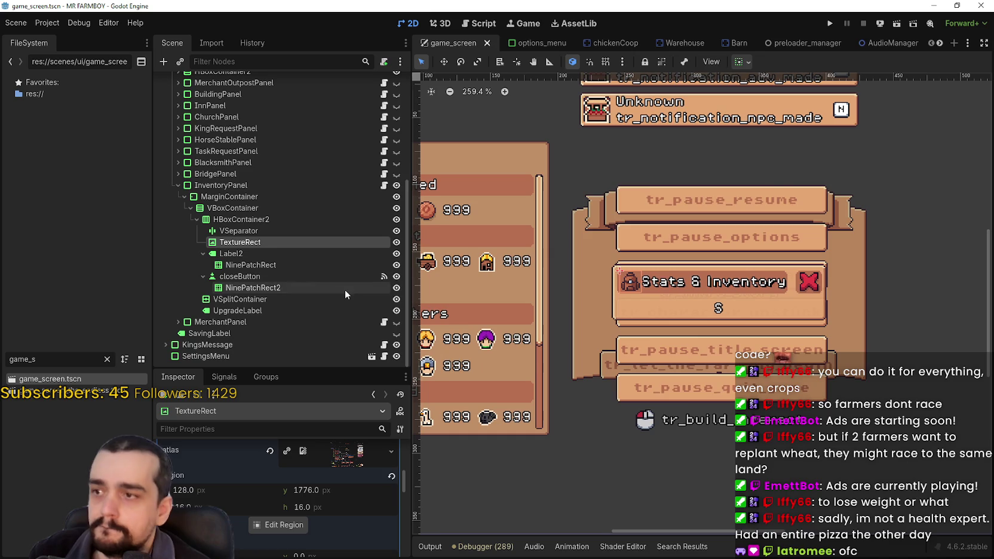
left_click(302, 253)
left_click(301, 266)
left_click(300, 276)
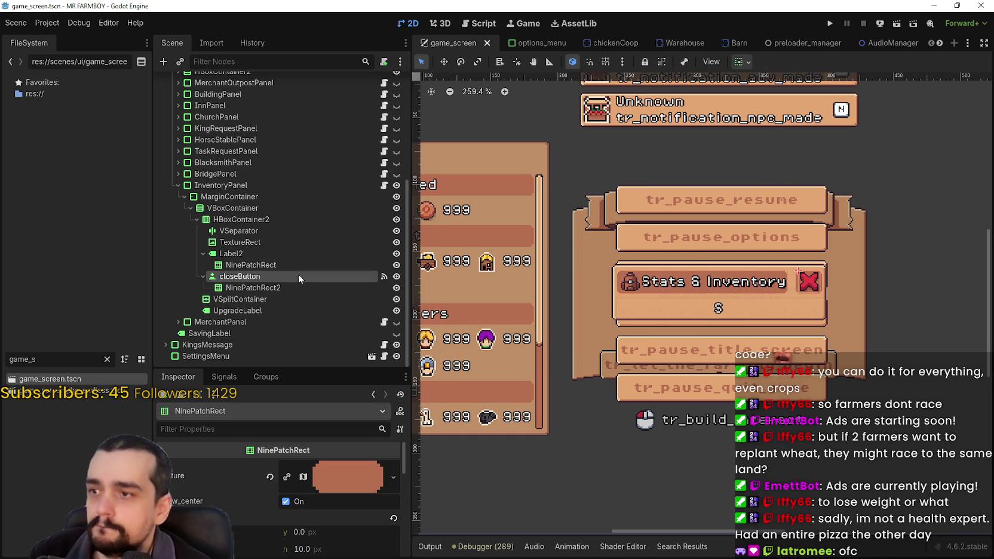
left_click(298, 288)
left_click(292, 298)
left_click(330, 278)
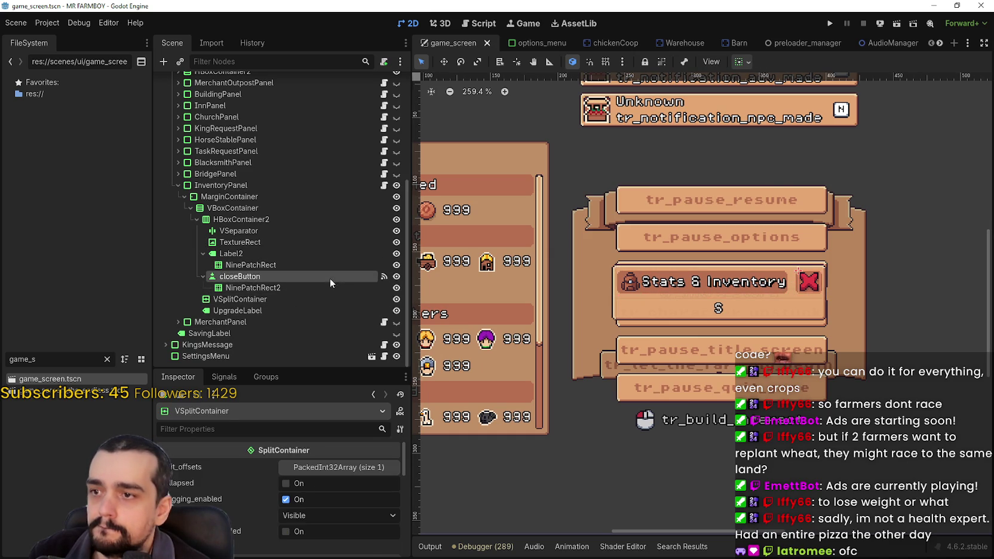
- Disconnect closeButton's pressed() signal connection and save the scene
left_click(224, 376)
right_click(269, 461)
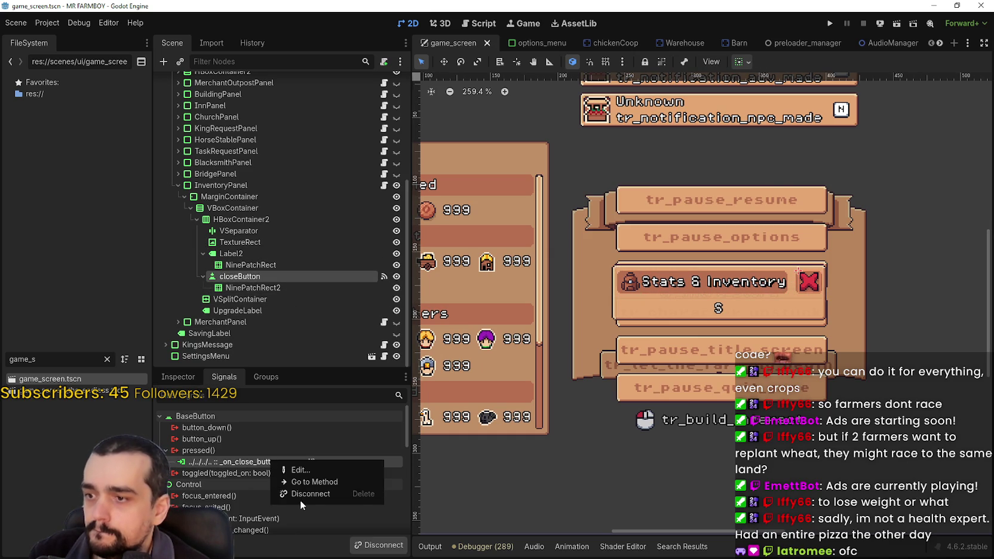
left_click(304, 494)
scroll(745, 289, "up", 1)
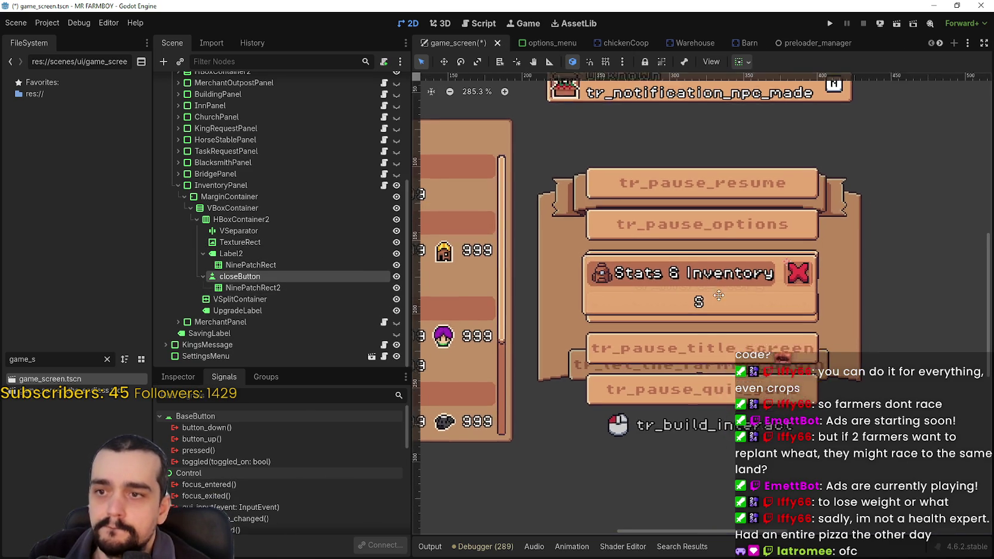
key("ctrl+s")
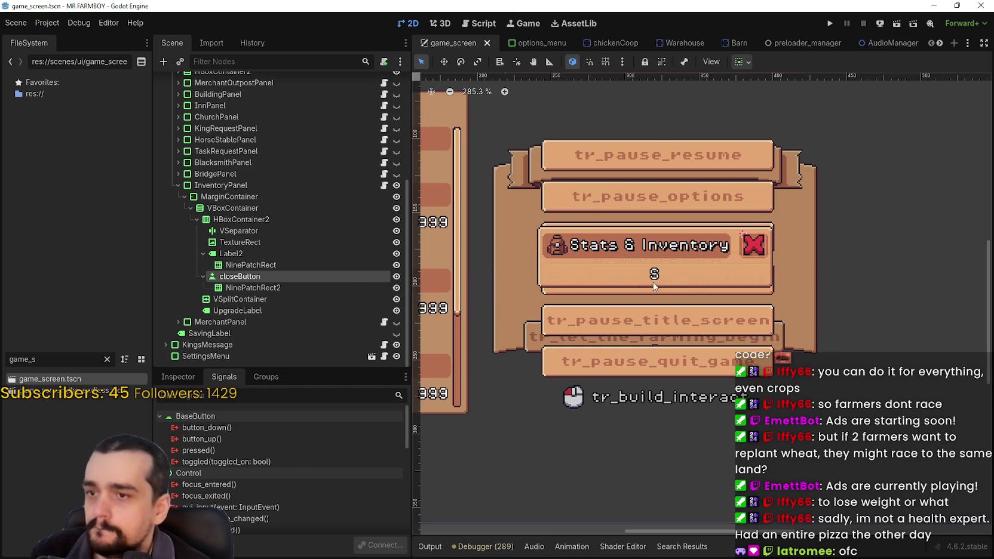
- Inspect the UpgradeLabel node's properties in the Inspector
scroll(639, 279, "up", 3)
scroll(639, 279, "down", 3)
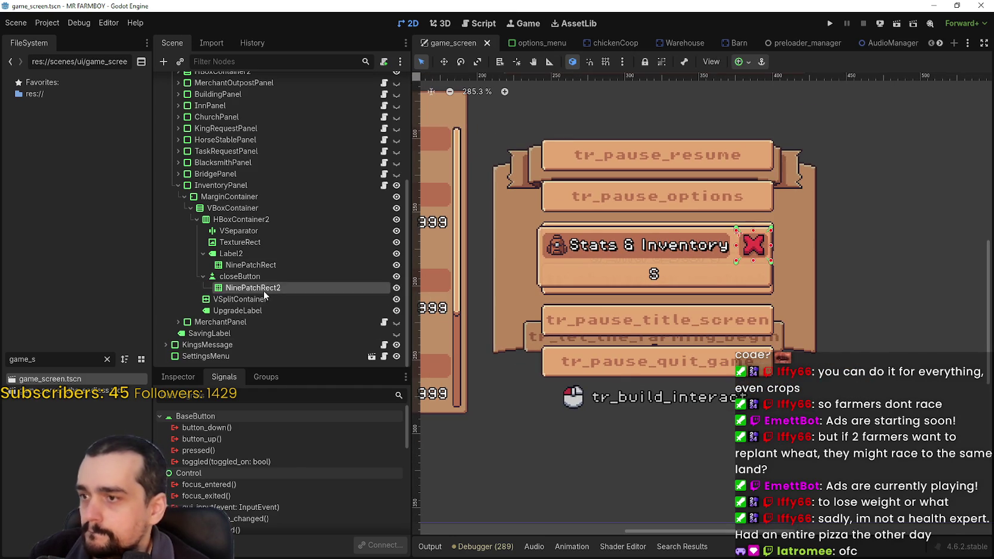
left_click(265, 299)
left_click(267, 311)
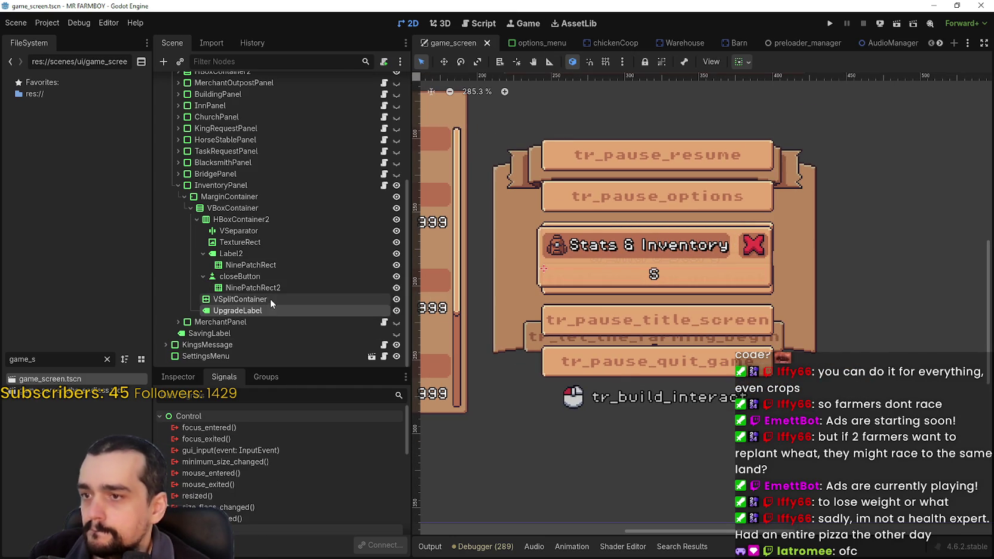
left_click(178, 378)
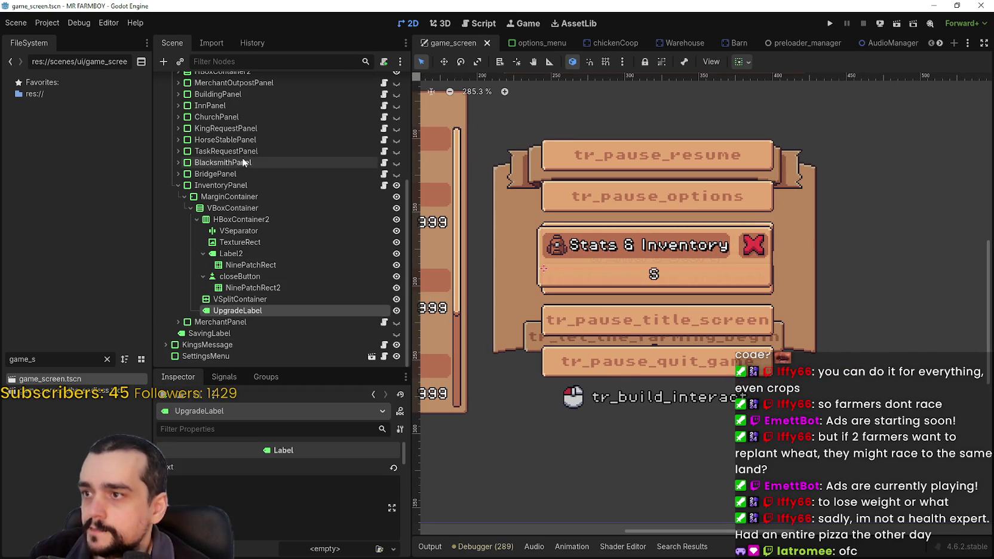
scroll(242, 157, "up", 4)
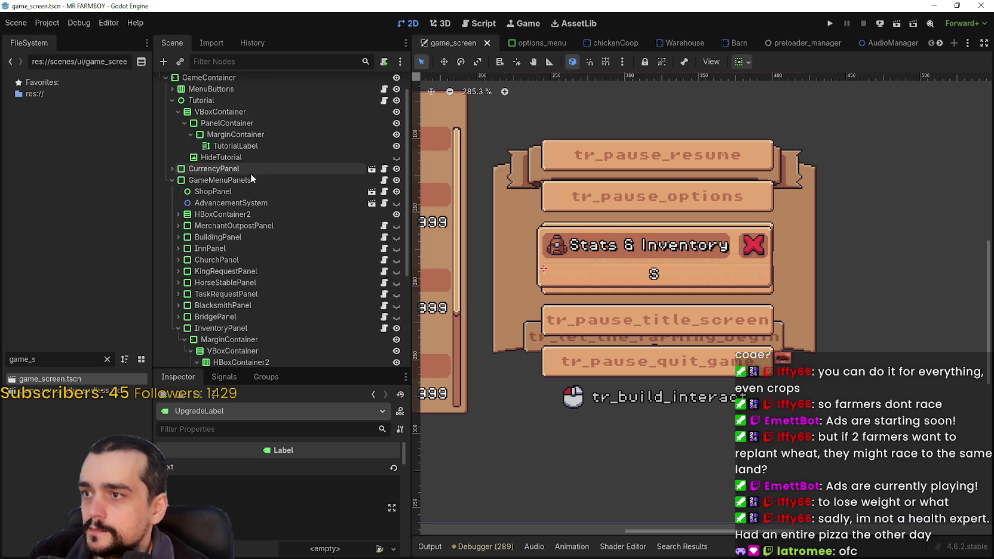
scroll(520, 243, "down", 5)
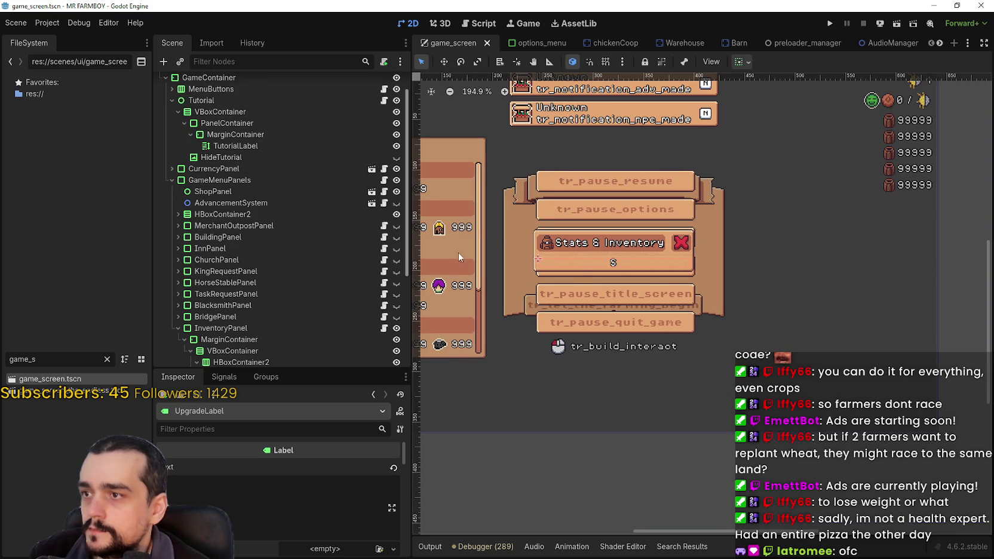
scroll(307, 259, "down", 2)
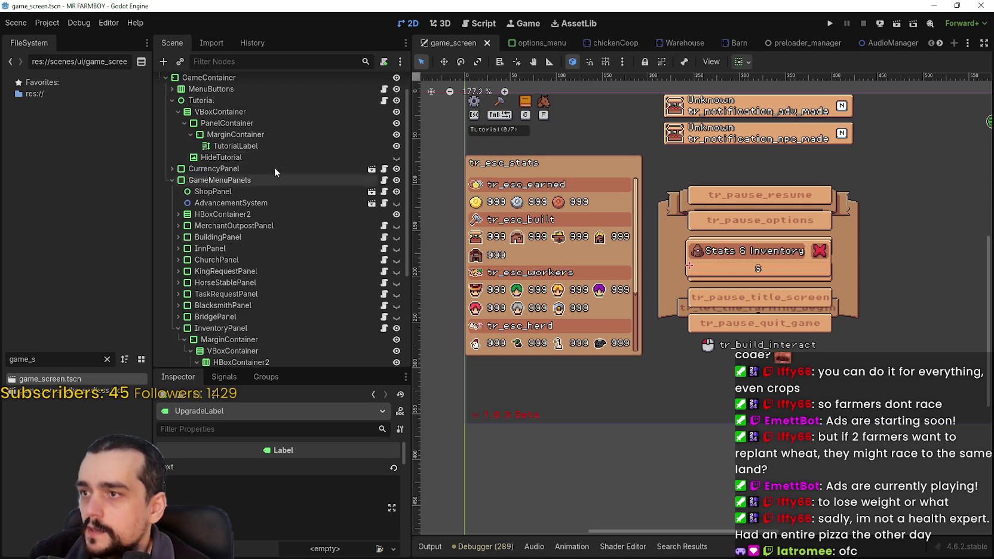
scroll(251, 251, "down", 5)
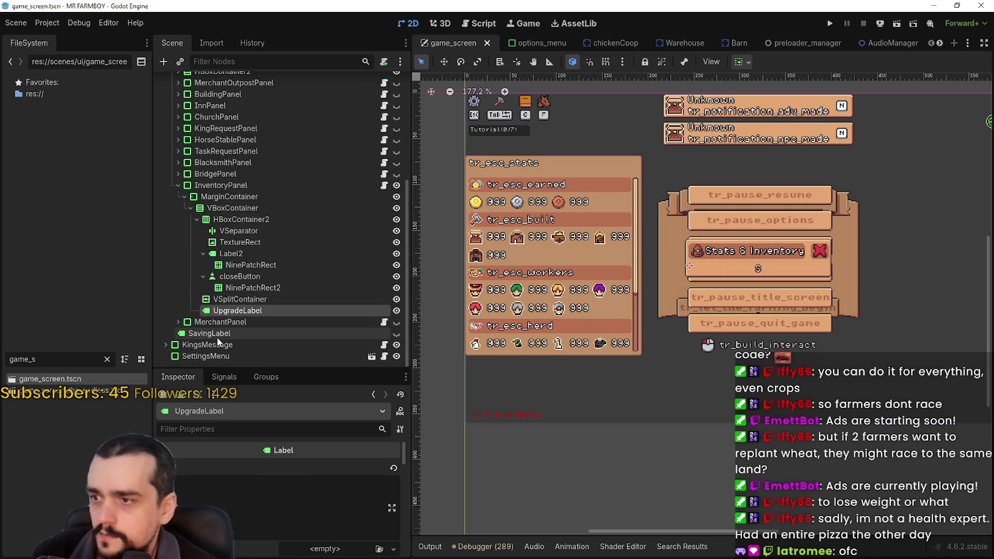
- Select the SettingsMenu node and toggle its visibility off and back on
left_click(223, 356)
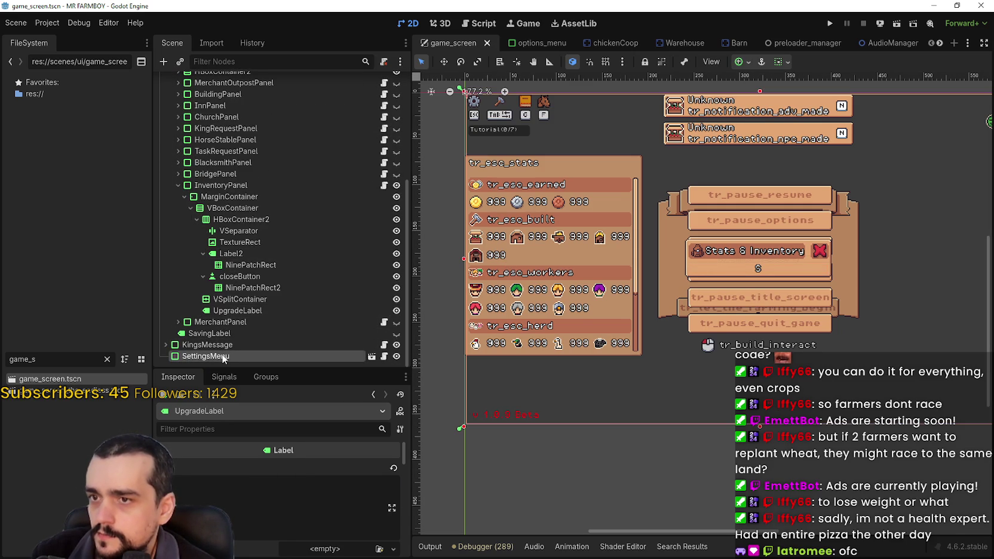
left_click(395, 356)
left_click(395, 357)
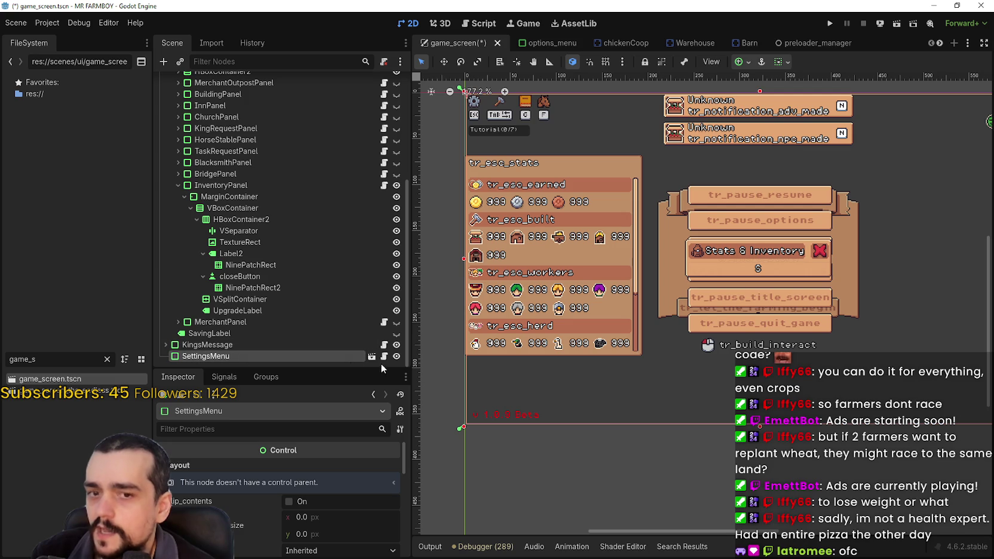
- Open the SettingsMenu scene and review StatsContainer's script, including the hired workers section
left_click(373, 356)
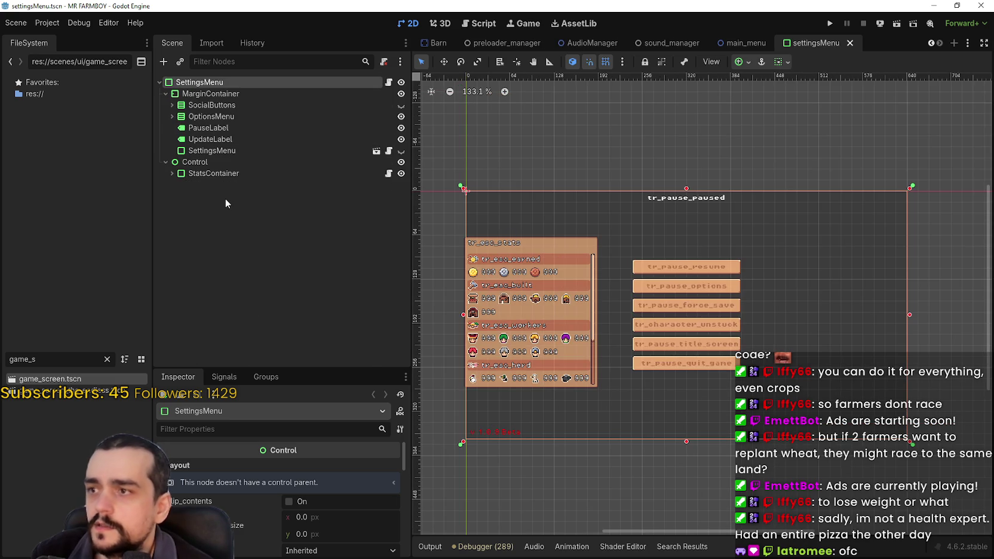
left_click(221, 175)
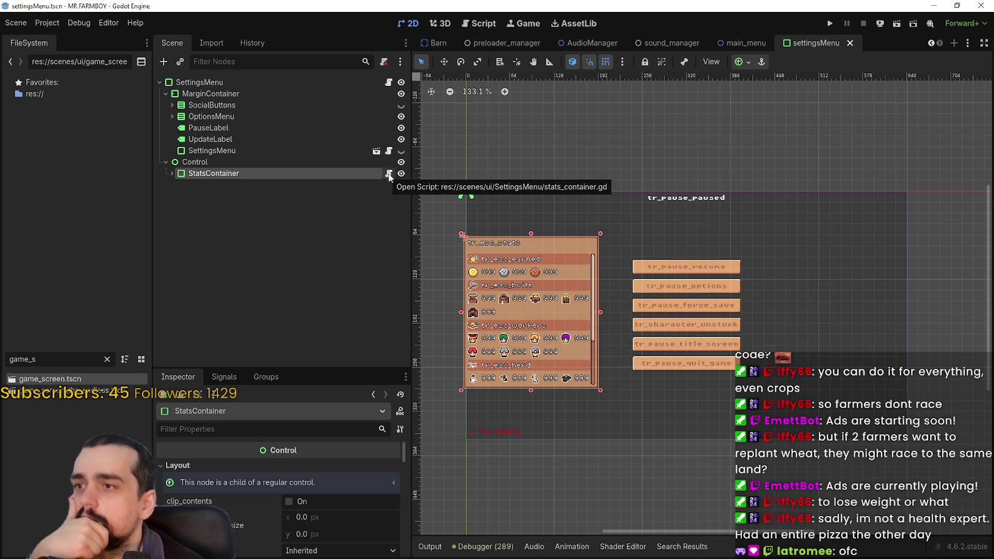
left_click(389, 174)
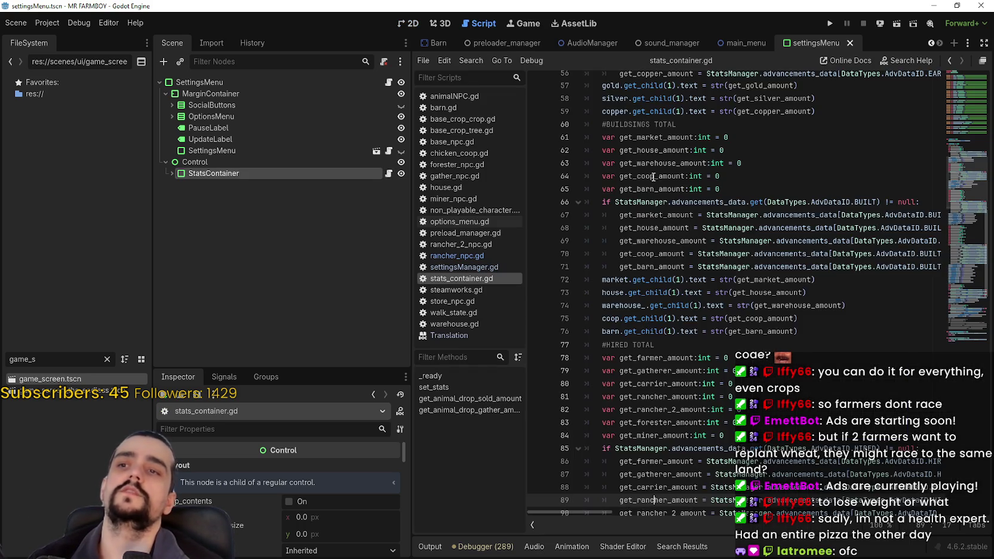
scroll(958, 153, "up", 10)
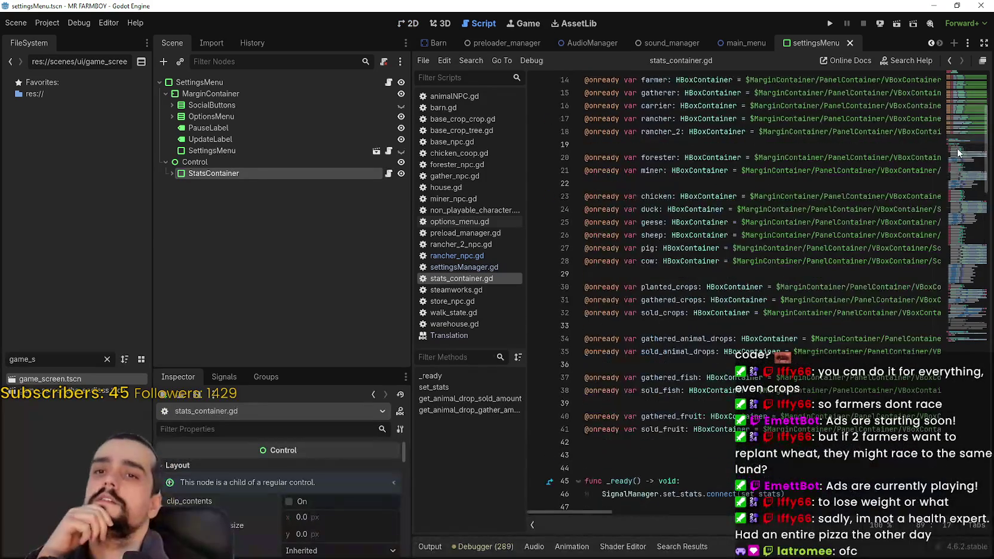
scroll(958, 152, "up", 5)
left_click_drag(958, 153, 951, 263)
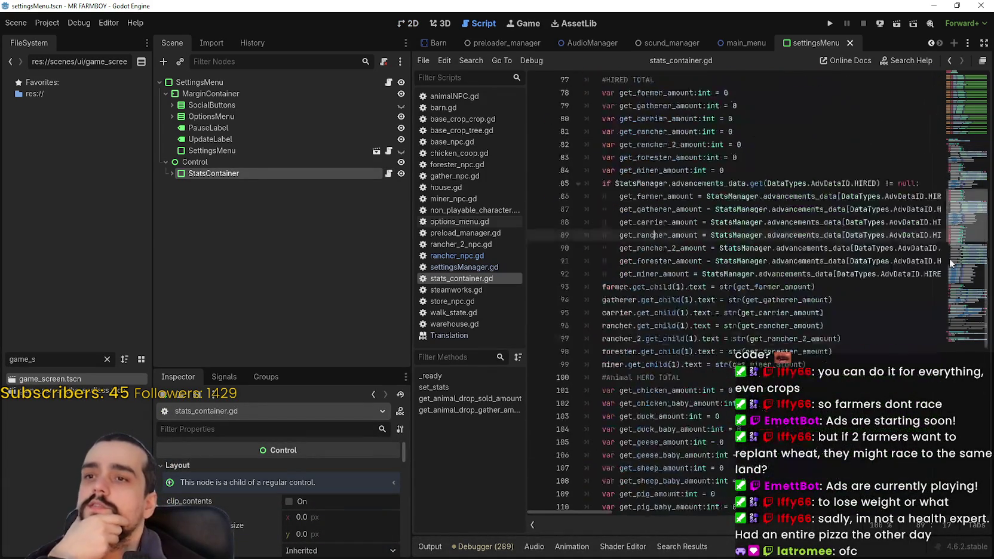
scroll(951, 263, "up", 15)
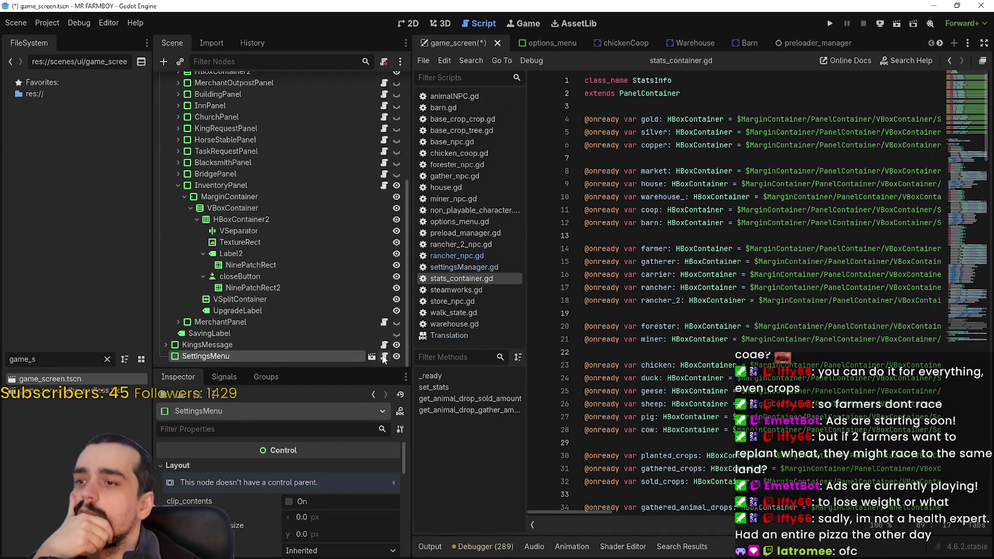
- Check settings_menu.gd, then bring up the Control node's actions in settingsMenu
left_click(384, 357)
left_click(371, 357)
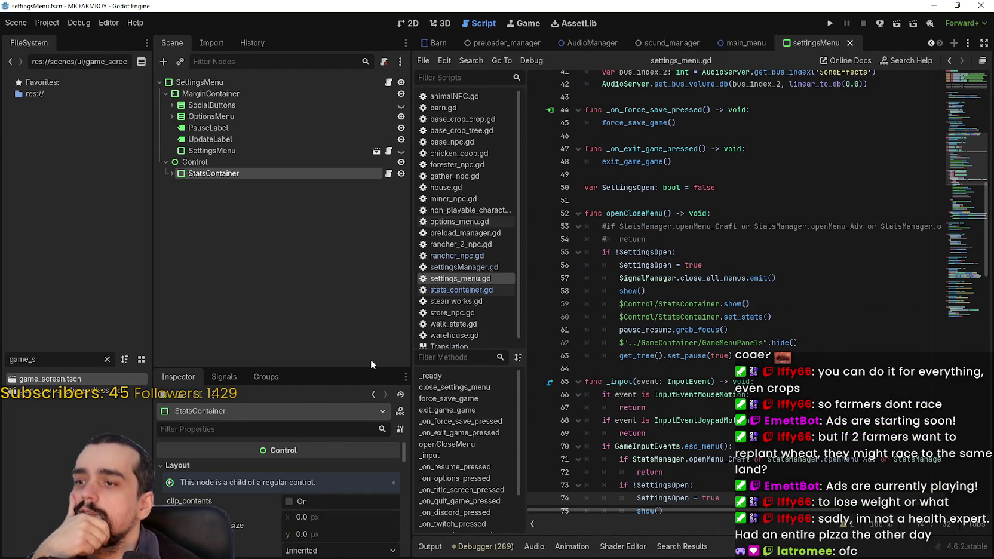
left_click(216, 166)
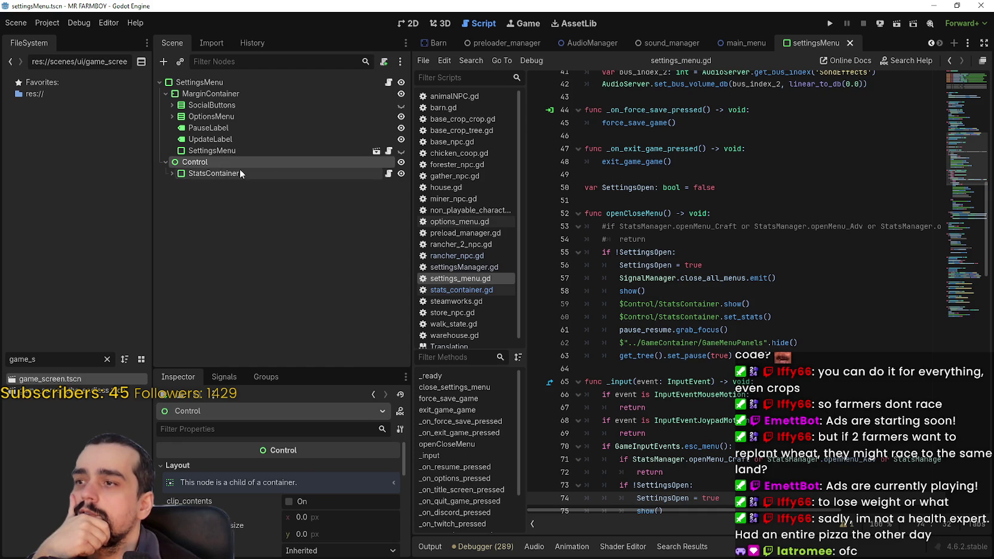
right_click(211, 167)
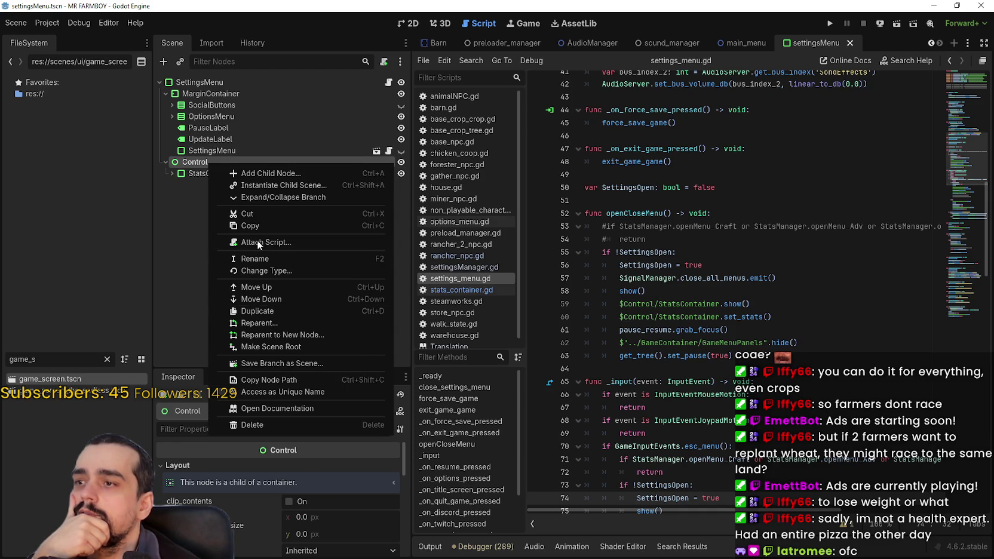
- Copy StatsContainer with its children, hide the Control node, and save
left_click(199, 177)
right_click(200, 173)
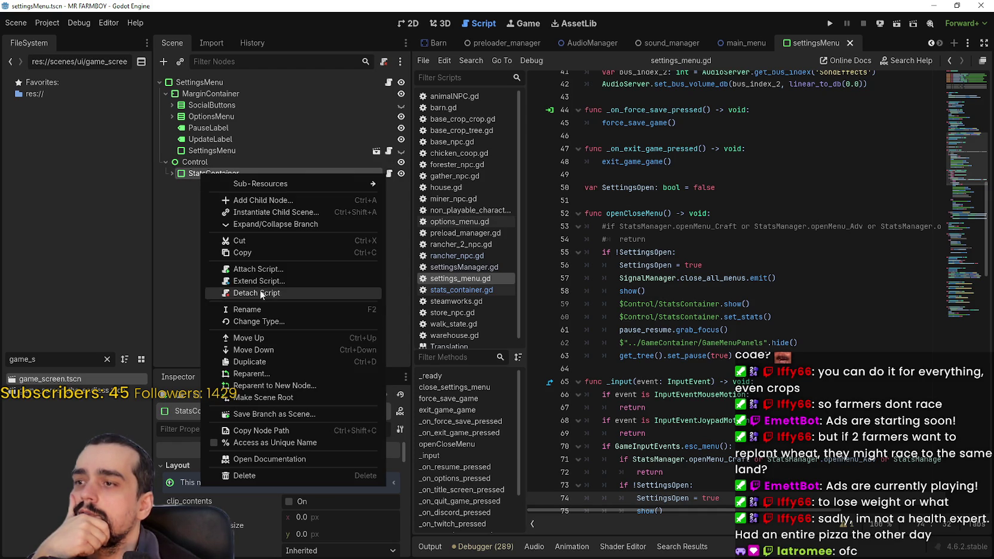
left_click(264, 254)
left_click(400, 162)
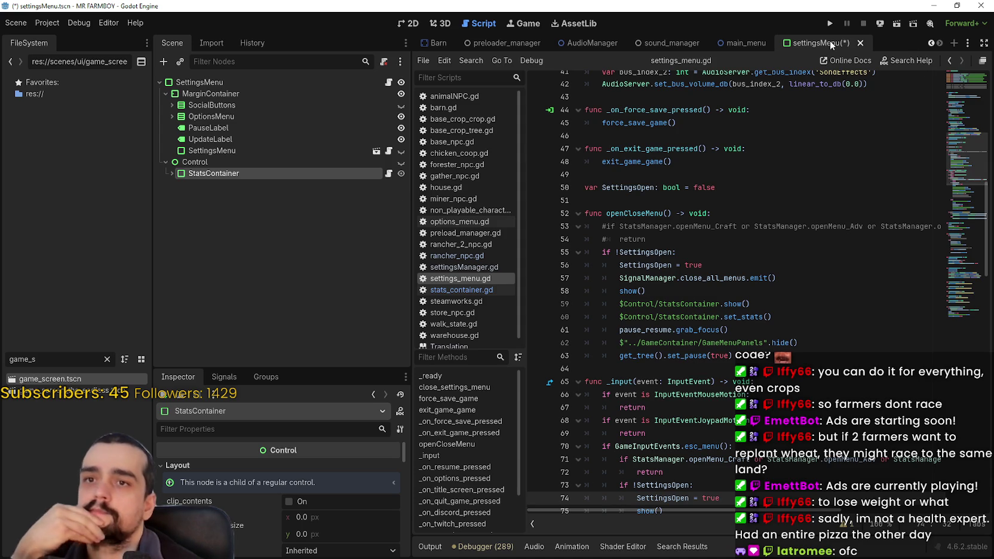
key("ctrl+s")
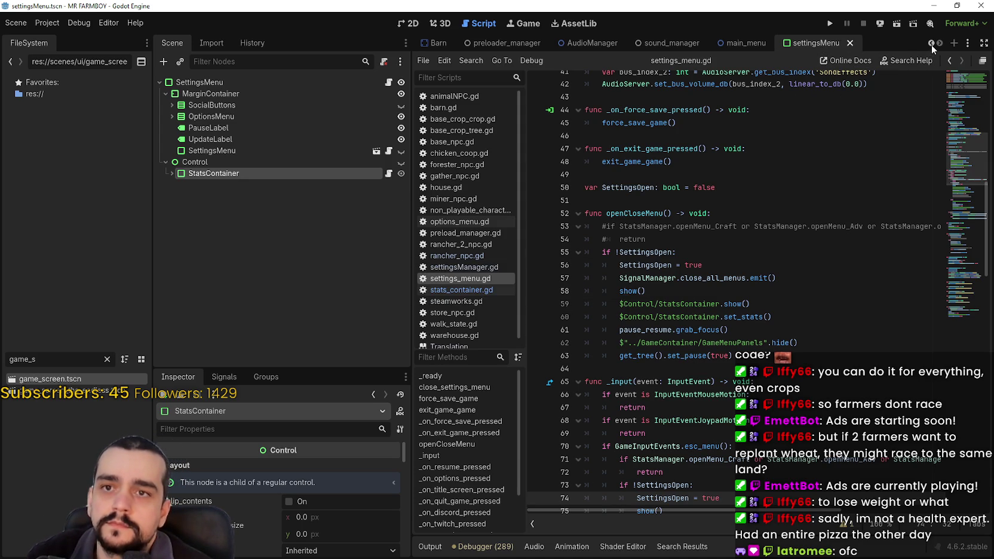
- Review openCloseMenu and the set_stats uses in stats_container.gd
left_click(684, 236)
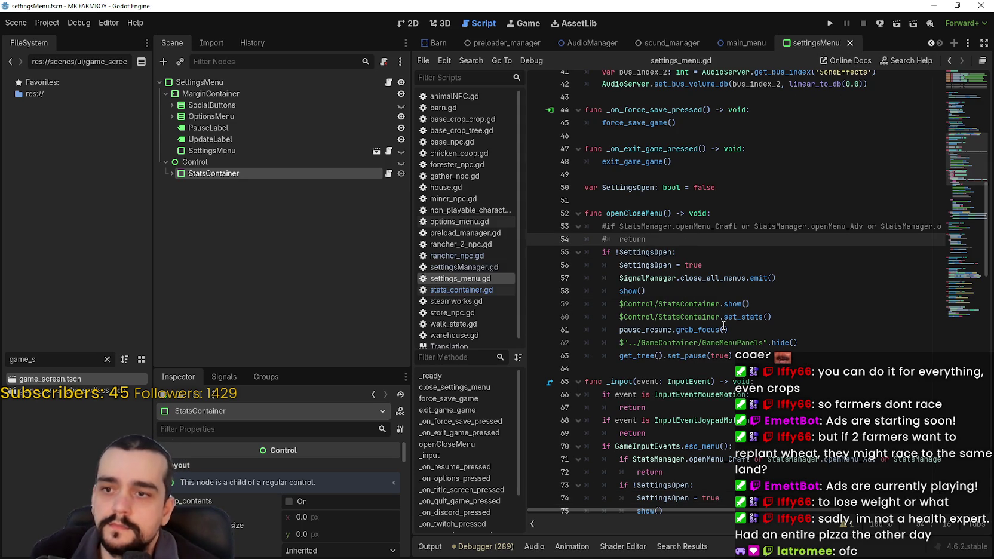
left_click(755, 356)
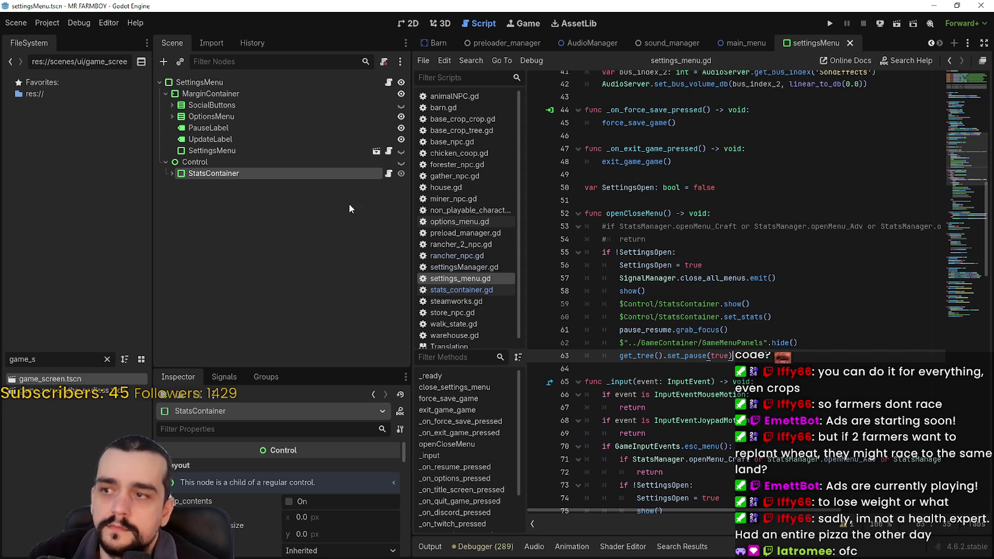
left_click(389, 174)
scroll(711, 292, "down", 11)
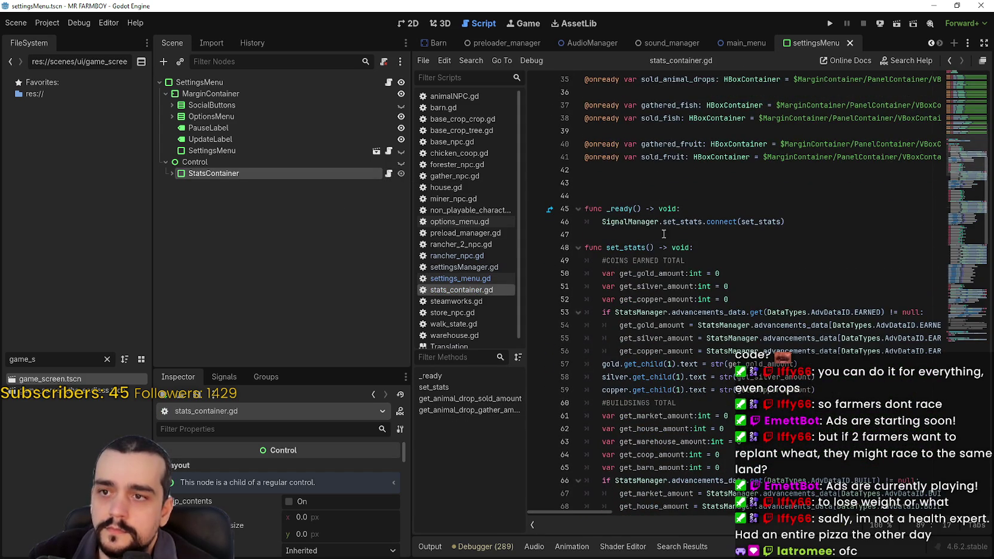
double_click(683, 222)
scroll(822, 280, "down", 7)
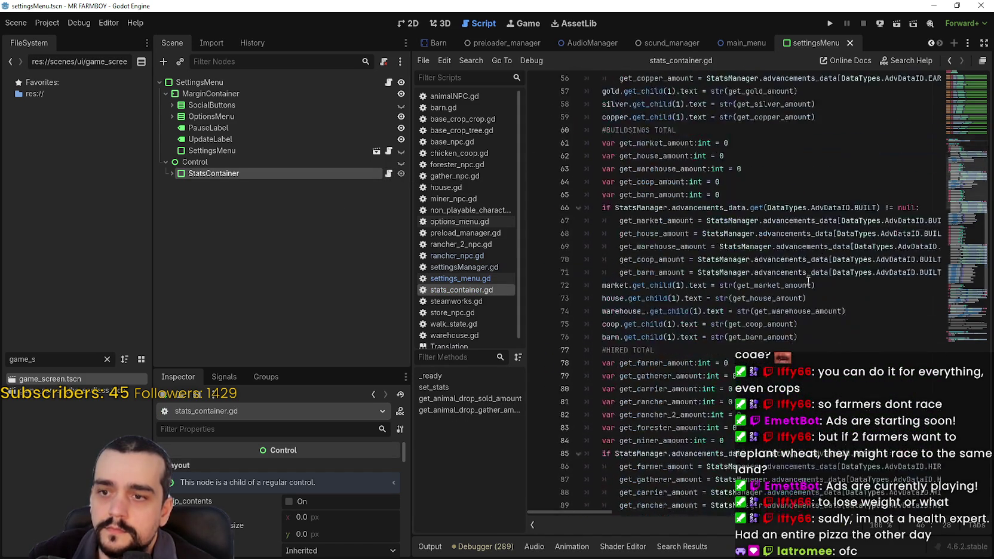
scroll(808, 281, "down", 16)
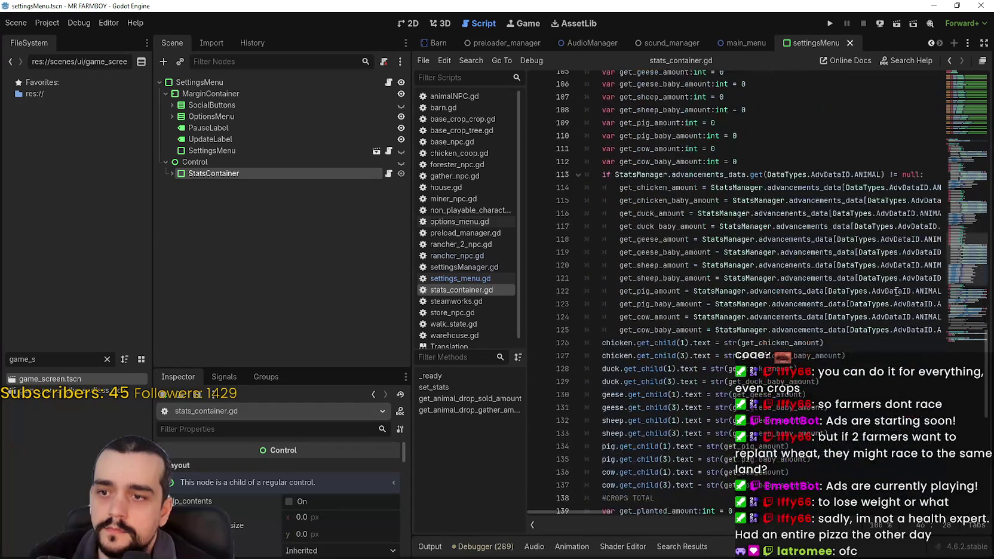
mouse_move(965, 263)
left_mouse_down()
mouse_move(964, 364)
mouse_move(964, 102)
mouse_move(964, 134)
left_mouse_up()
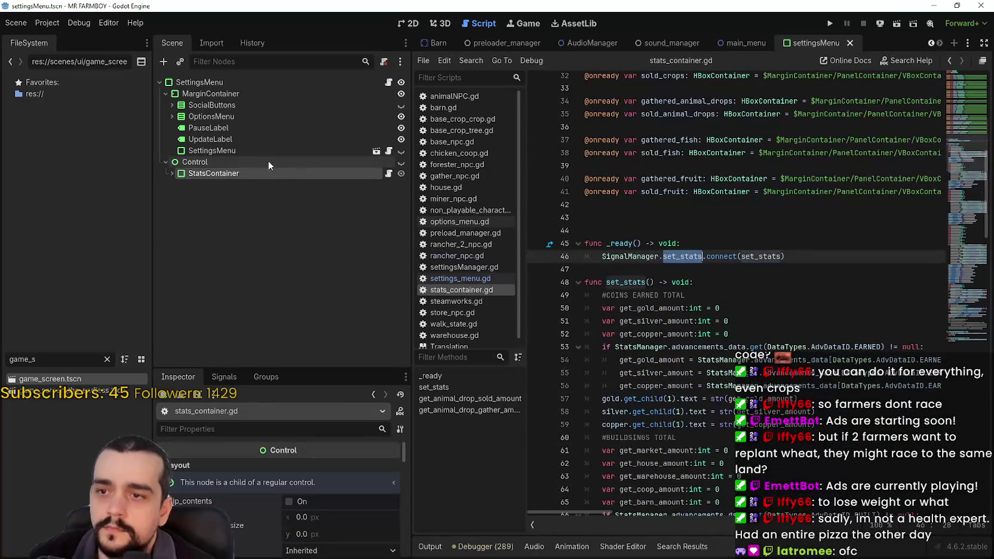
- Delete the Control node and its children, then save the settings menu scene
left_click(216, 165)
right_click(203, 167)
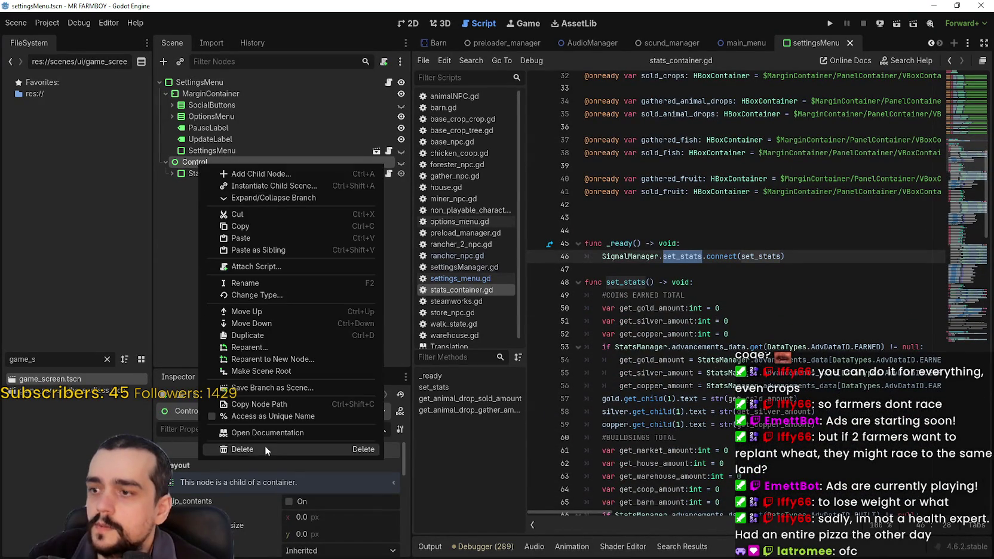
left_click(265, 450)
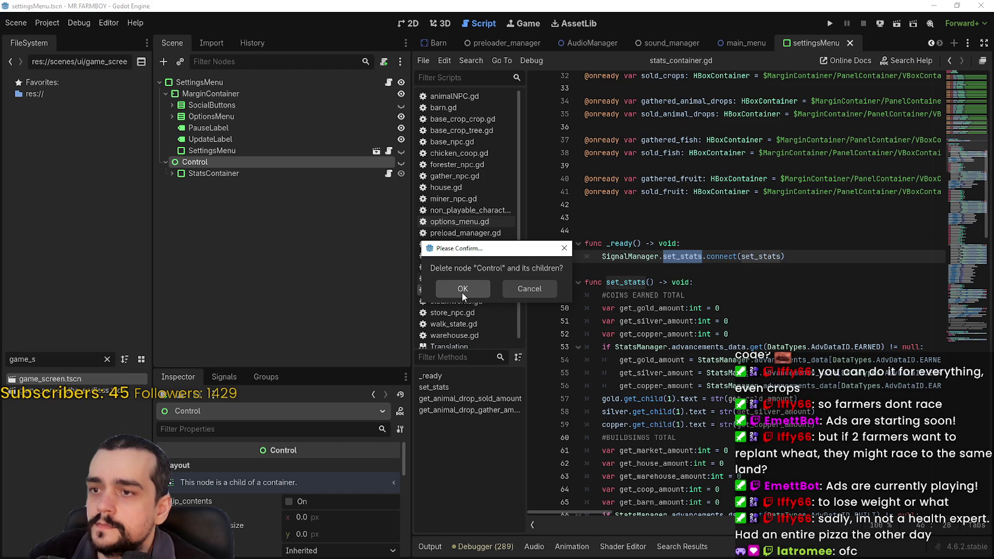
left_click(462, 289)
left_click(756, 230)
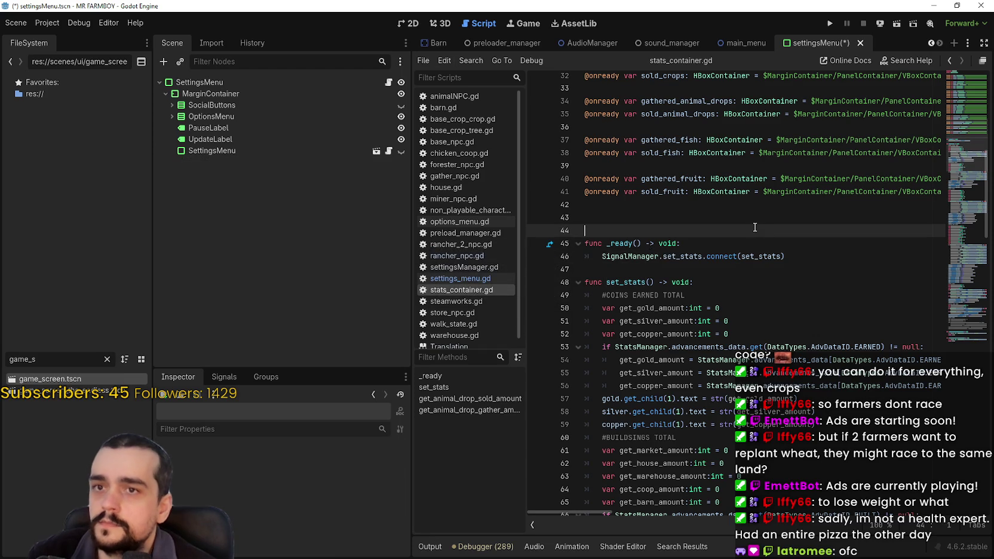
key("ctrl+s")
left_click(932, 43)
left_click(931, 43)
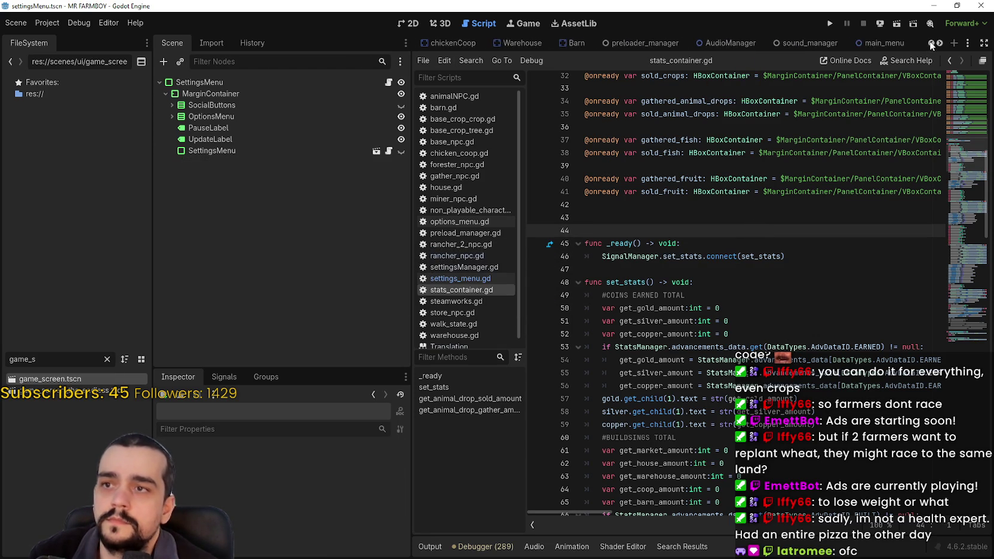
left_click(931, 43)
left_click(932, 43)
- In game_screen's 2D view, paste StatsContainer under InventoryPanel's VBoxContainer
left_click(444, 44)
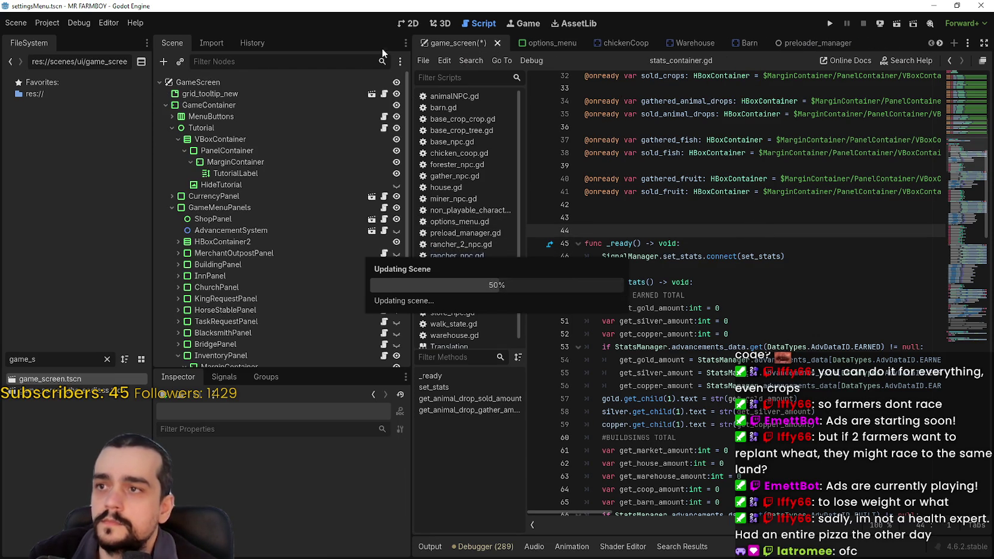
left_click(408, 25)
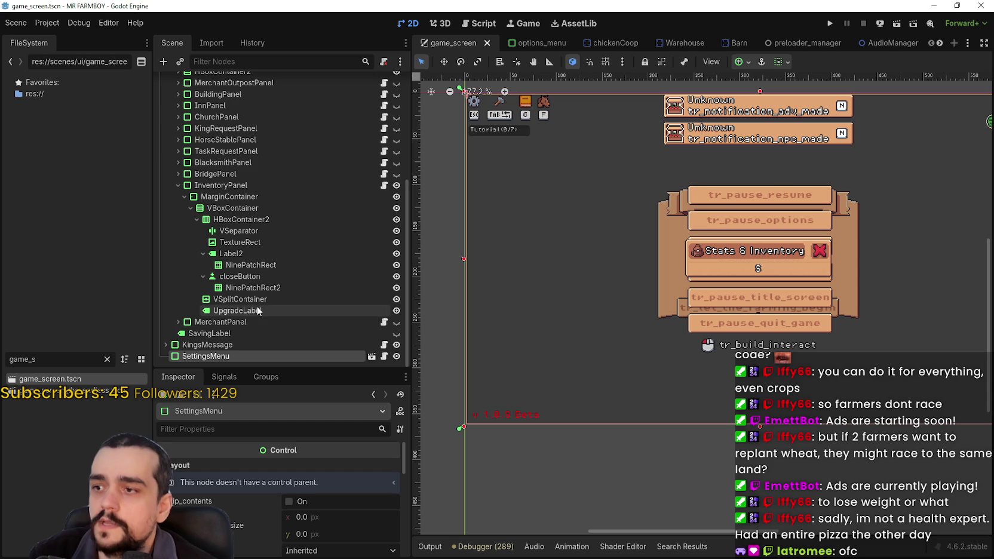
left_click(211, 310)
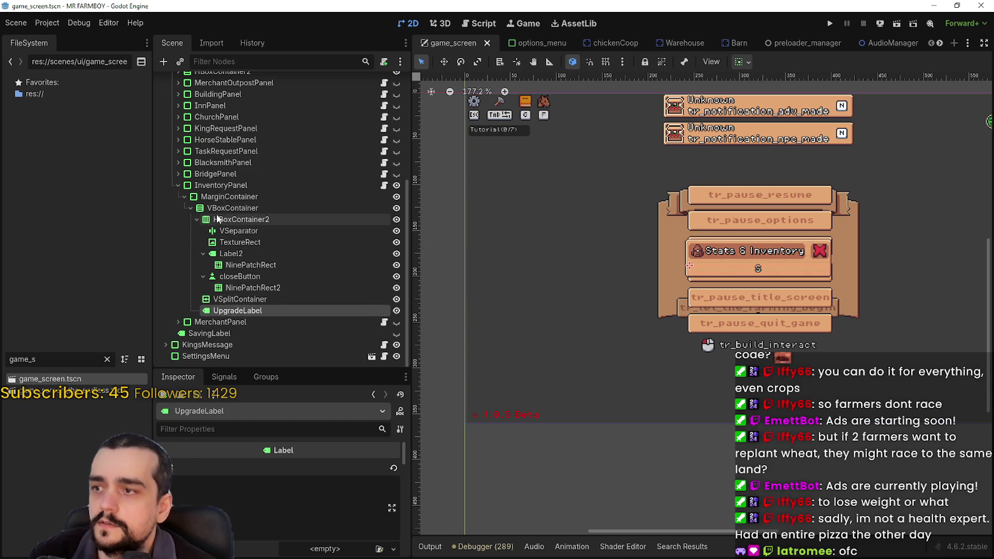
left_click(196, 219)
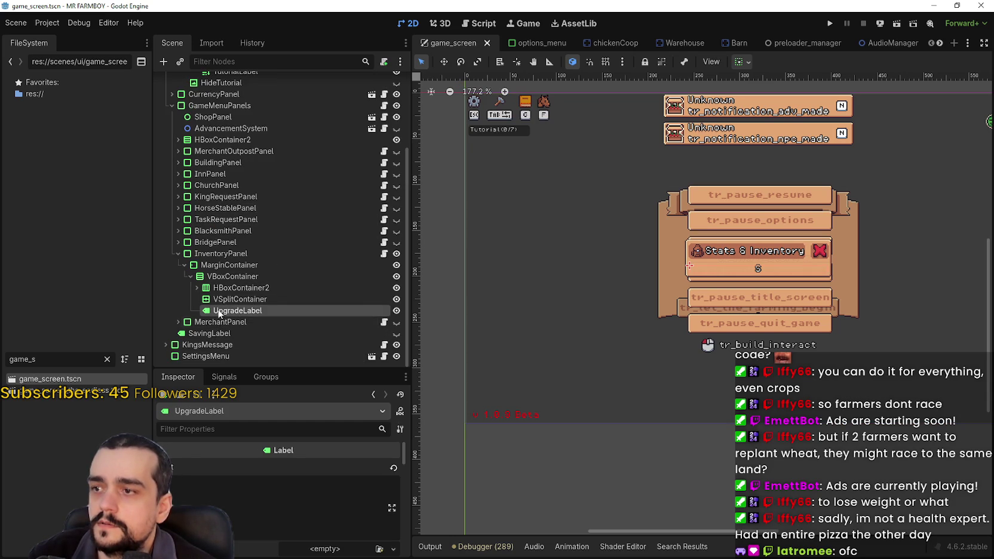
left_click(225, 275)
right_click(227, 276)
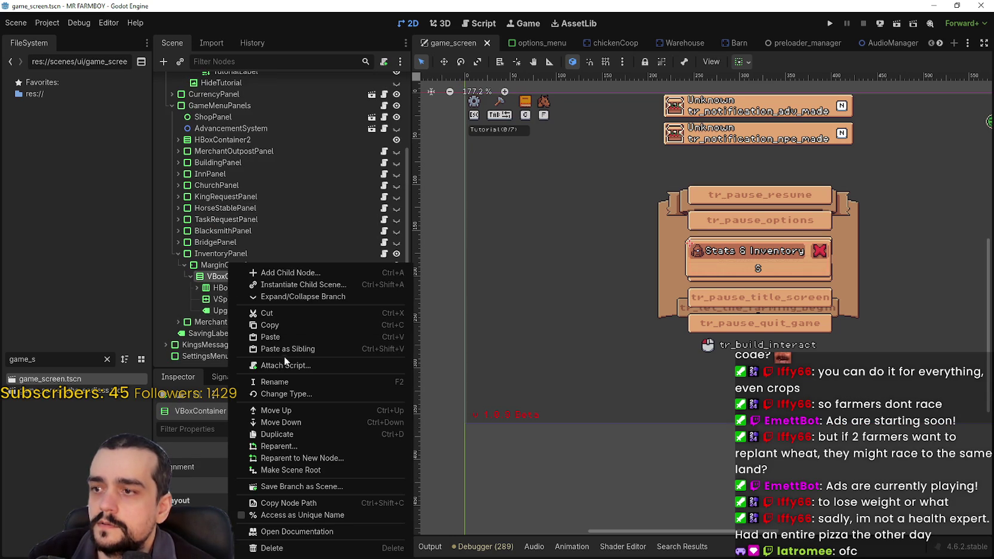
left_click(282, 335)
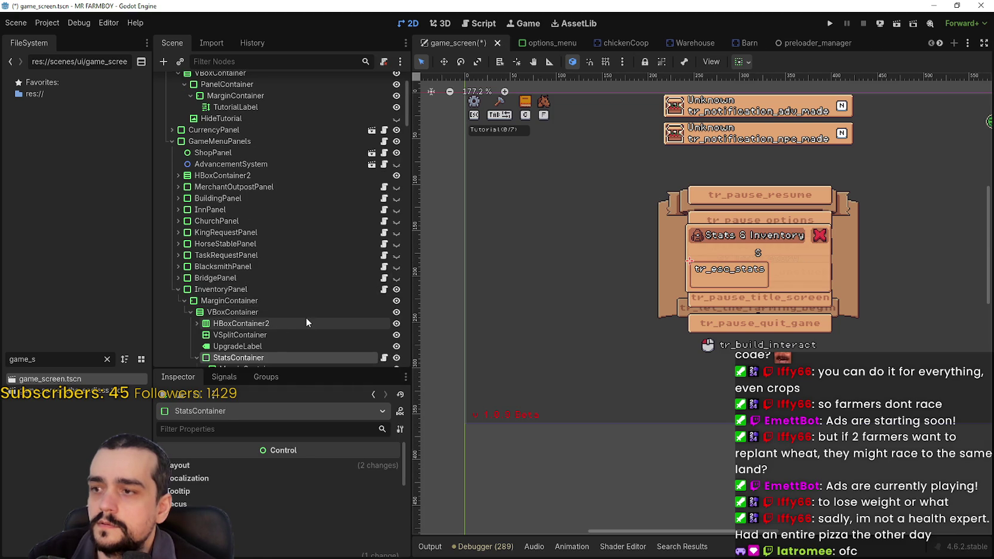
scroll(800, 296, "up", 2)
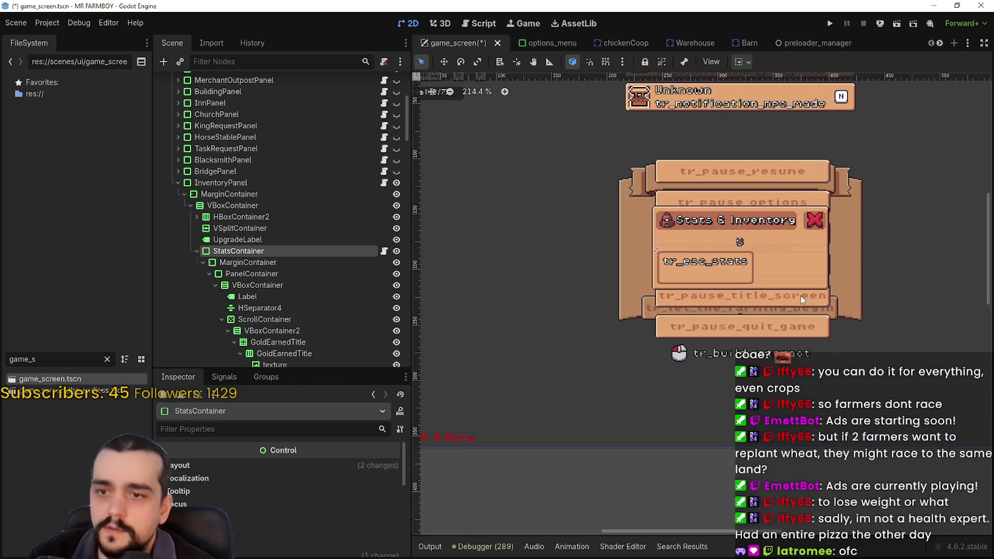
scroll(739, 312, "up", 2)
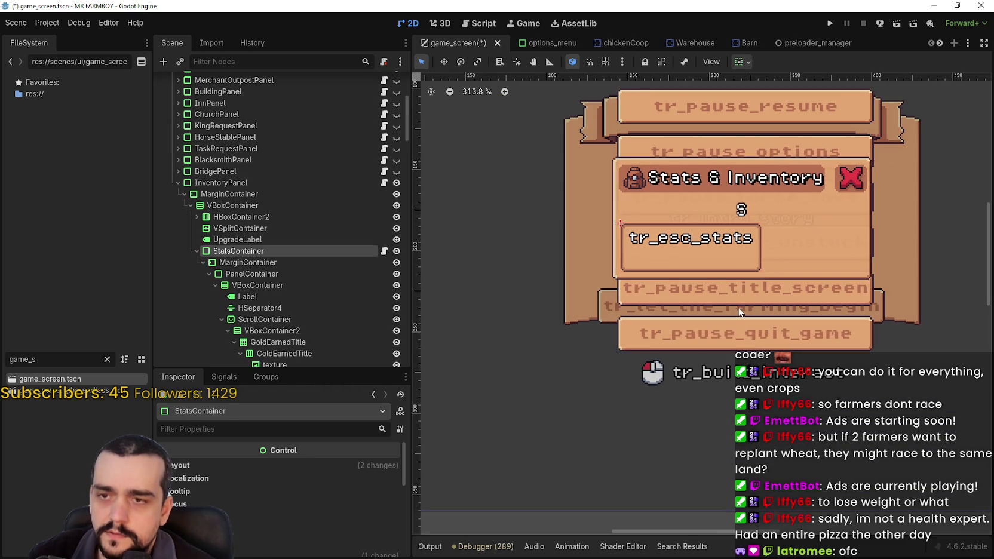
scroll(739, 311, "down", 2)
scroll(308, 303, "down", 2)
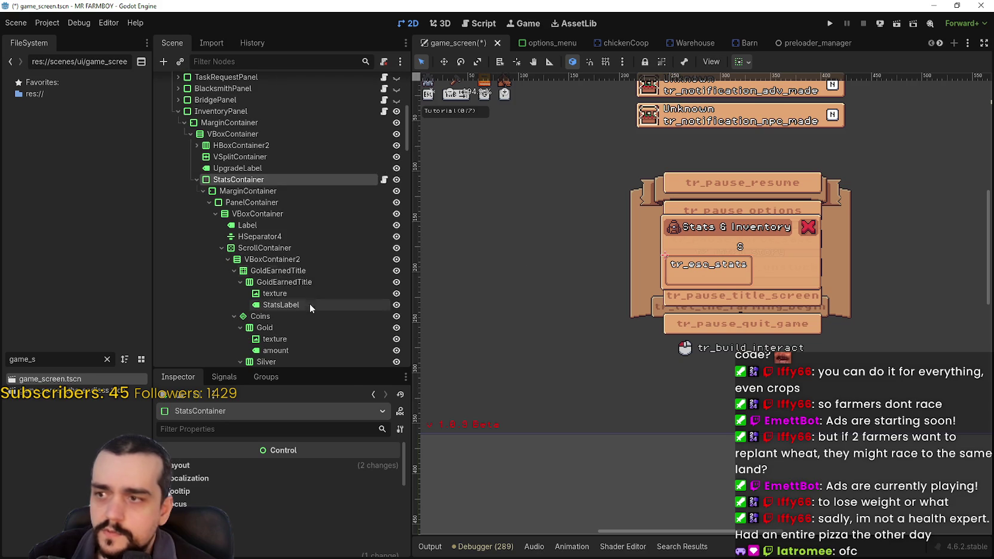
left_click(197, 179)
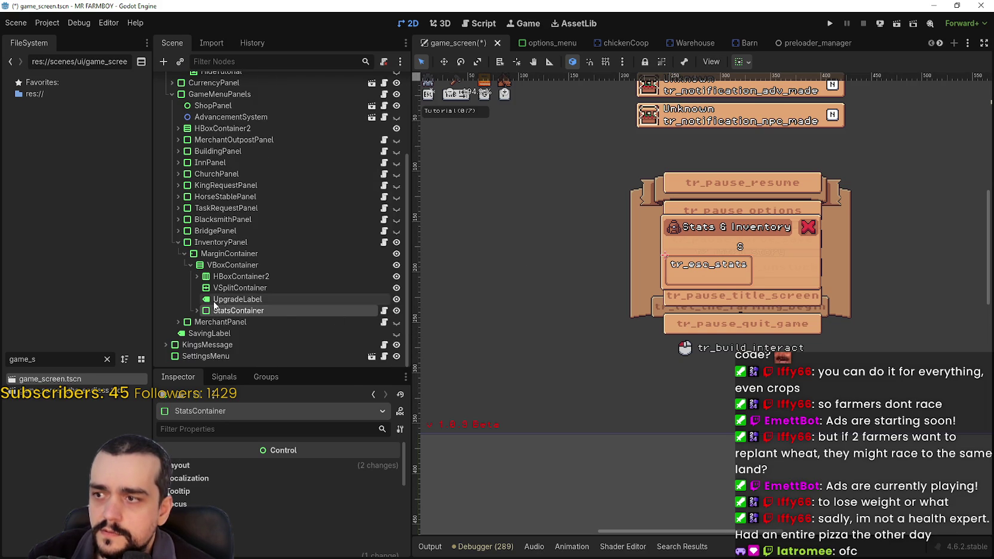
left_click(237, 299)
left_click(240, 287)
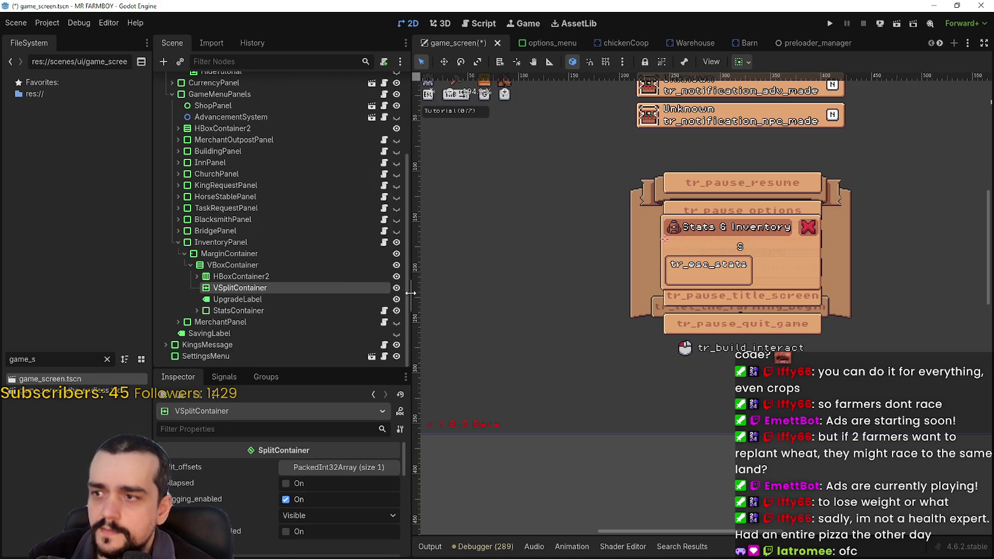
left_click(337, 265)
left_click(320, 255)
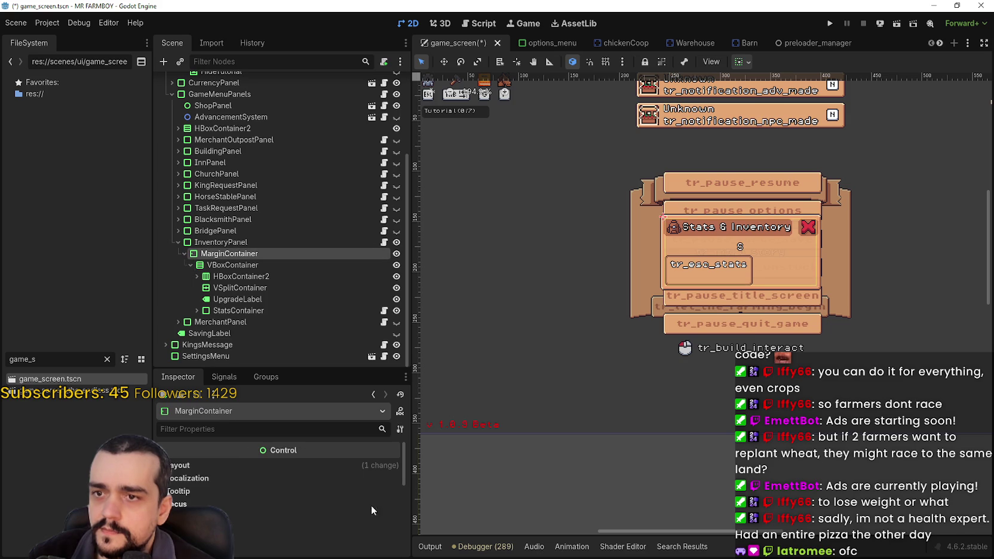
left_click(335, 242)
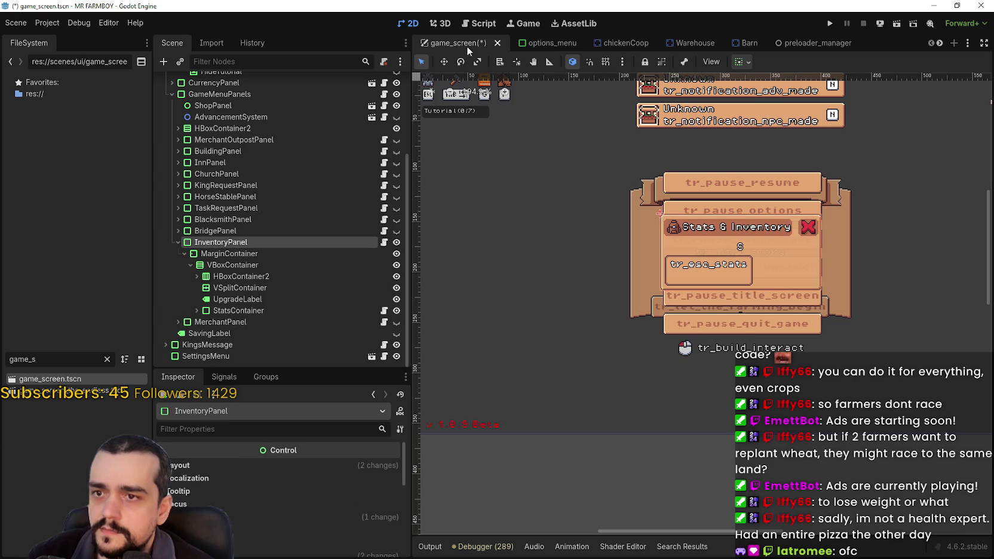
left_click(254, 464)
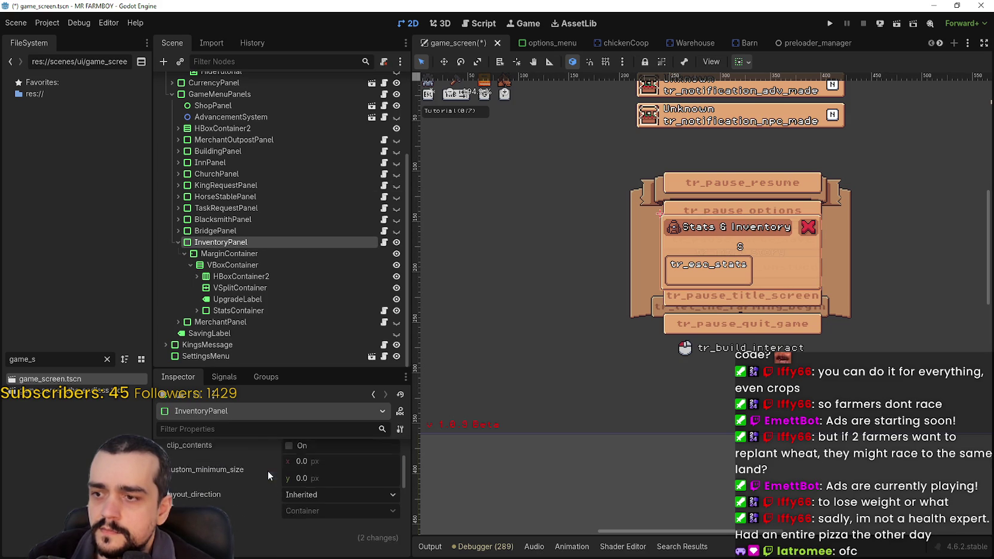
scroll(307, 505, "down", 1)
scroll(723, 233, "down", 4)
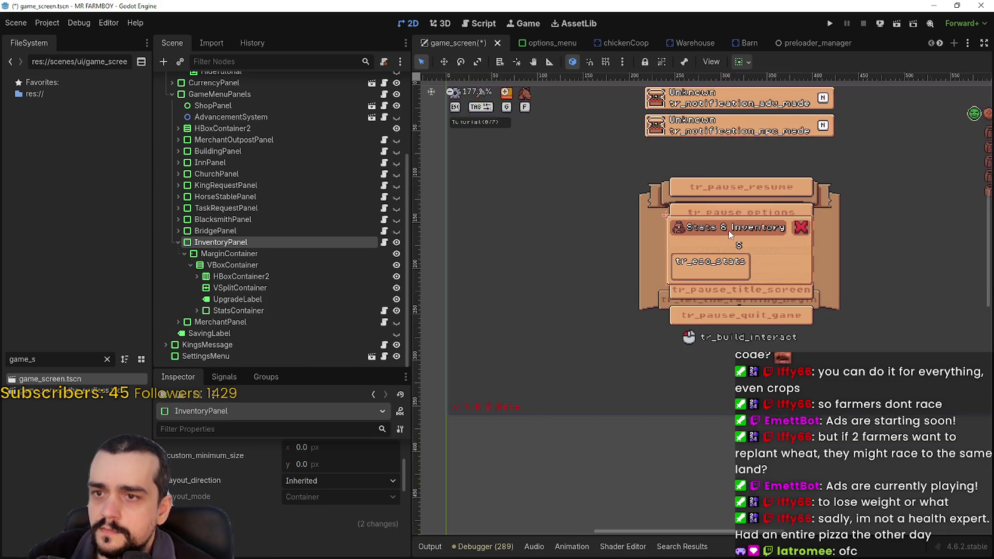
scroll(767, 248, "up", 1)
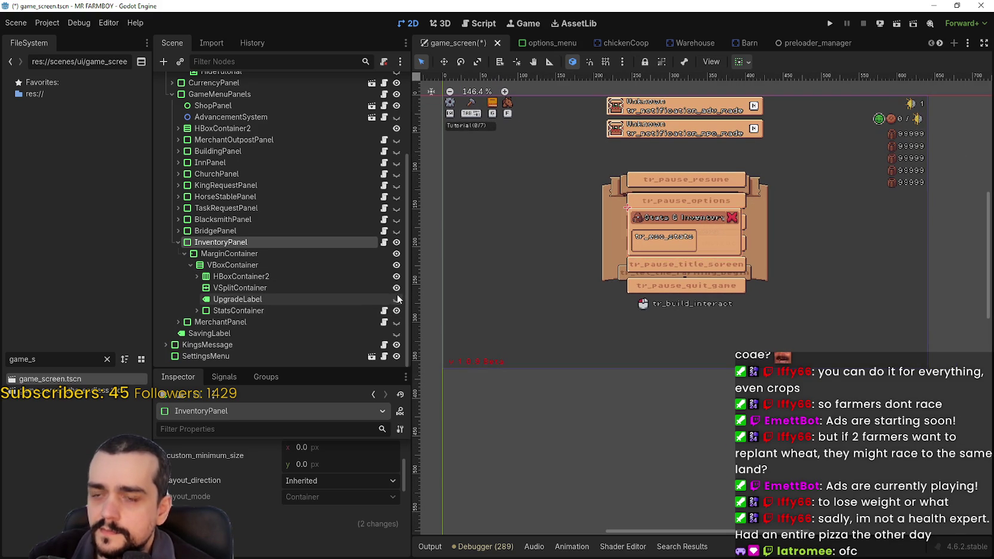
scroll(795, 251, "up", 3)
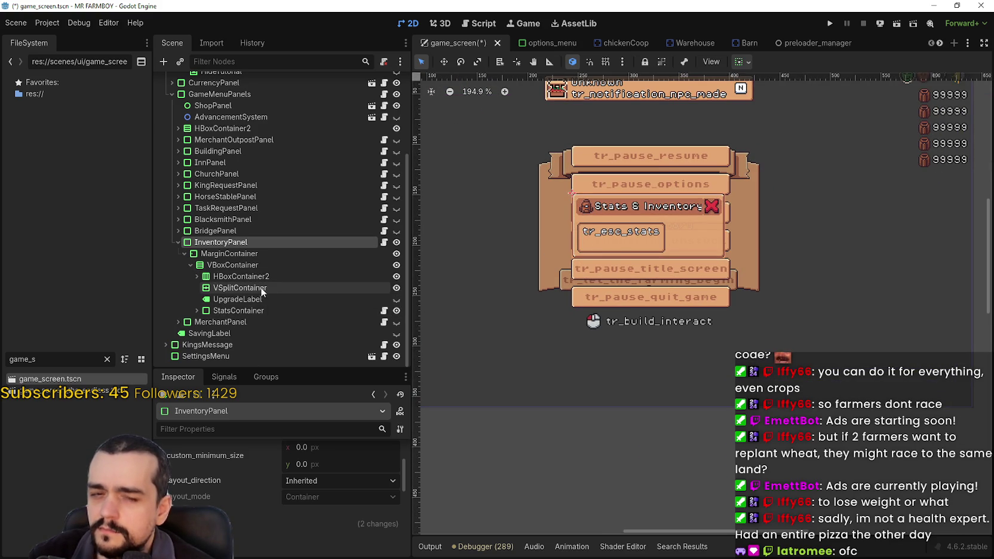
left_click(249, 312)
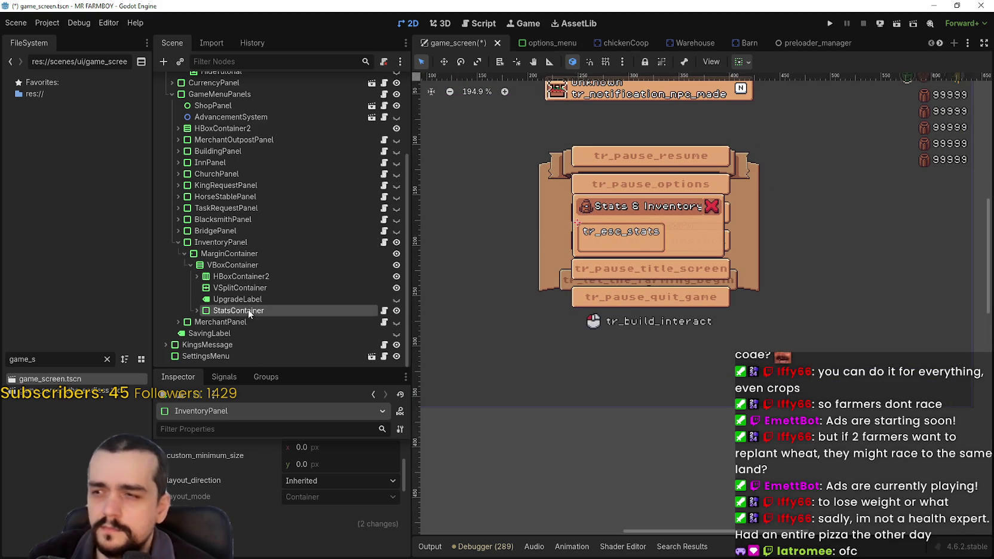
left_click(196, 311)
scroll(206, 324, "down", 5)
left_click(321, 467)
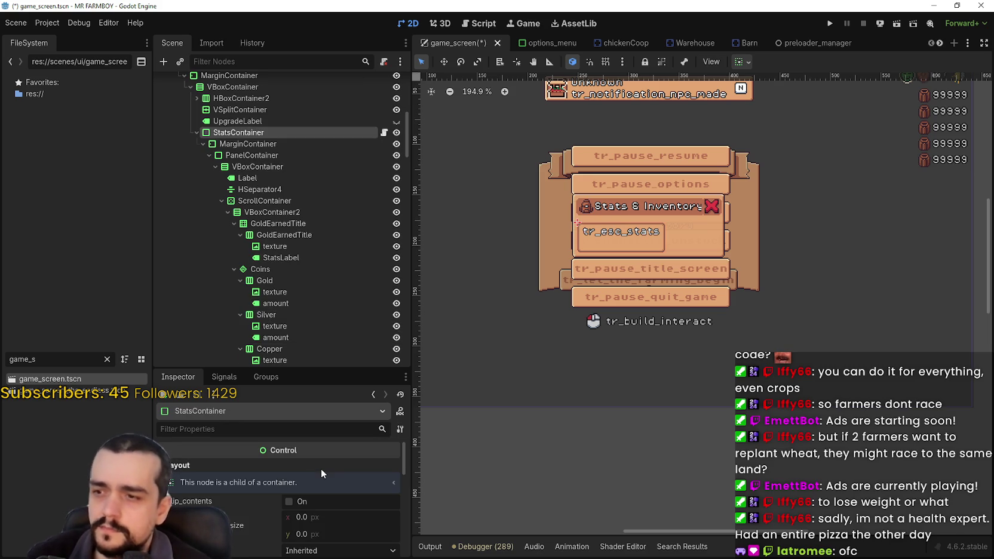
scroll(320, 467, "down", 1)
scroll(346, 461, "down", 1)
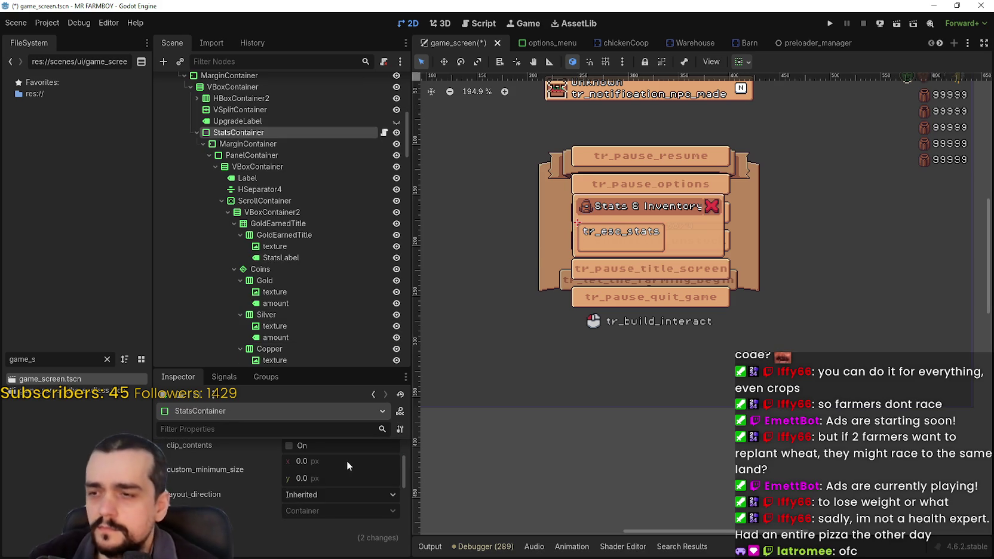
scroll(651, 303, "down", 1)
scroll(650, 300, "down", 1)
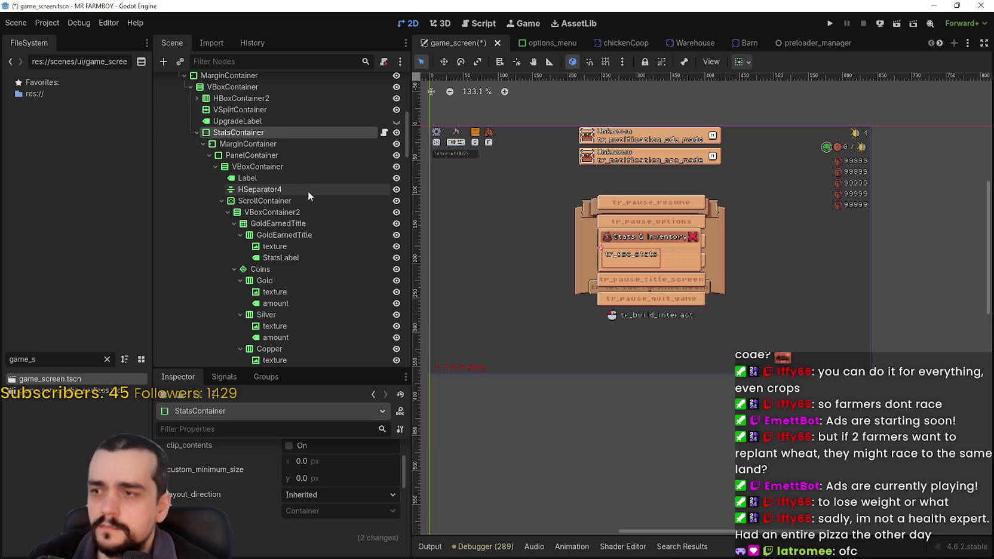
left_click(197, 132)
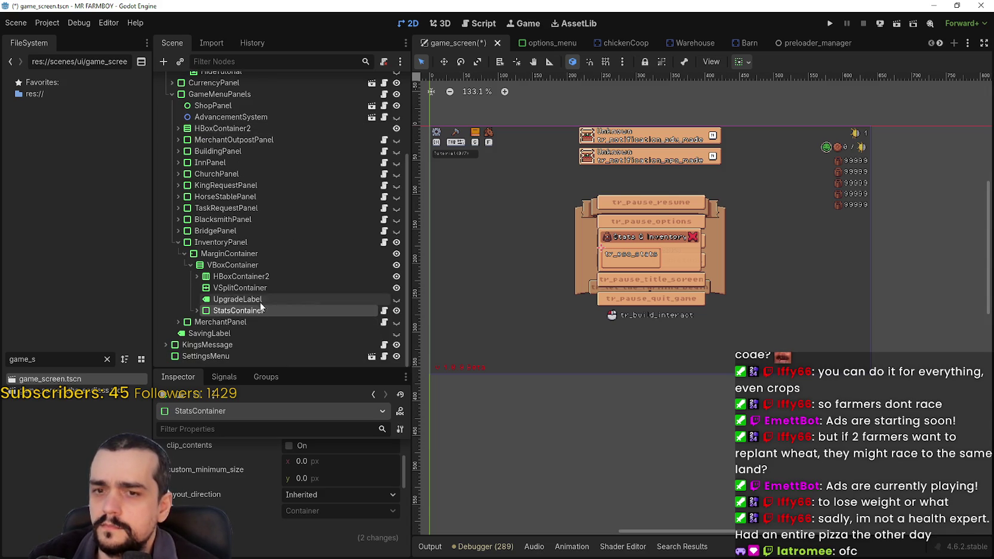
left_click(209, 253)
left_click(210, 242)
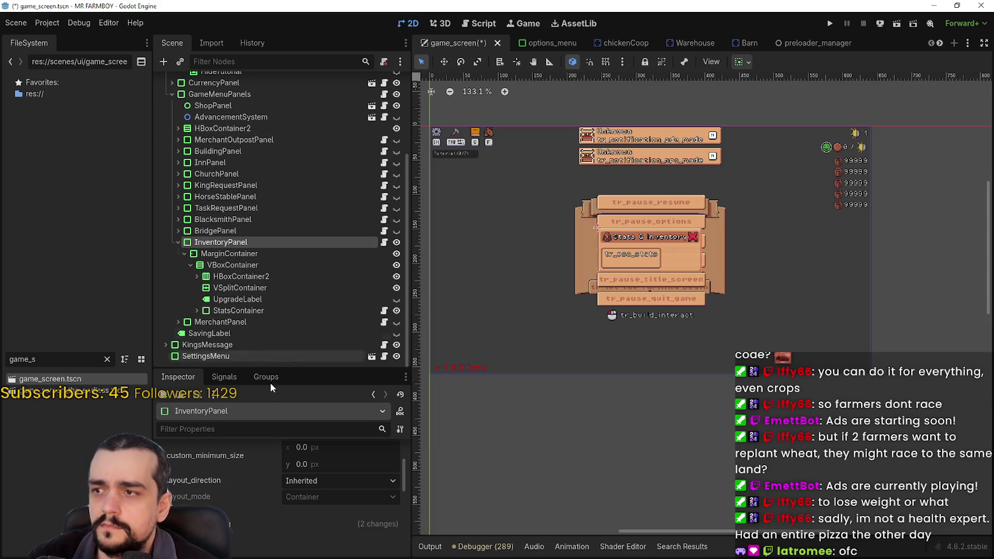
scroll(324, 503, "up", 1)
- Set InventoryPanel's custom minimum size to 254.255 × 250 px
left_click_drag(307, 475, 395, 475)
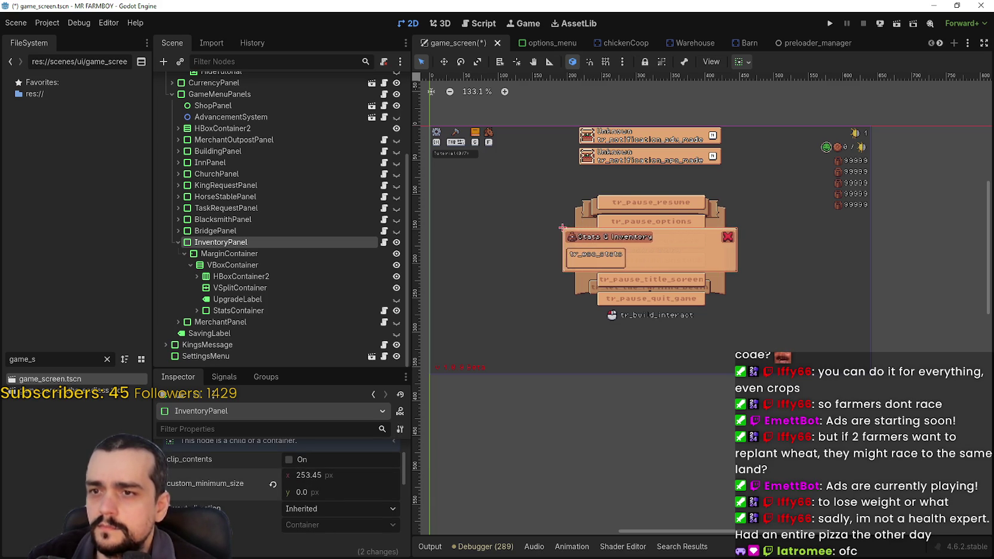
type("250")
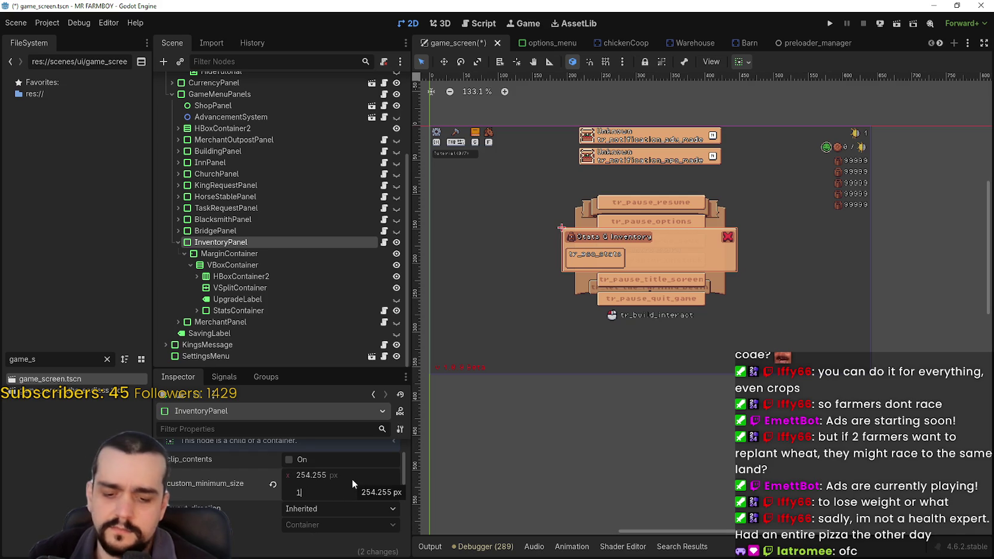
key("Return")
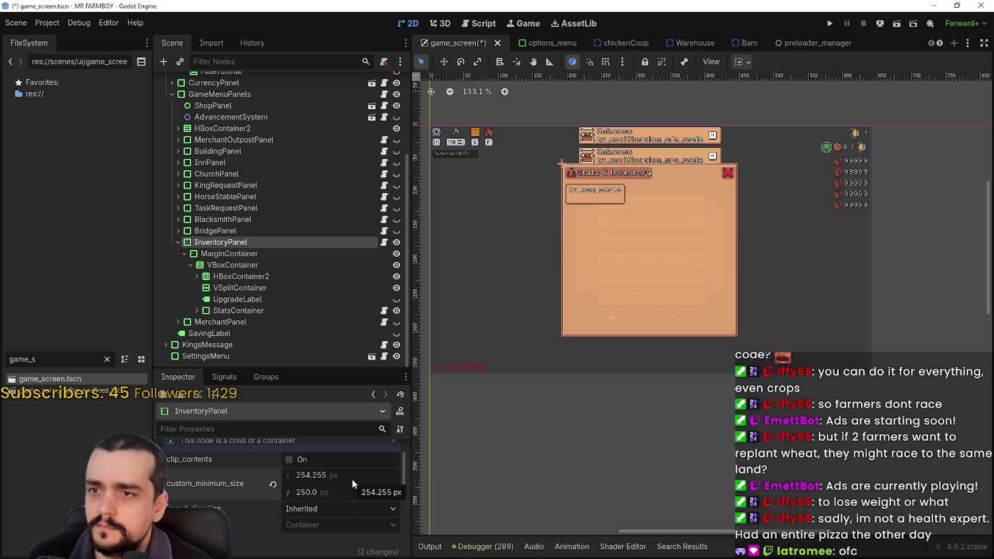
scroll(580, 225, "up", 5)
scroll(753, 213, "up", 1)
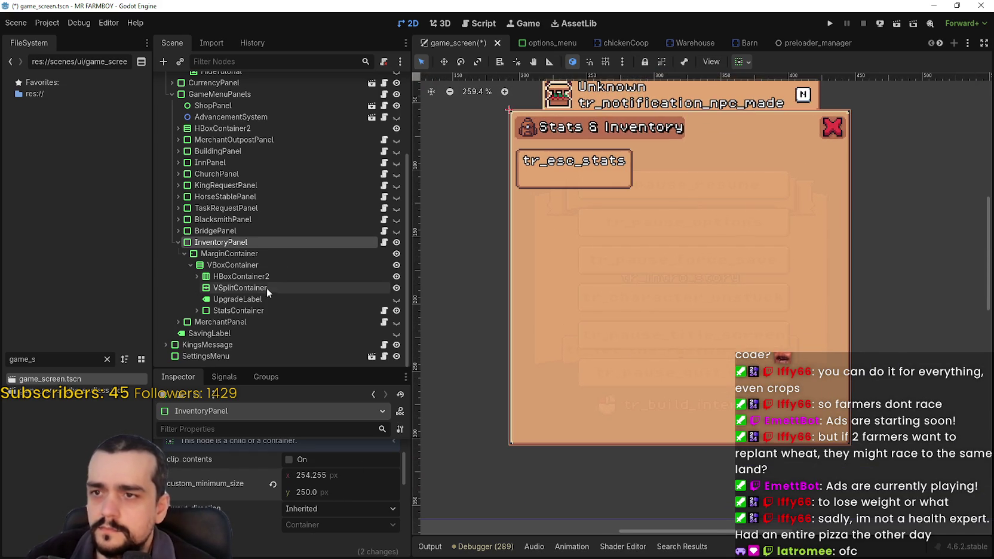
left_click(230, 310)
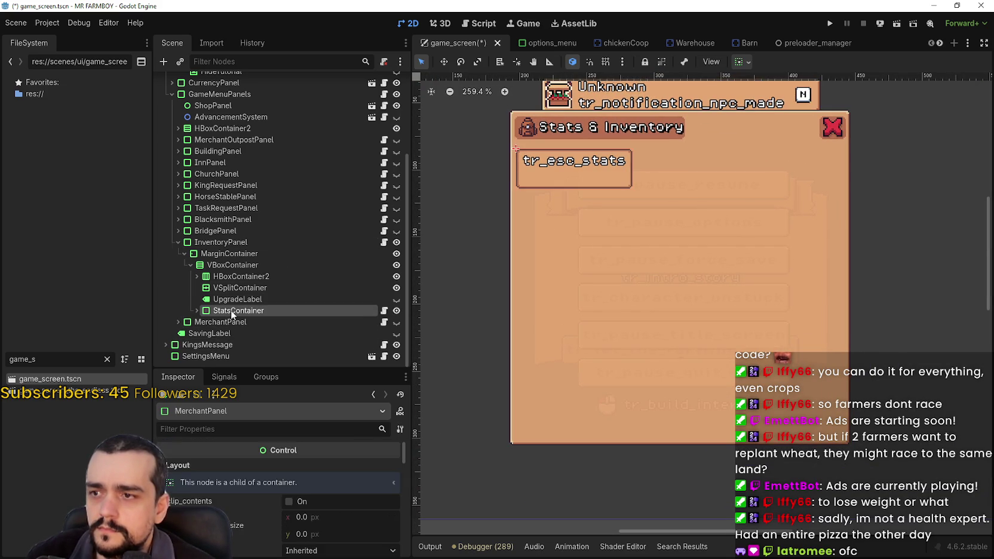
left_click(334, 478)
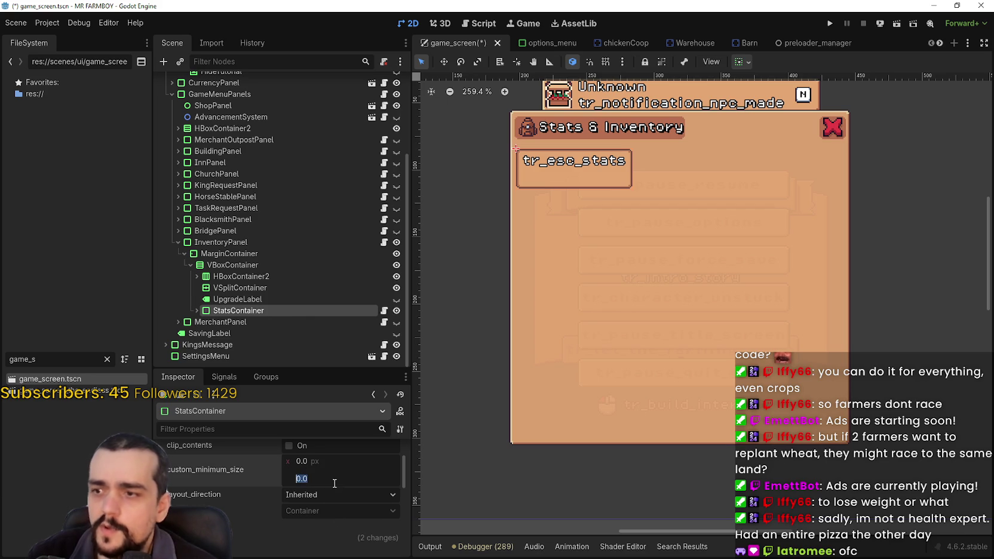
- Set StatsContainer's custom minimum size to 250 × 250 px
left_click(330, 493)
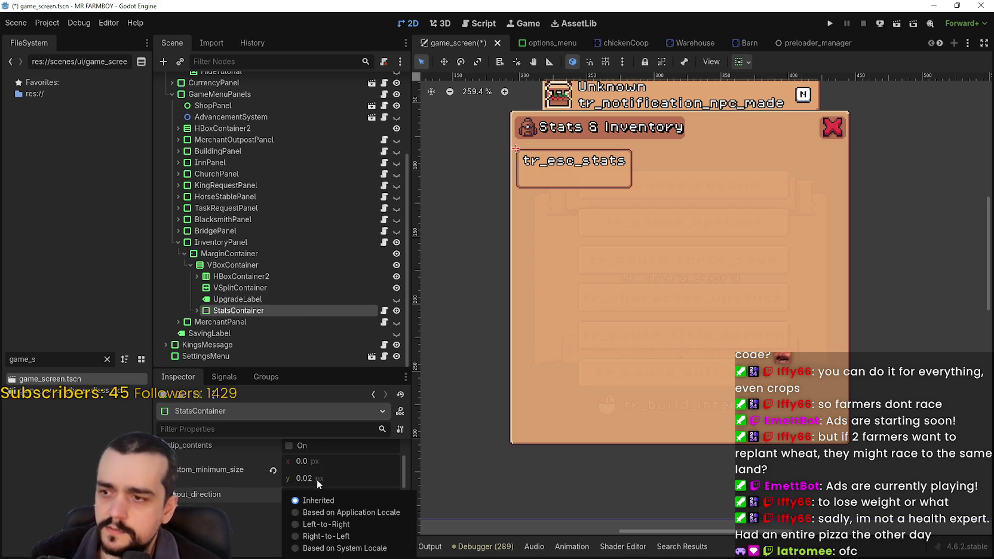
left_click(328, 461)
left_click(329, 461)
type("250")
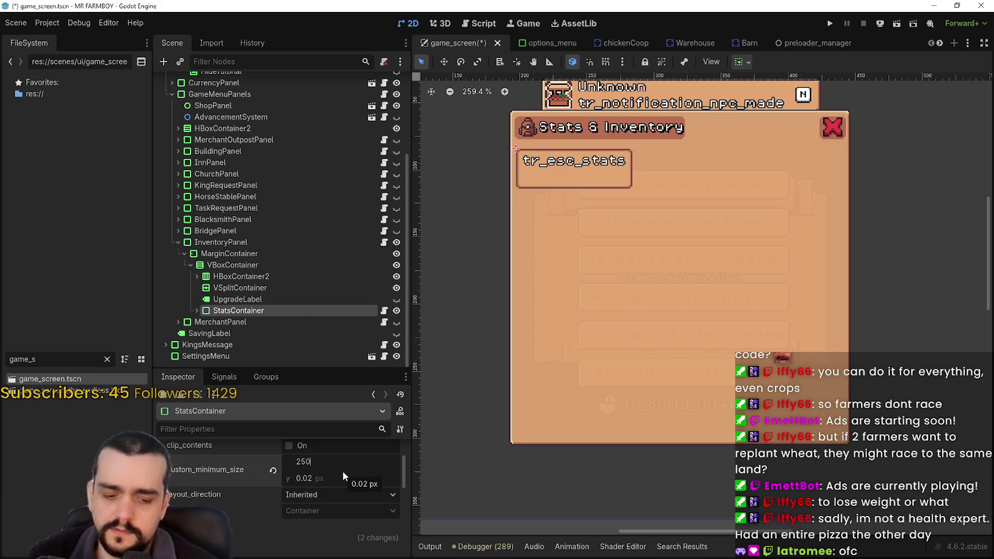
key("Return")
left_click(341, 478)
type("250")
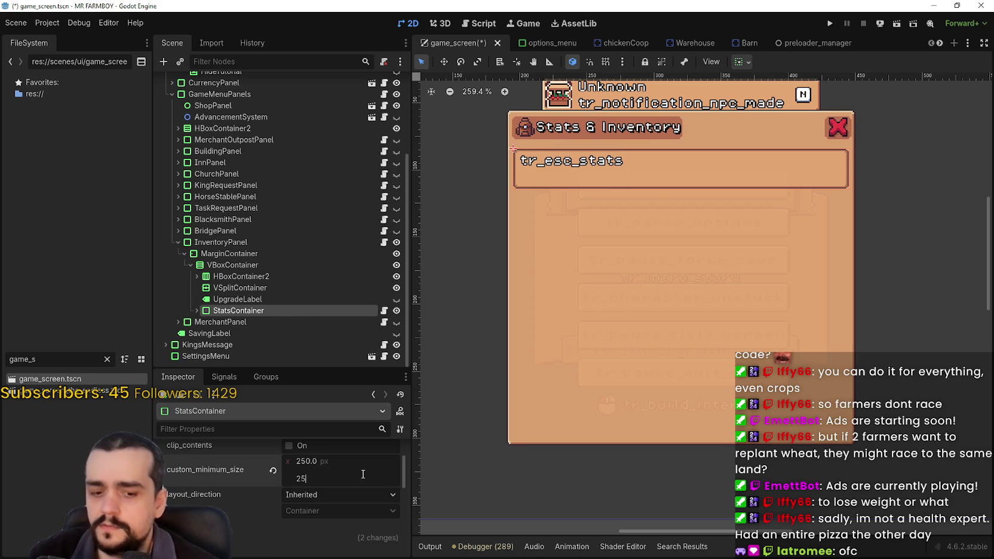
key("Return")
- Raise StatsContainer's minimum height to about 296.7 px so more stats rows show
scroll(616, 336, "down", 3)
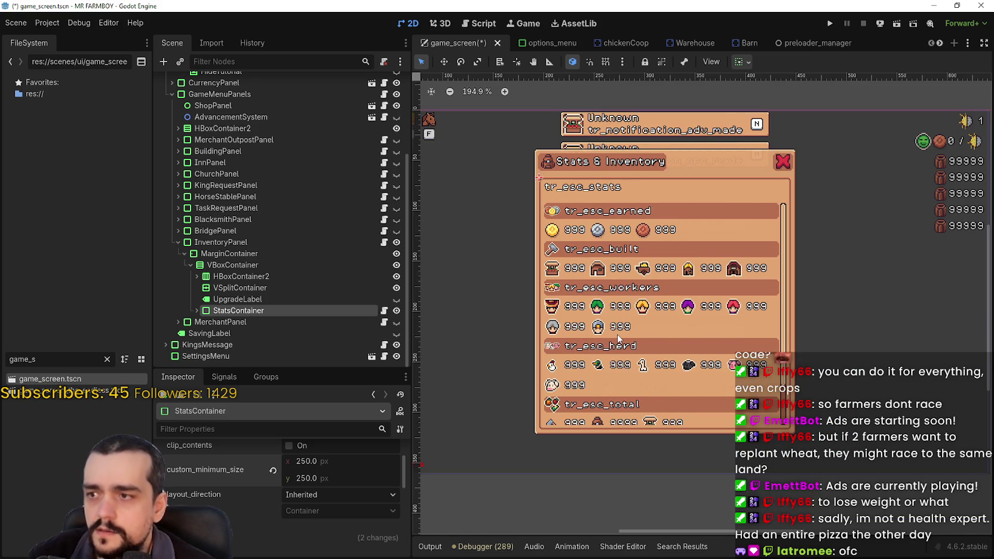
scroll(618, 338, "down", 1)
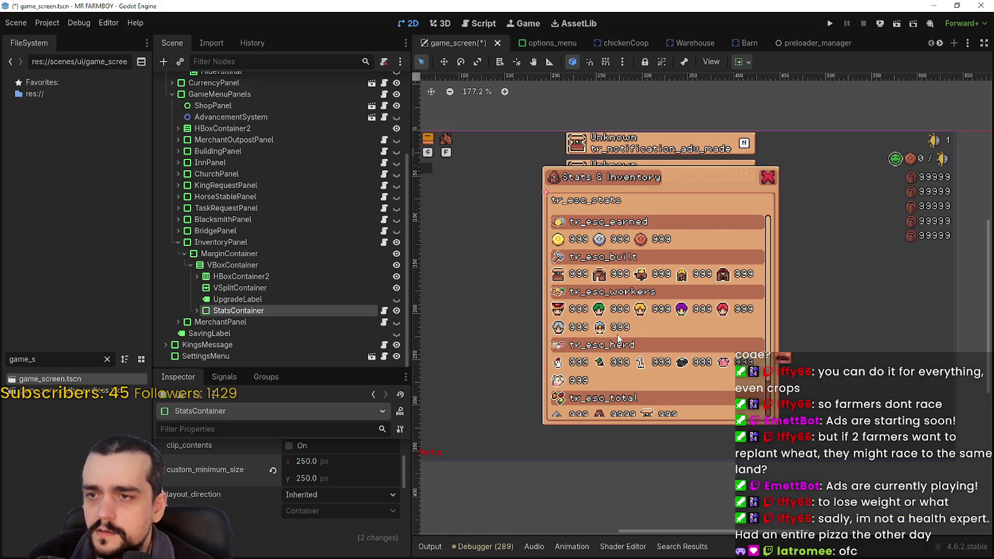
left_click_drag(306, 480, 334, 480)
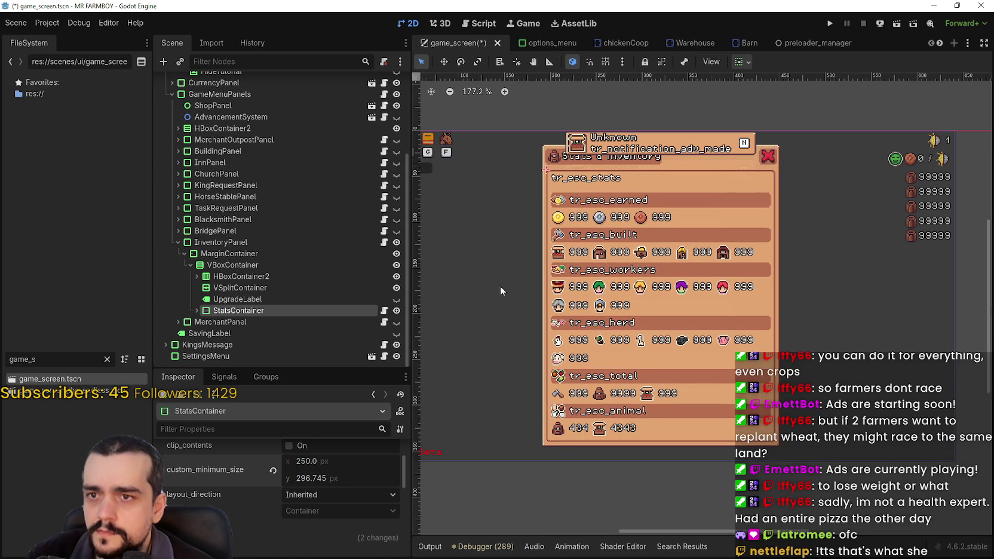
scroll(504, 287, "down", 2)
scroll(551, 287, "up", 3)
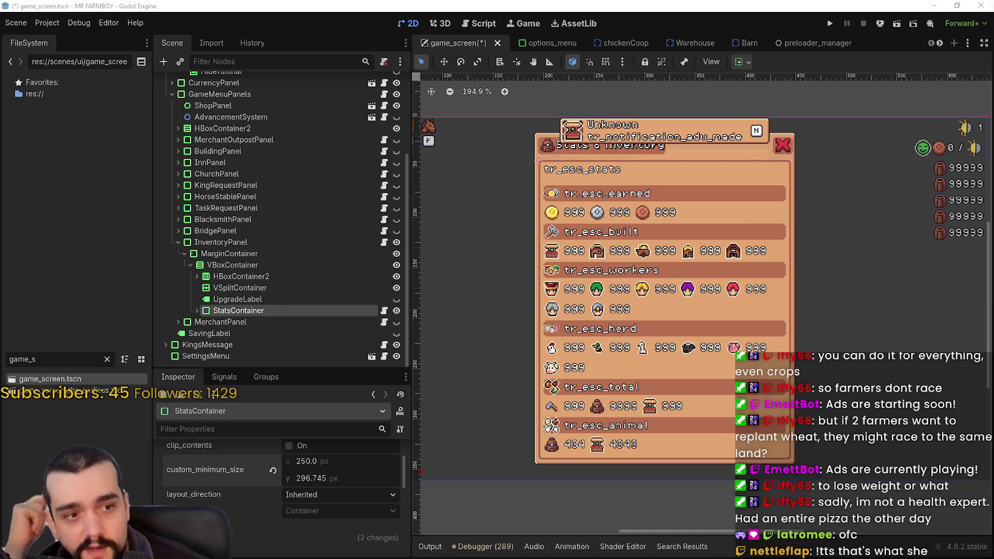
scroll(621, 272, "down", 3)
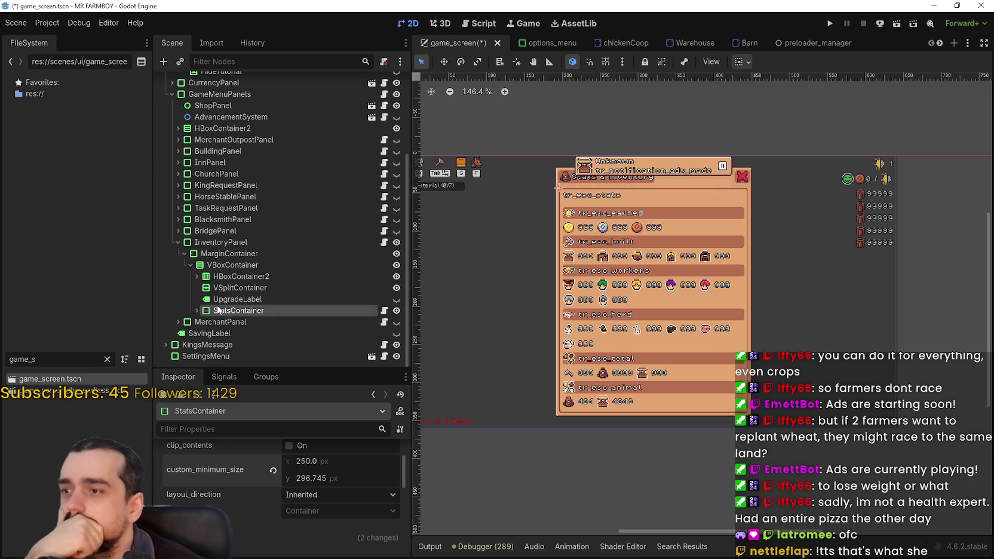
left_click(239, 276)
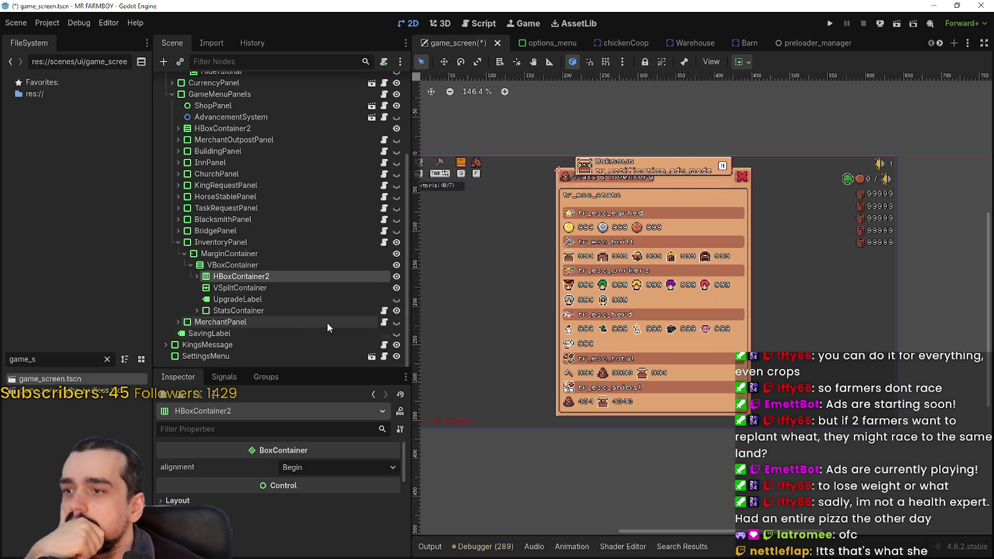
left_click(289, 311)
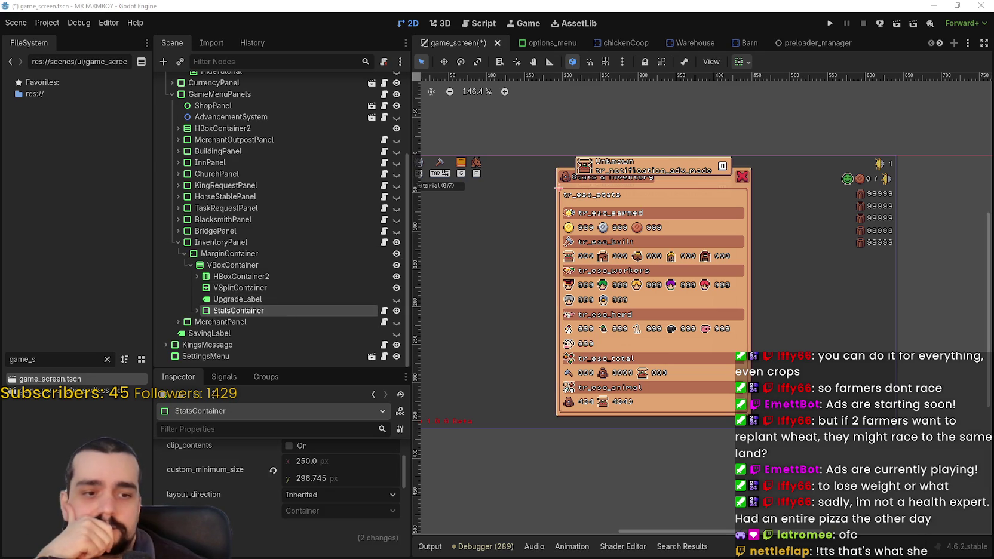
scroll(621, 334, "up", 2)
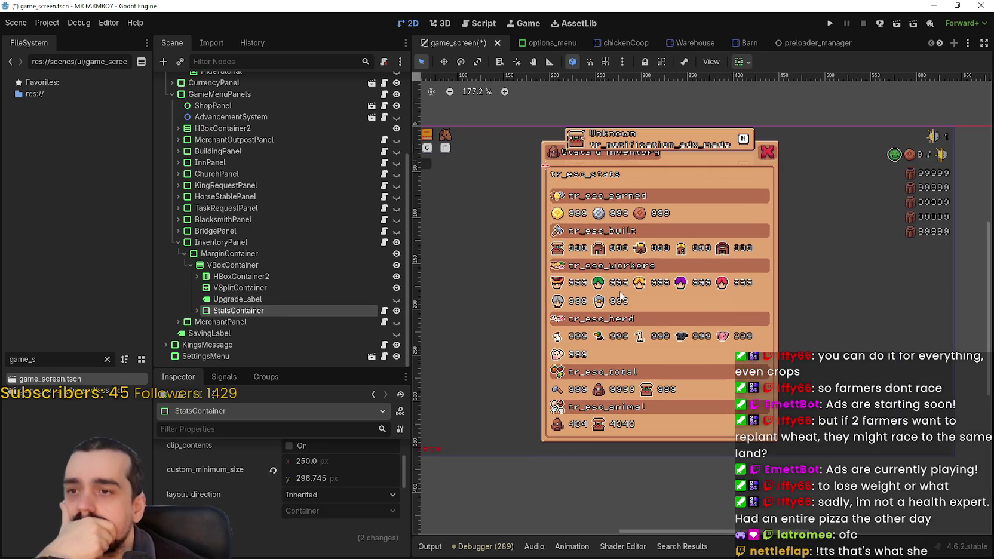
scroll(617, 274, "down", 1)
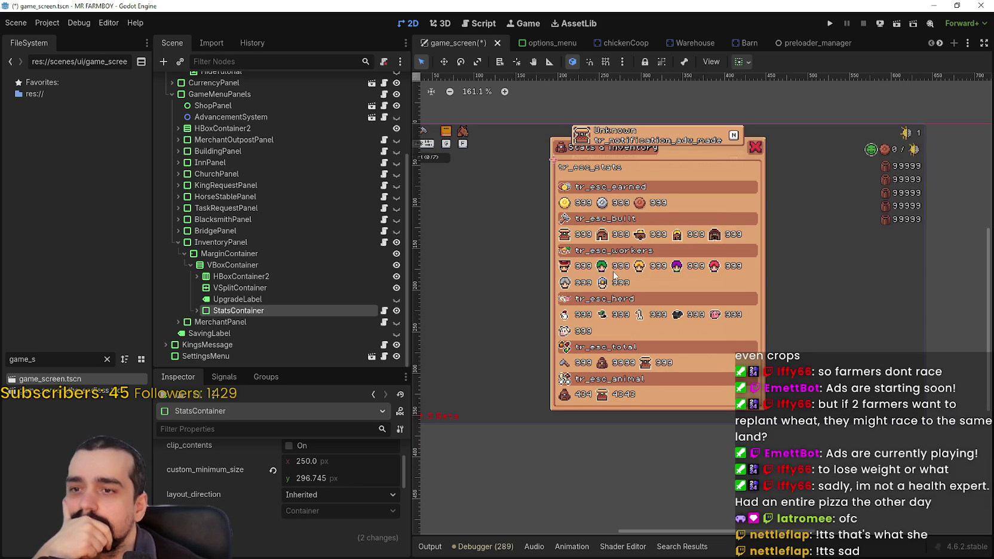
scroll(762, 342, "up", 2)
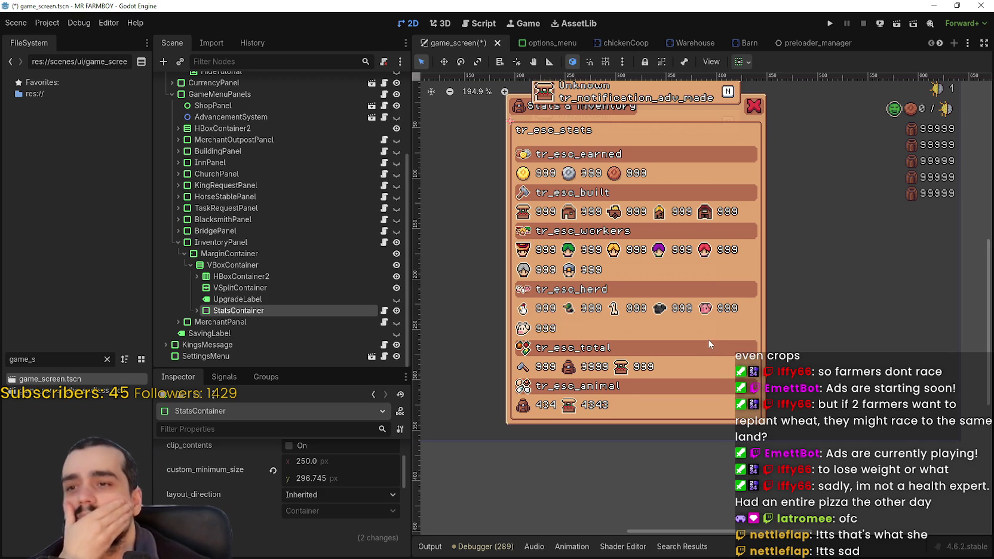
scroll(709, 344, "down", 3)
scroll(707, 343, "up", 4)
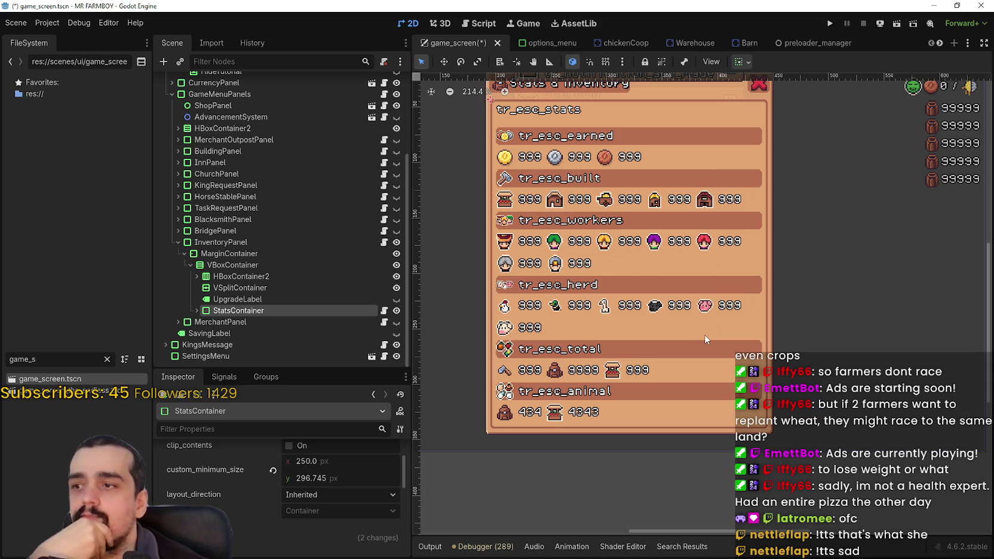
scroll(704, 334, "down", 3)
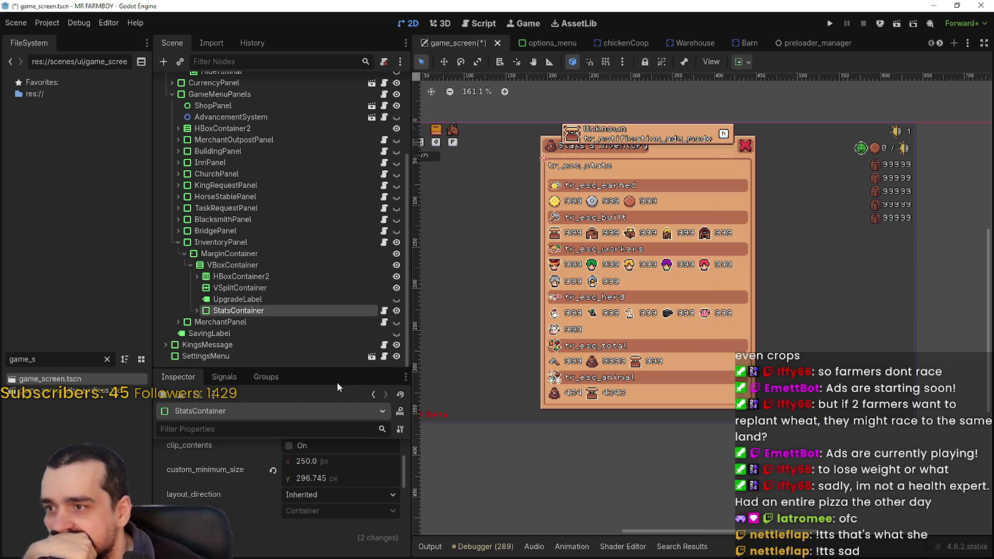
- Lower StatsContainer's minimum height, settling on 200 px
left_click_drag(335, 480, 272, 480)
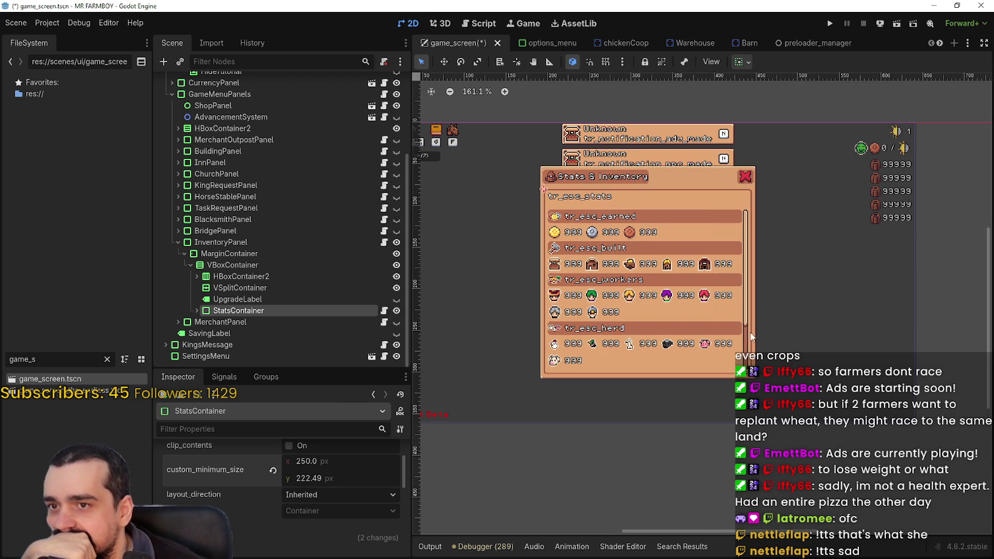
scroll(652, 309, "up", 1)
scroll(522, 330, "up", 1)
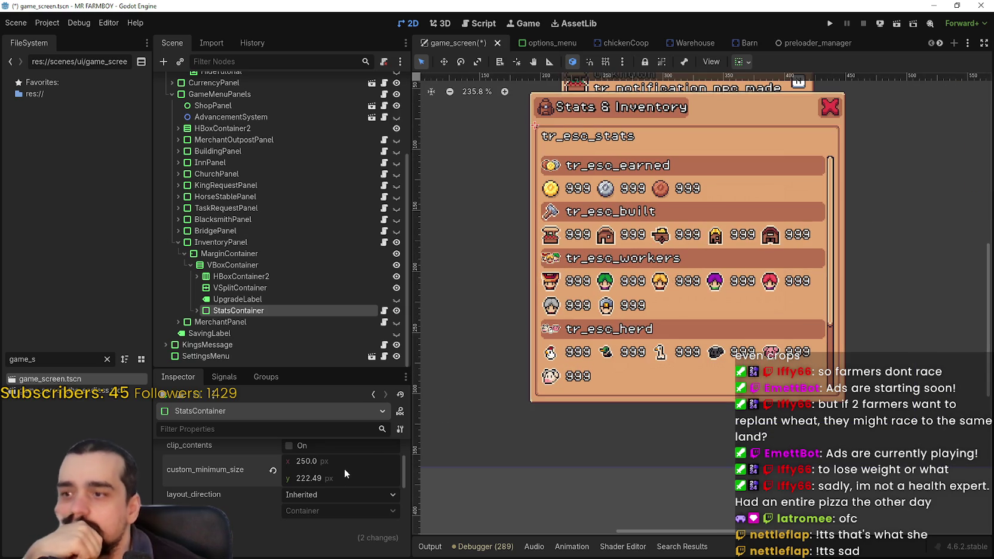
left_click_drag(324, 476, 295, 476)
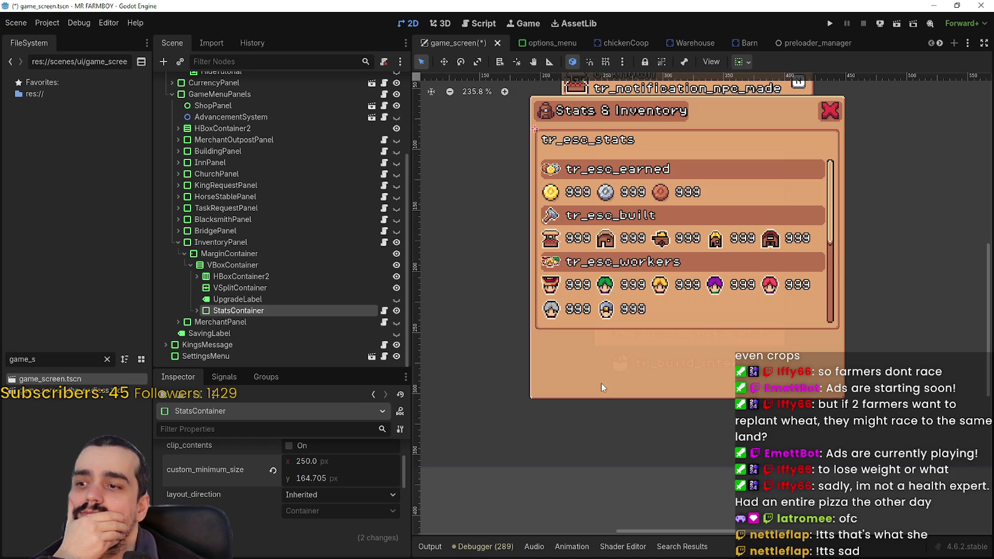
scroll(604, 273, "down", 4)
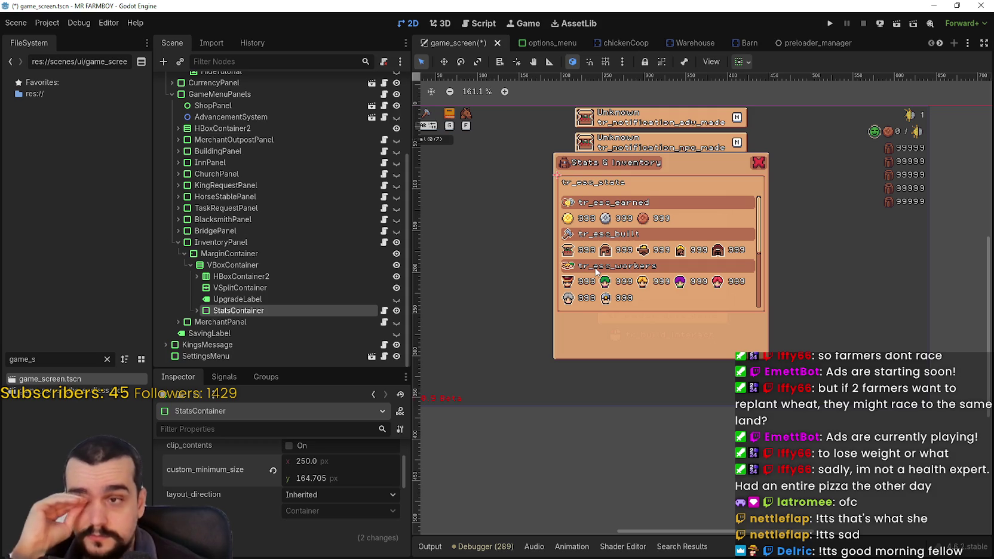
left_click(336, 478)
type("160")
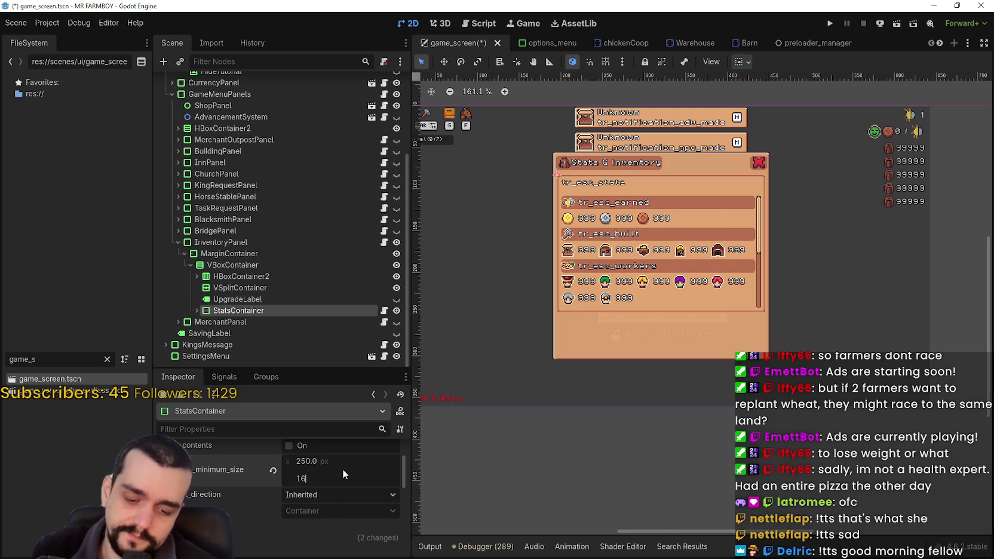
key("Return")
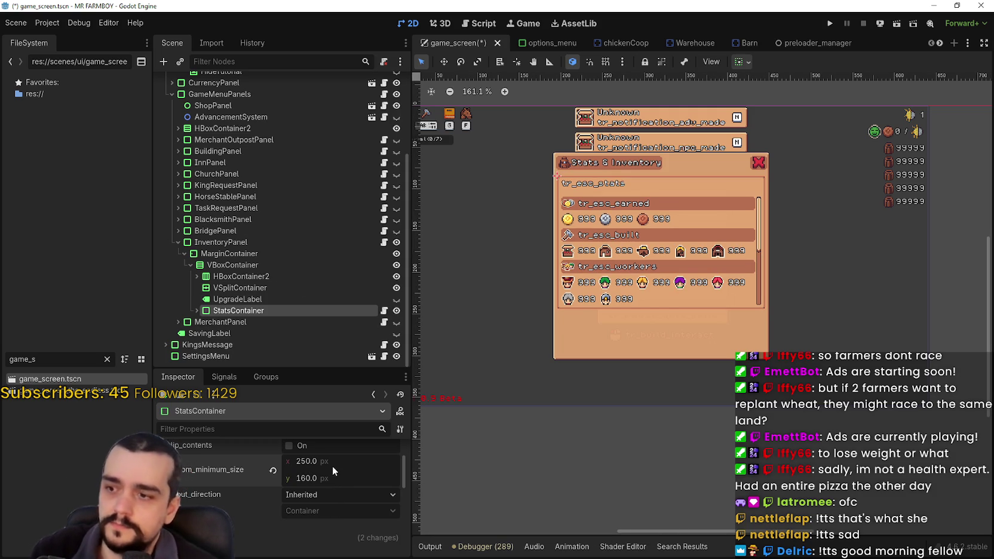
type("200")
key("Return")
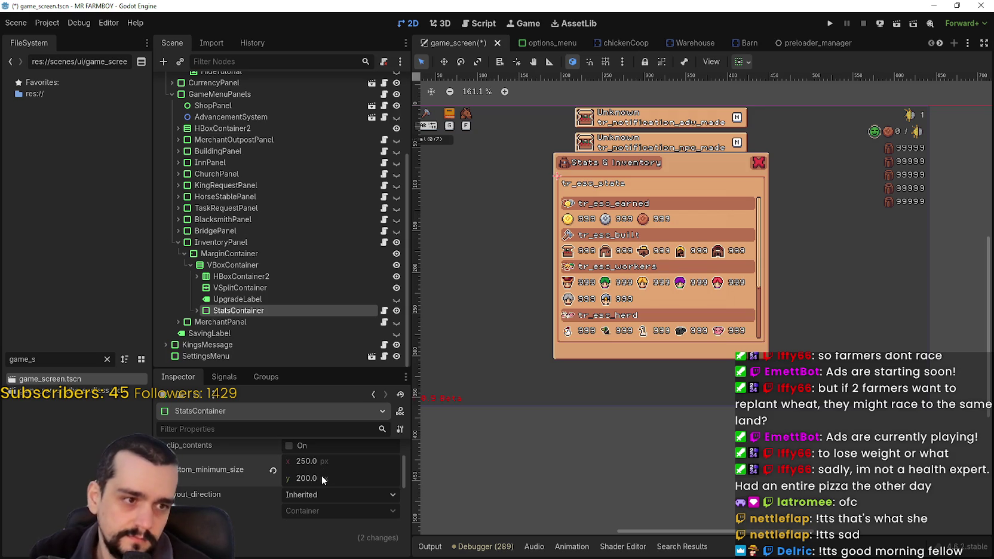
- Save the game_screen scene
scroll(838, 319, "up", 2)
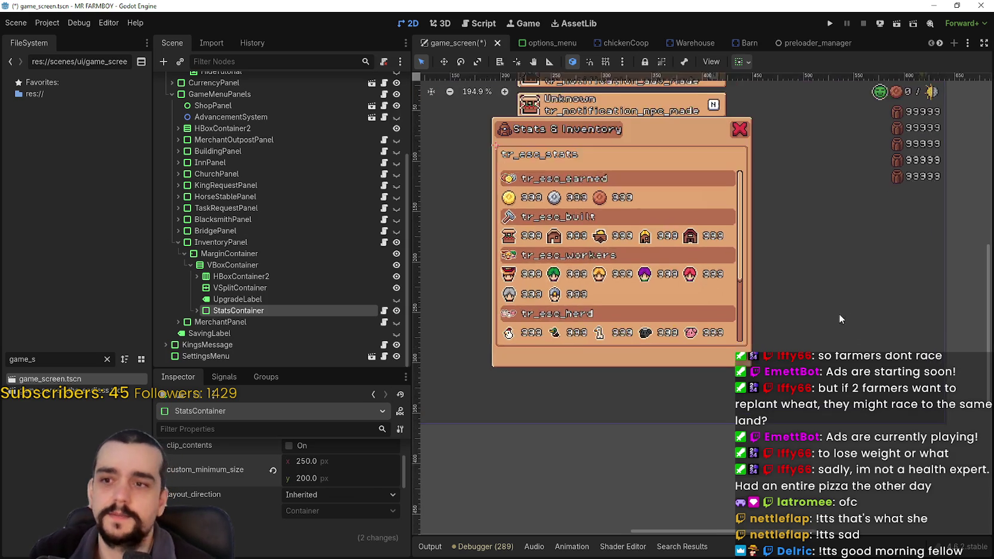
scroll(840, 319, "up", 1)
key("ctrl+s")
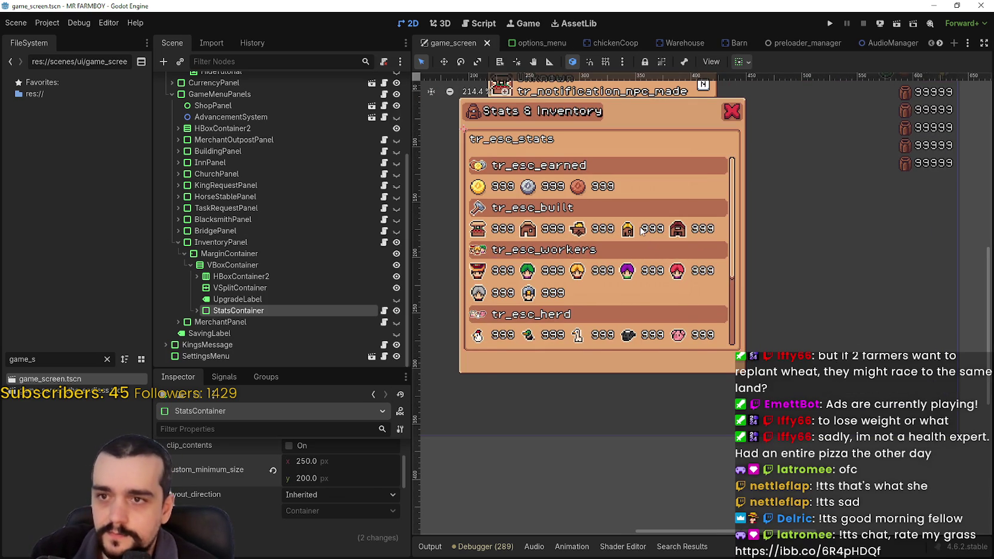
scroll(641, 229, "down", 2)
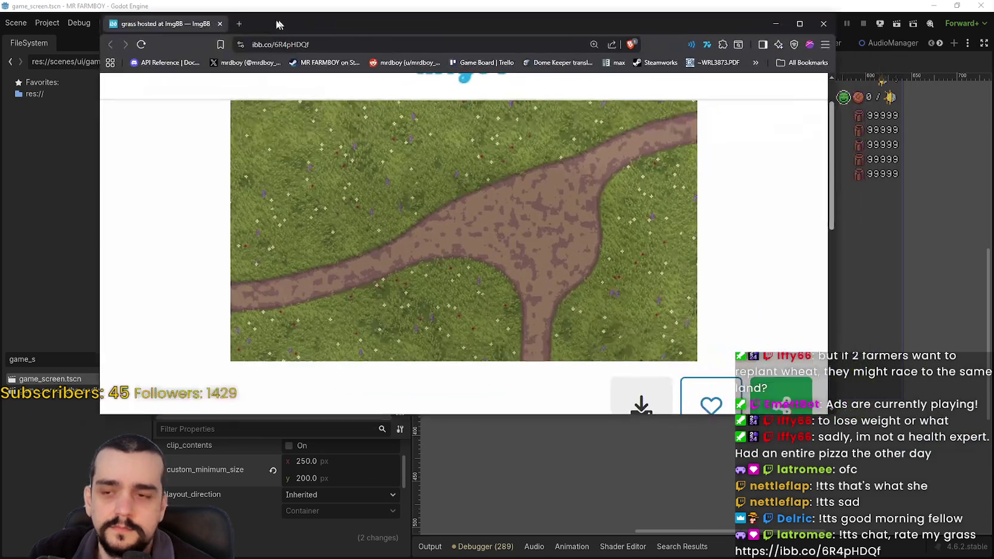
scroll(652, 291, "up", 1)
scroll(653, 292, "down", 1)
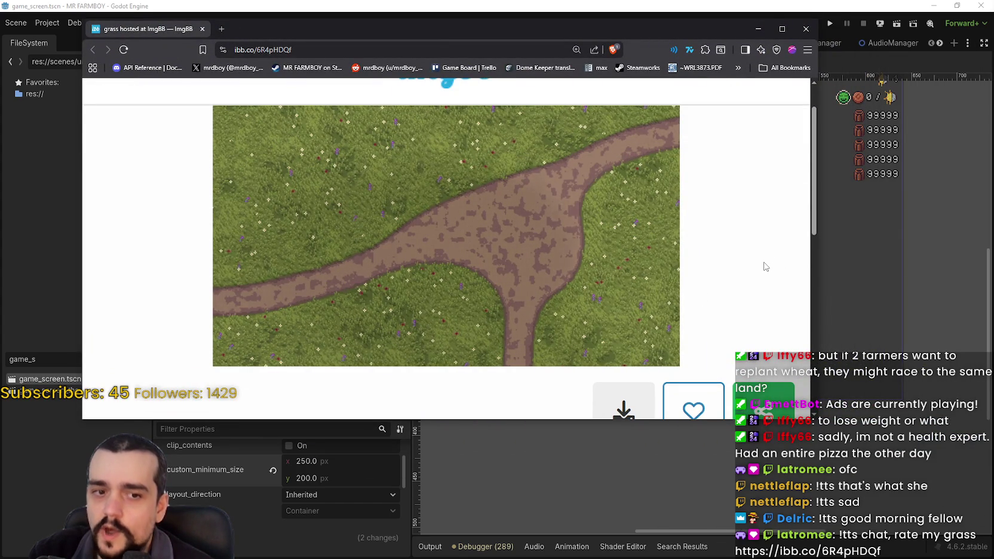
left_click(799, 35)
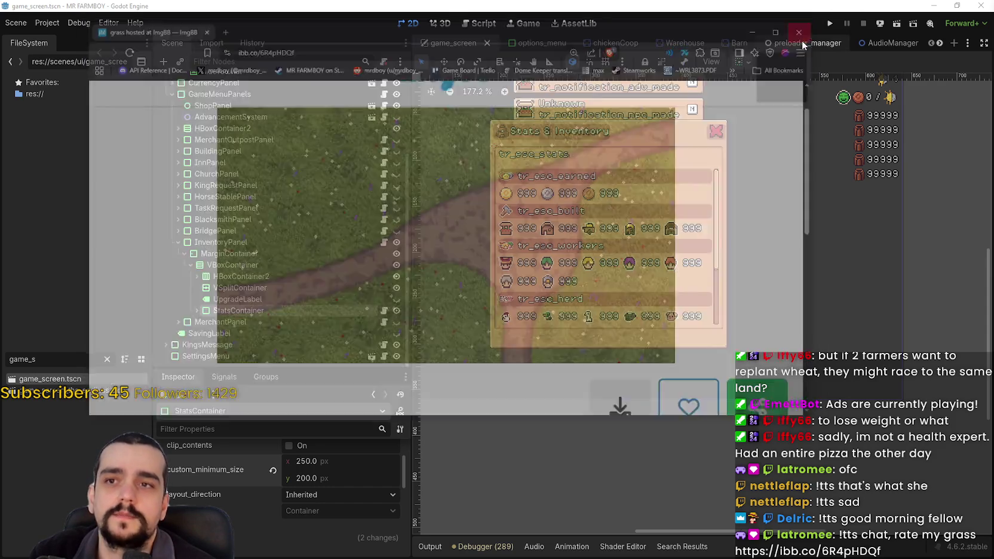
scroll(656, 314, "down", 1)
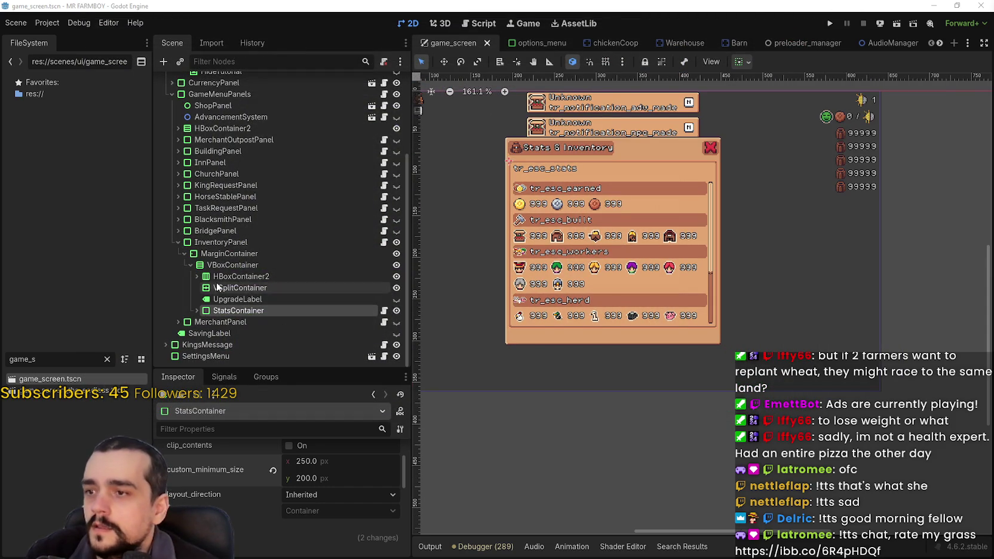
- Add a TabContainer as a child of InventoryPanel's VBoxContainer
left_click(229, 266)
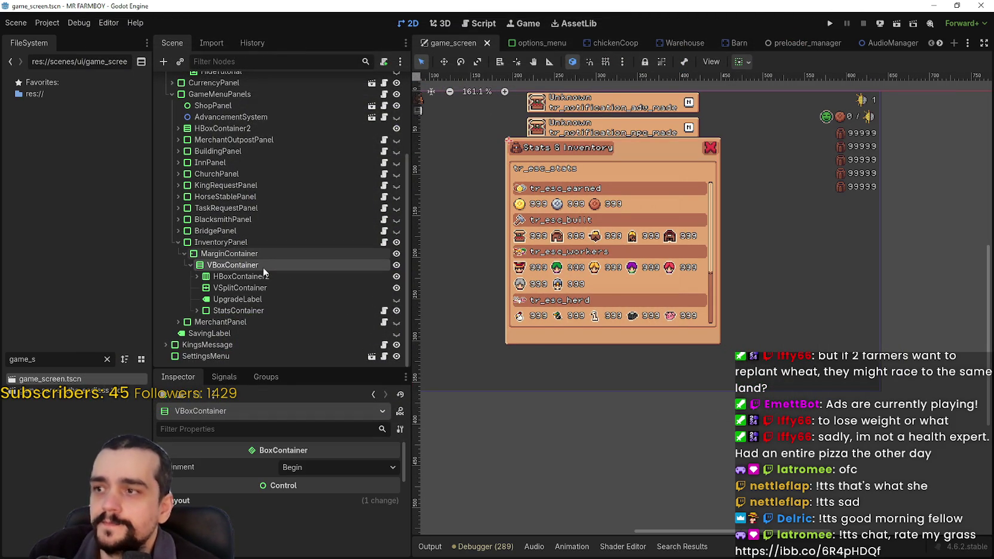
left_click(245, 277)
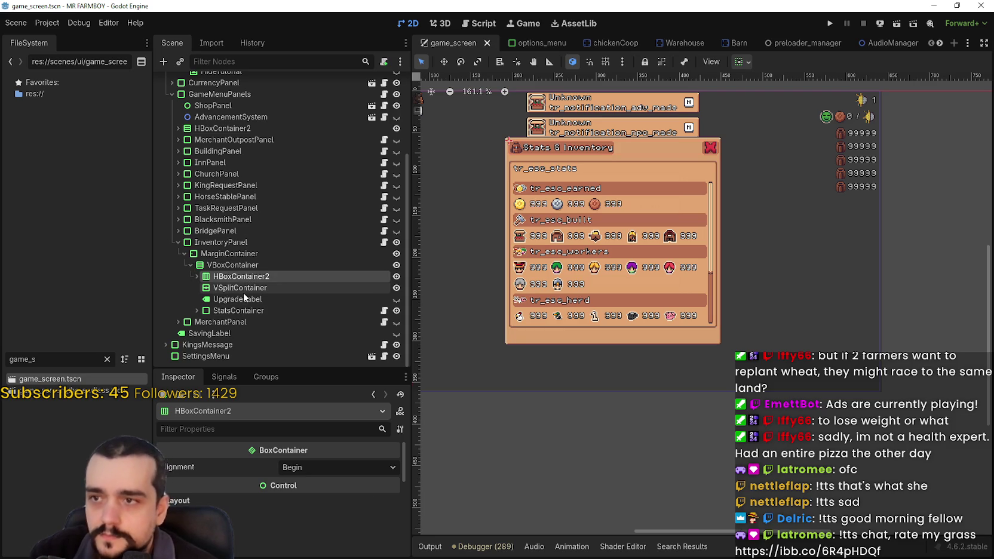
left_click(240, 289)
left_click(222, 311)
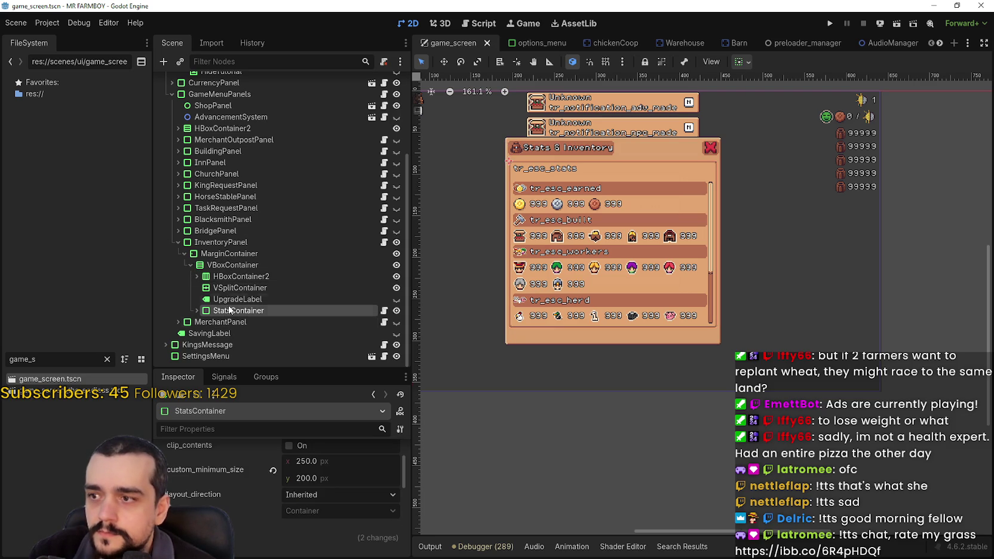
left_click(238, 266)
right_click(213, 269)
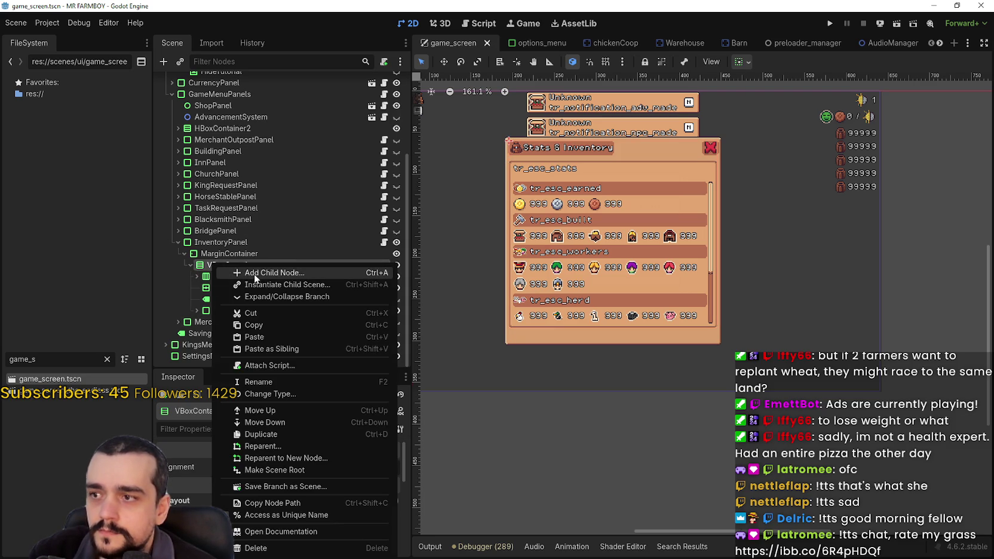
left_click(254, 274)
type("tab")
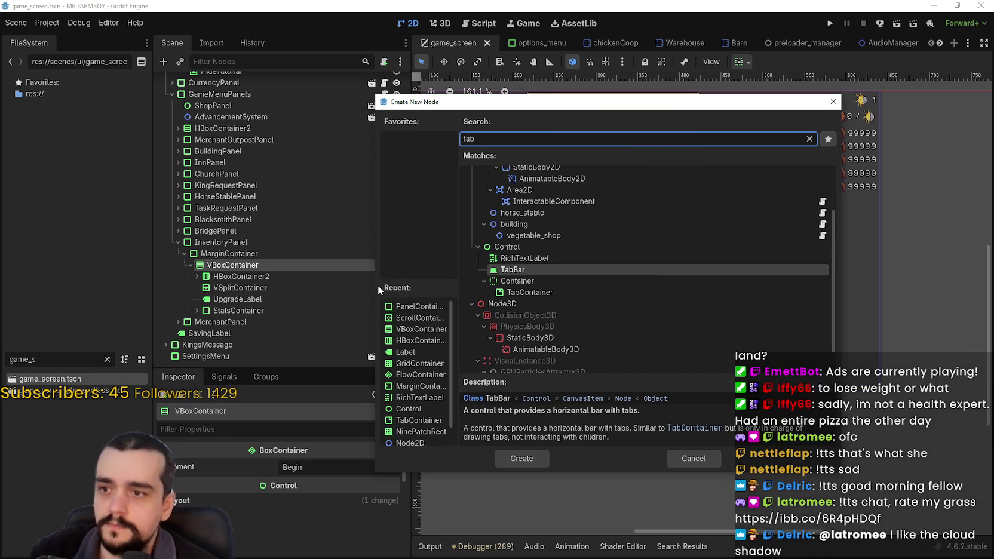
key("Down")
key("Return")
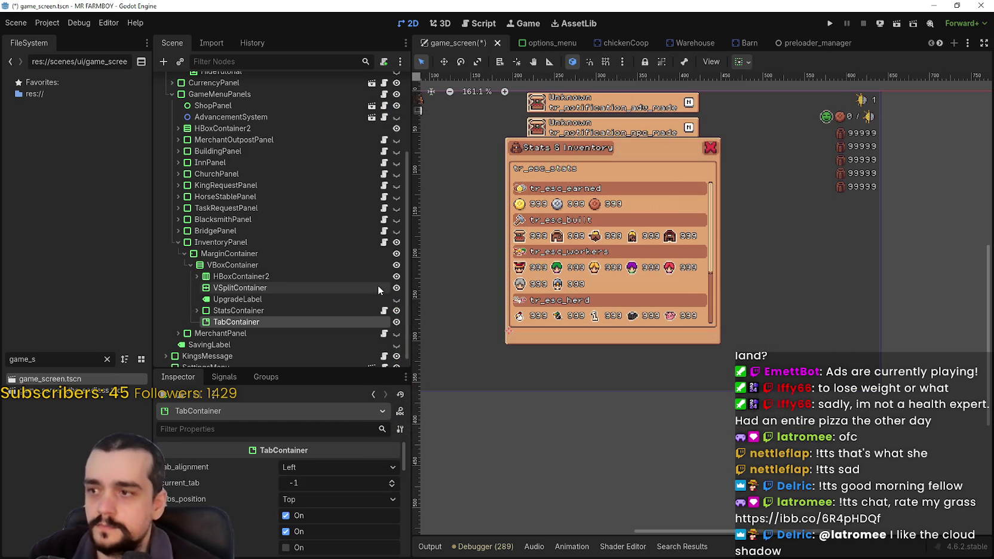
- Nest StatsContainer in the TabContainer and turn off its clip_tabs and tabs_visible
mouse_move(256, 322)
left_mouse_down()
mouse_move(254, 305)
mouse_move(224, 322)
mouse_move(250, 319)
mouse_move(246, 333)
mouse_move(245, 312)
left_mouse_up()
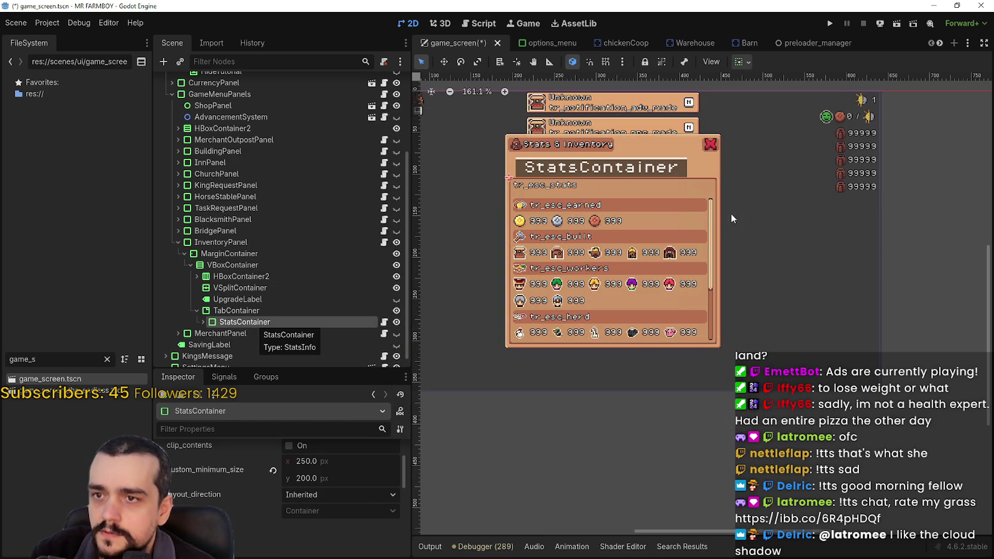
scroll(702, 227, "up", 1)
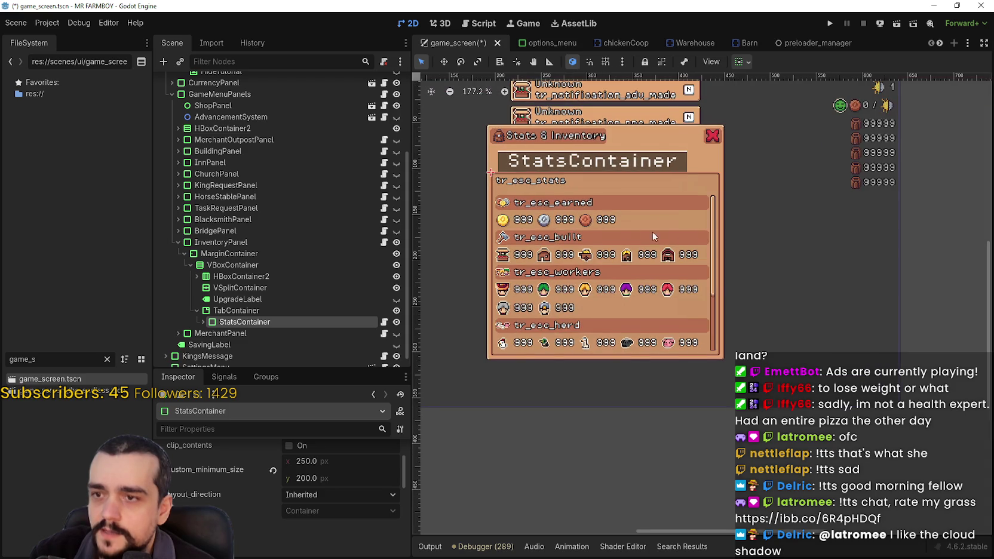
scroll(652, 231, "up", 1)
left_click(236, 310)
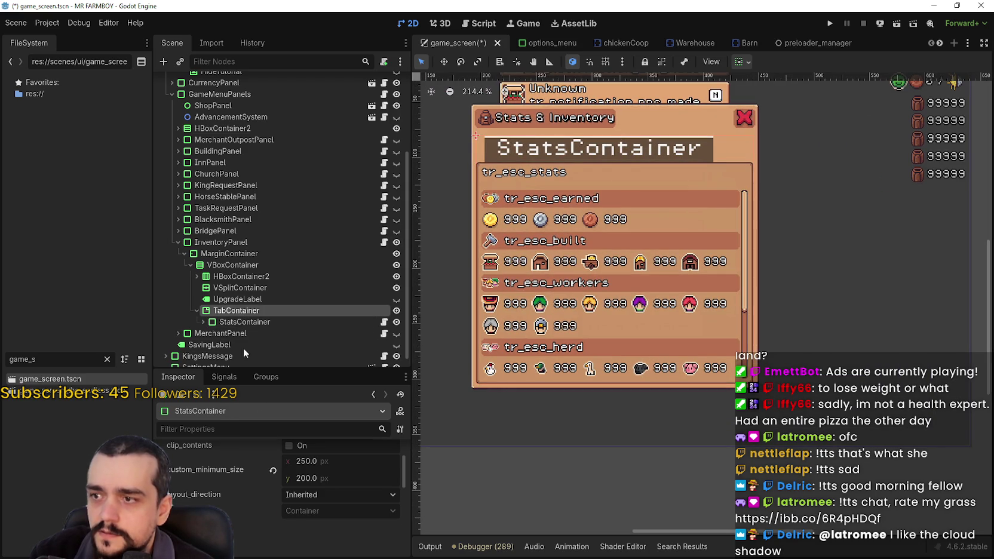
left_click(286, 531)
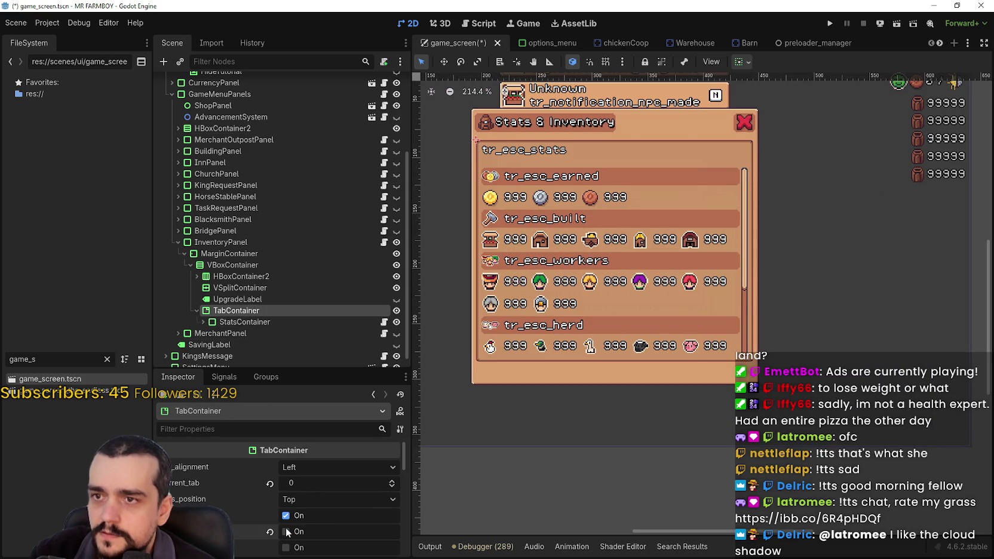
left_click(288, 531)
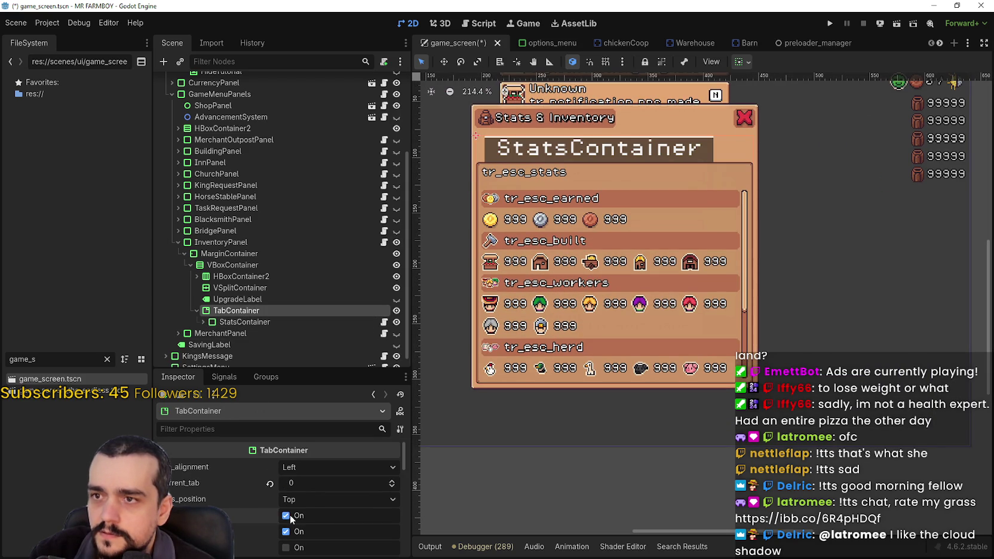
left_click(288, 515)
scroll(338, 522, "down", 1)
scroll(338, 522, "down", 3)
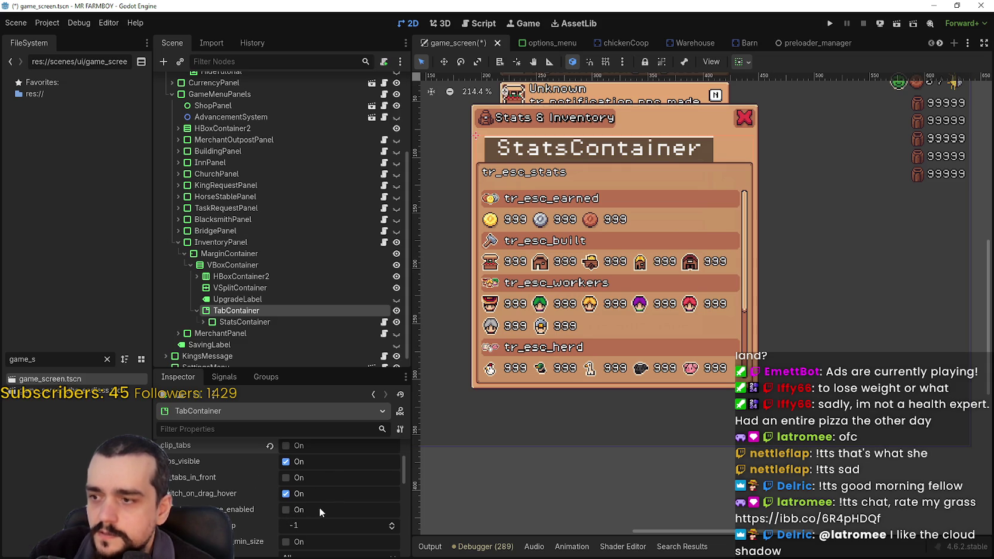
scroll(307, 507, "up", 1)
scroll(309, 511, "up", 1)
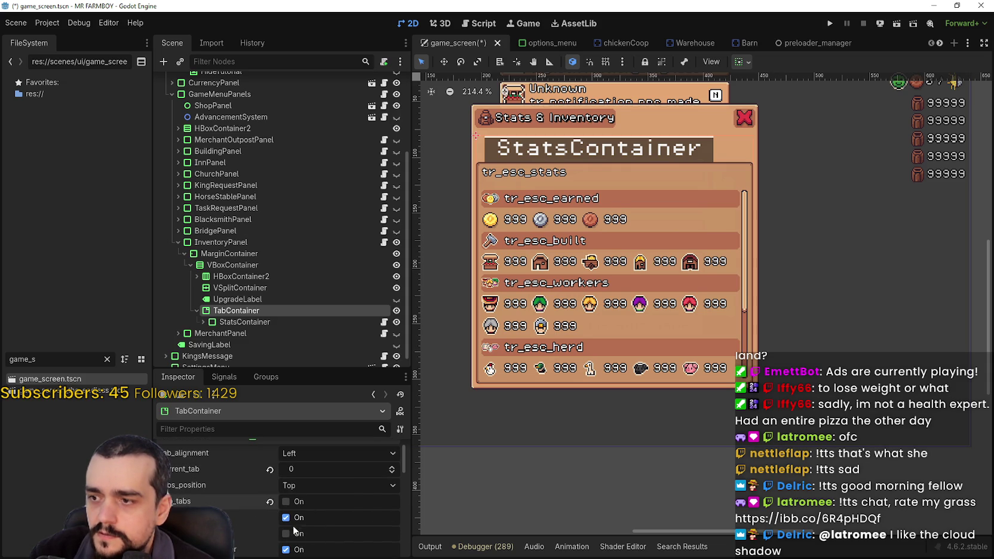
left_click(287, 518)
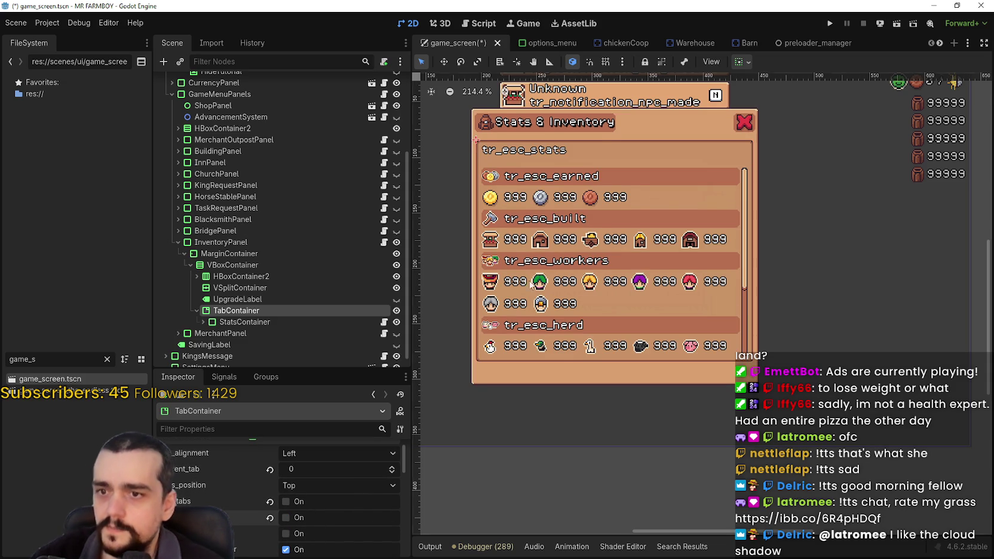
scroll(573, 218, "up", 1)
scroll(554, 198, "up", 2)
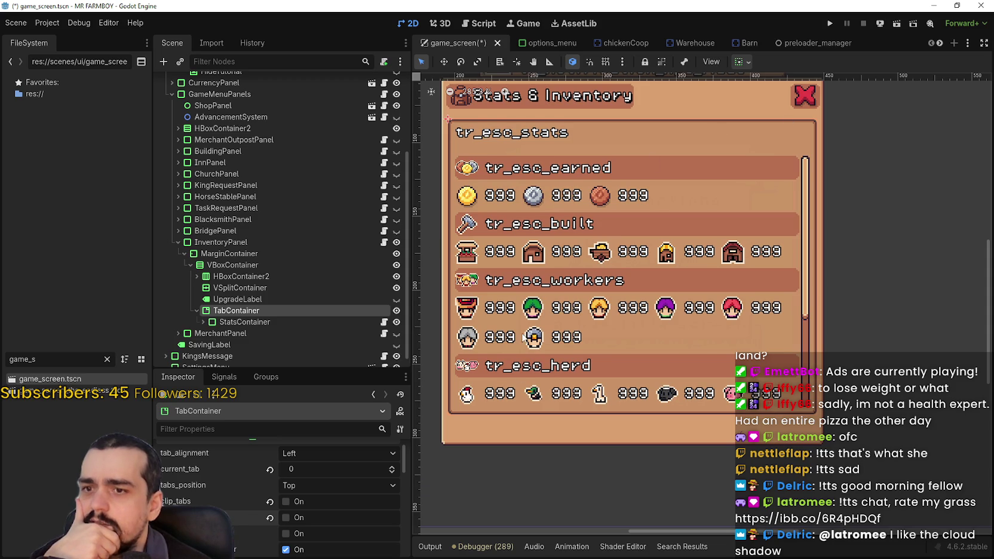
- Reposition StatsContainer so it sits nested inside the TabContainer
left_click_drag(248, 328, 257, 307)
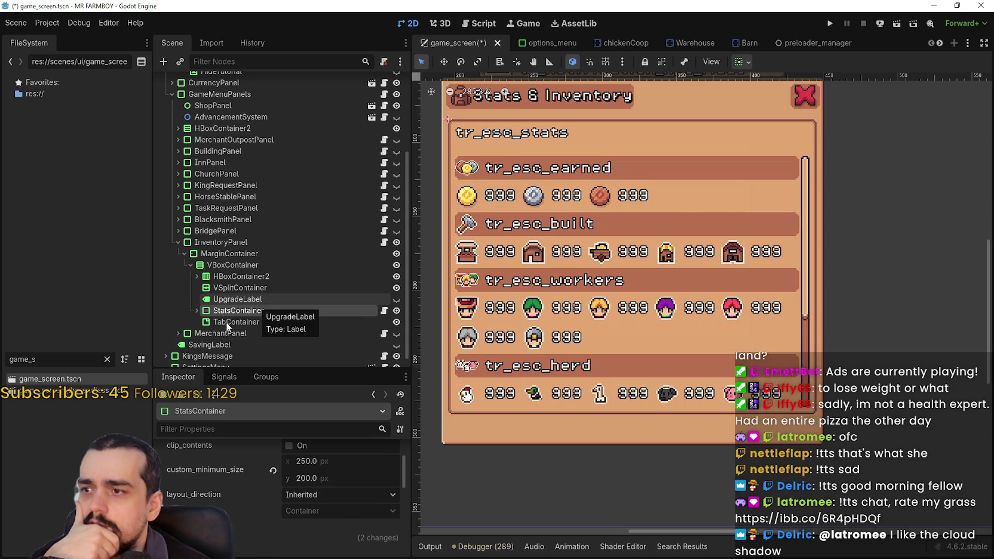
left_click(233, 322)
left_click_drag(234, 311, 258, 325)
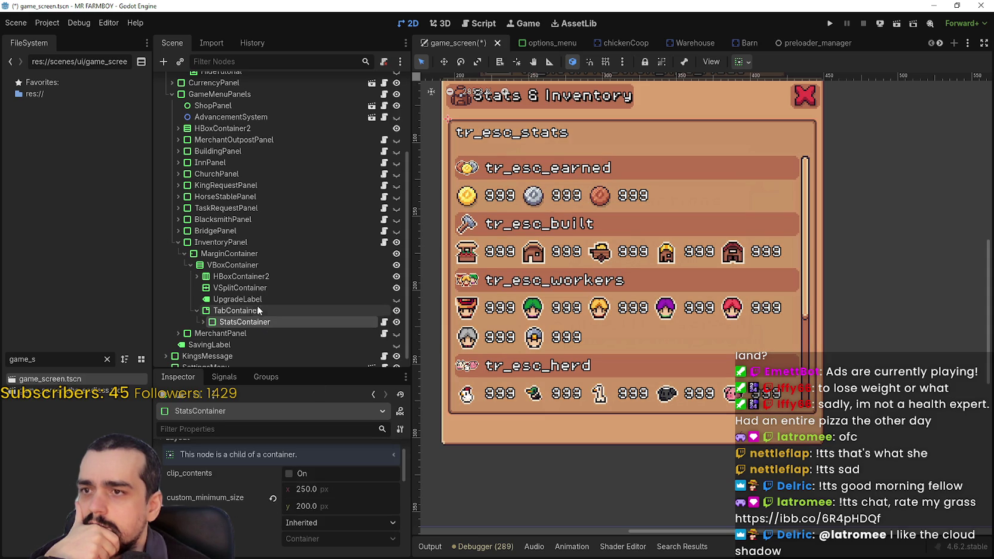
left_click(255, 311)
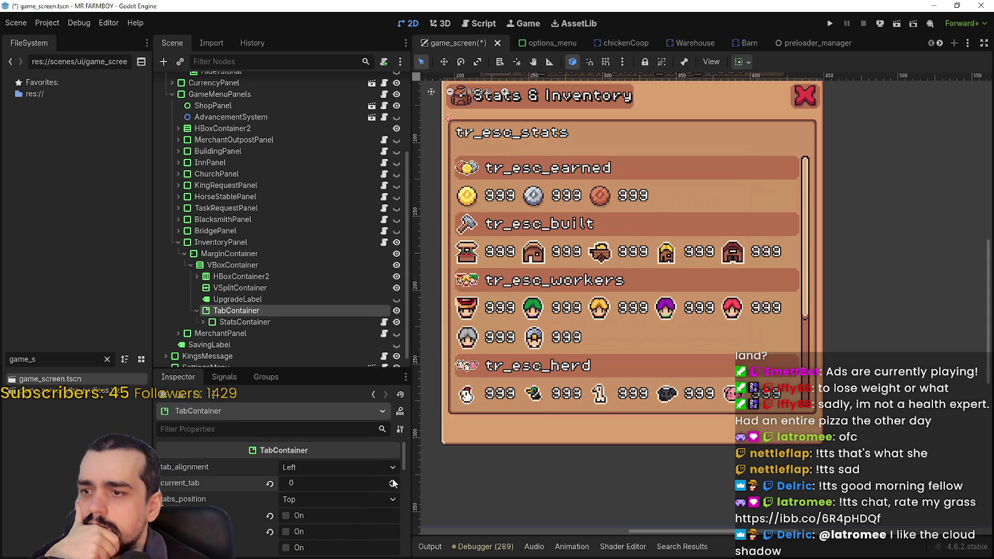
scroll(465, 373, "down", 1)
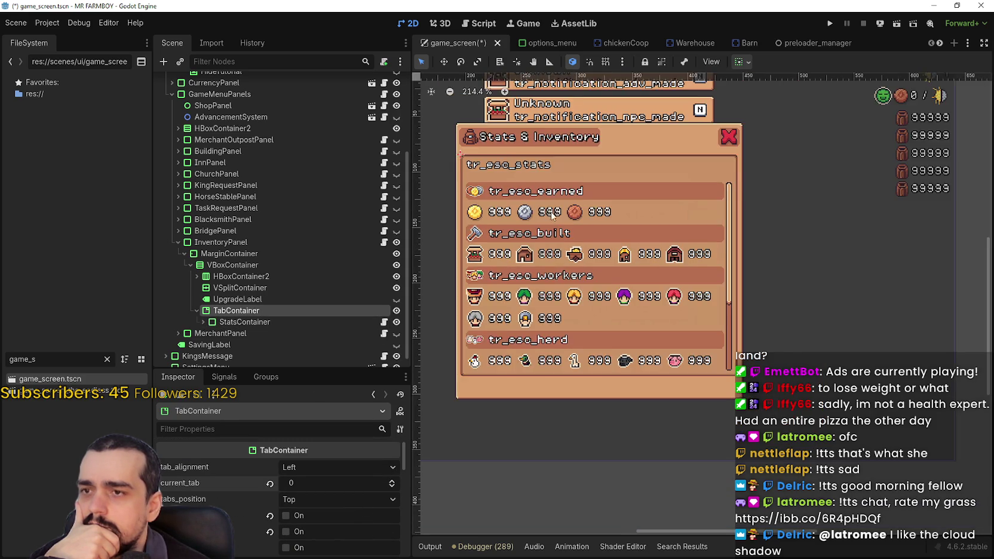
scroll(326, 520, "down", 1)
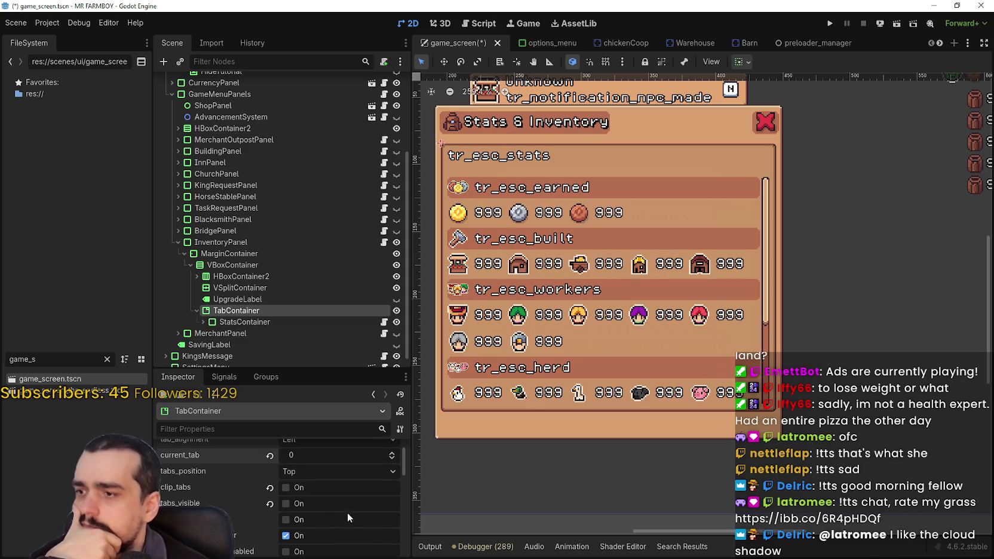
scroll(359, 519, "down", 1)
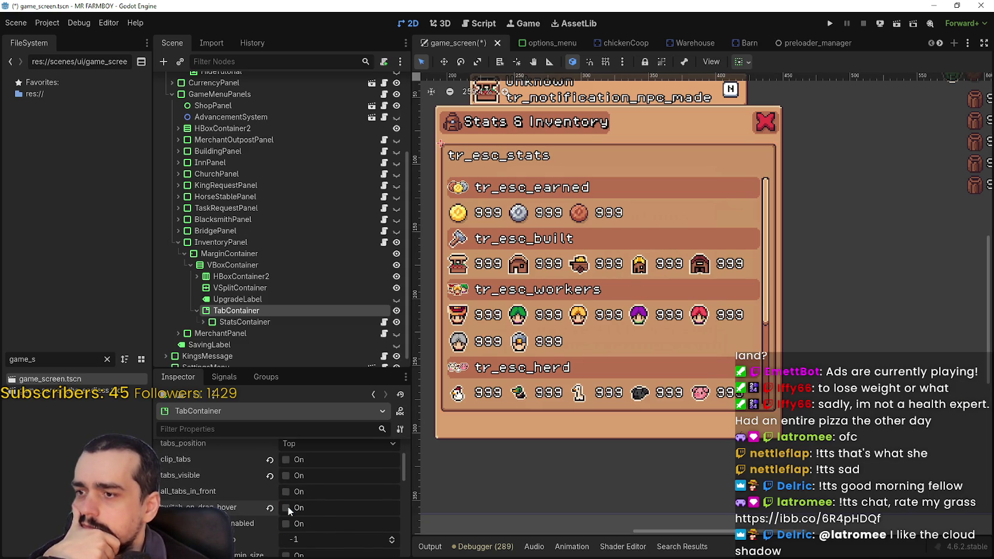
scroll(367, 525, "down", 1)
scroll(360, 530, "down", 1)
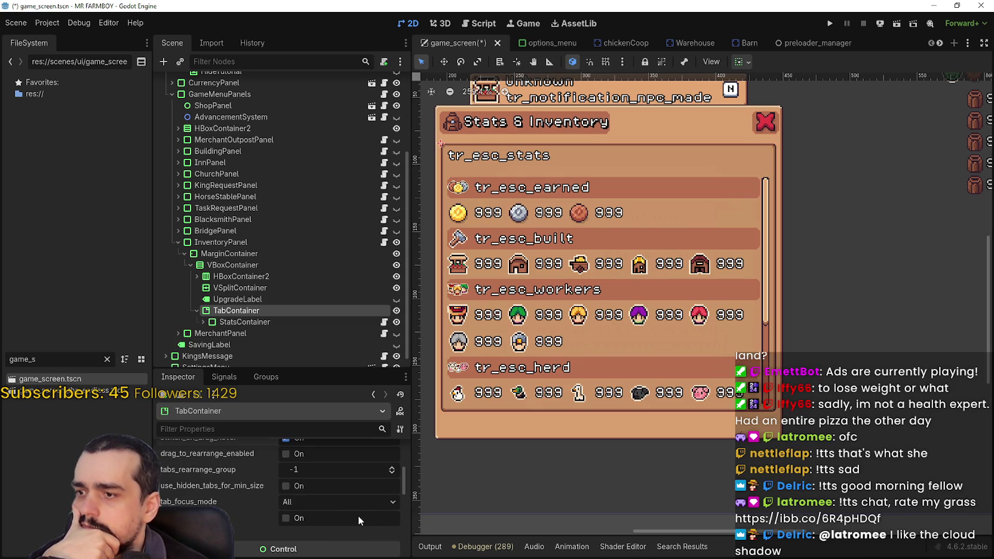
scroll(355, 512, "down", 1)
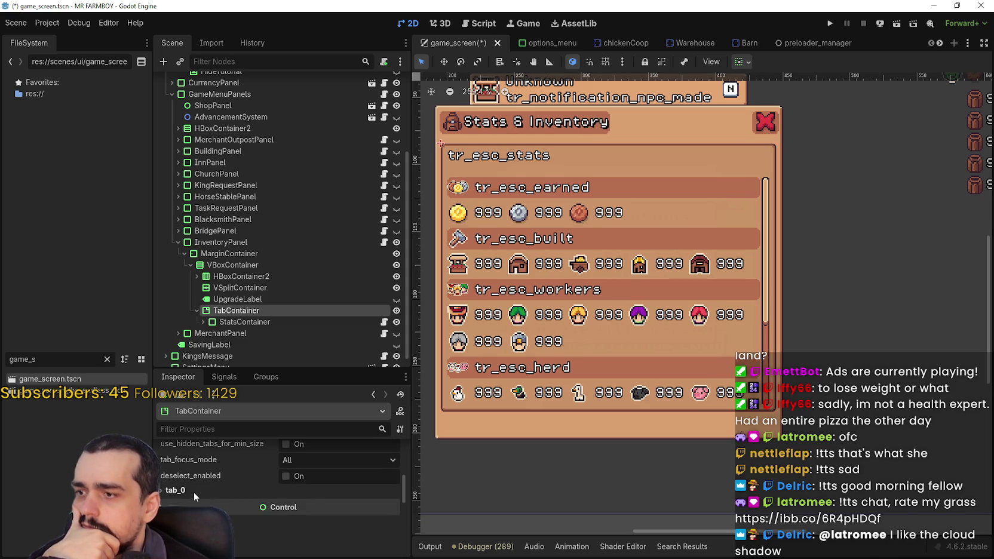
left_click(193, 491)
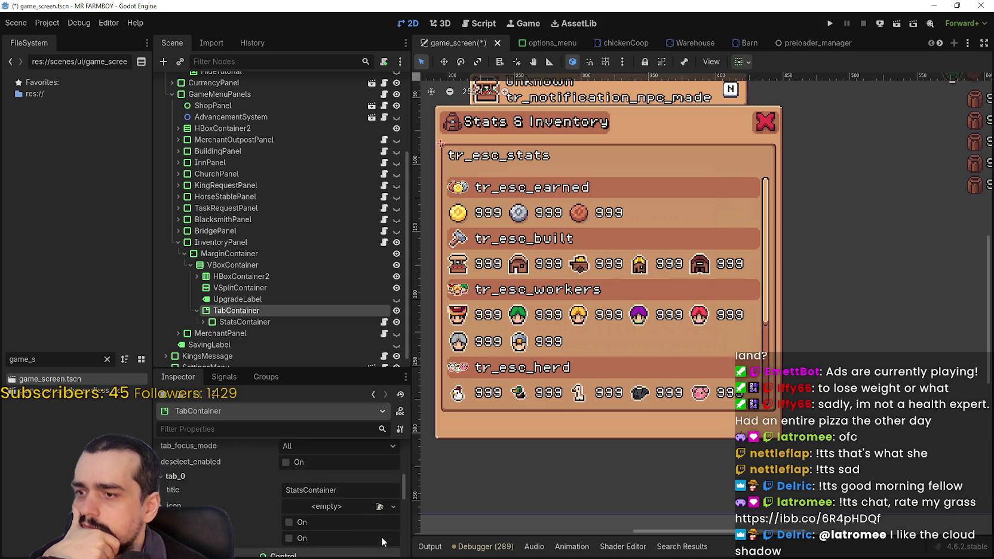
left_click(239, 490)
scroll(316, 526, "up", 3)
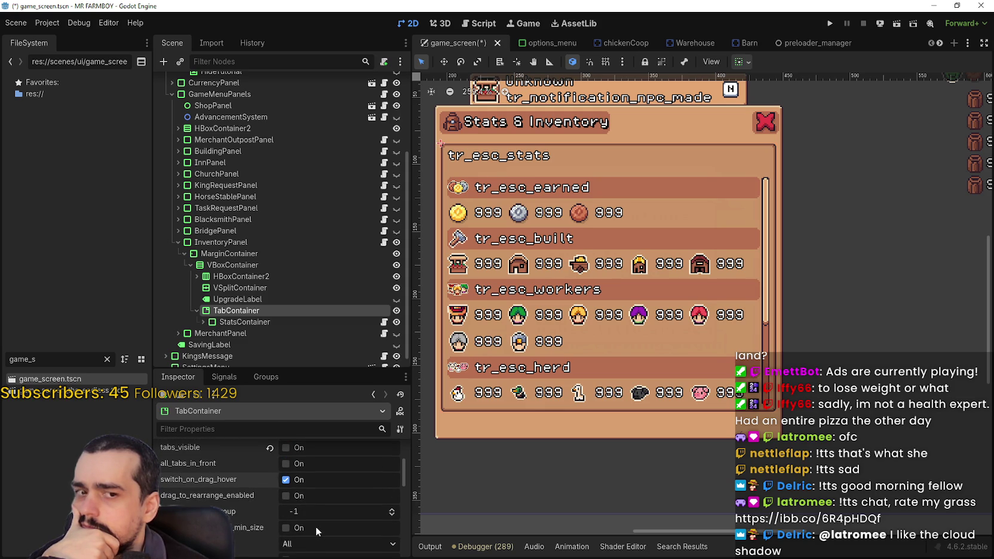
scroll(314, 524, "up", 1)
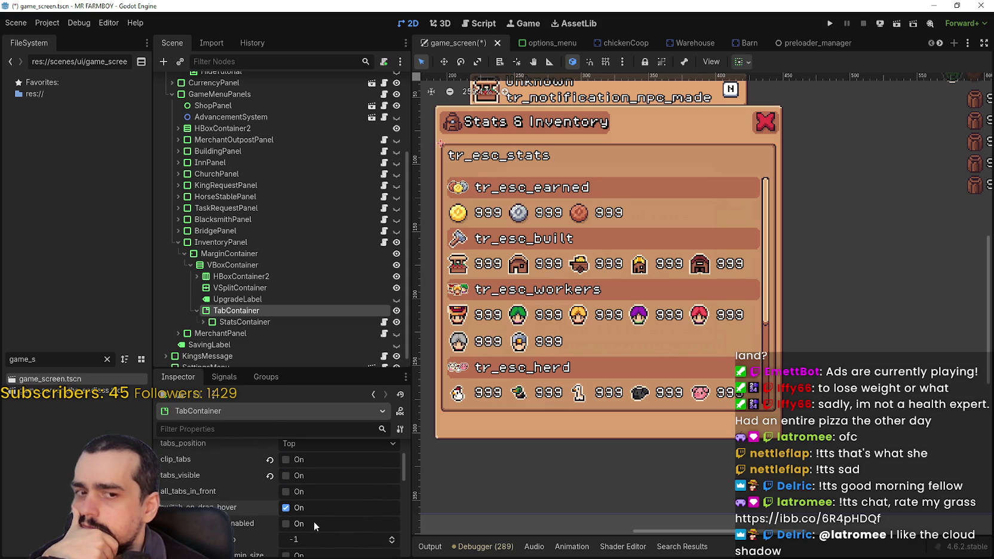
scroll(313, 522, "down", 1)
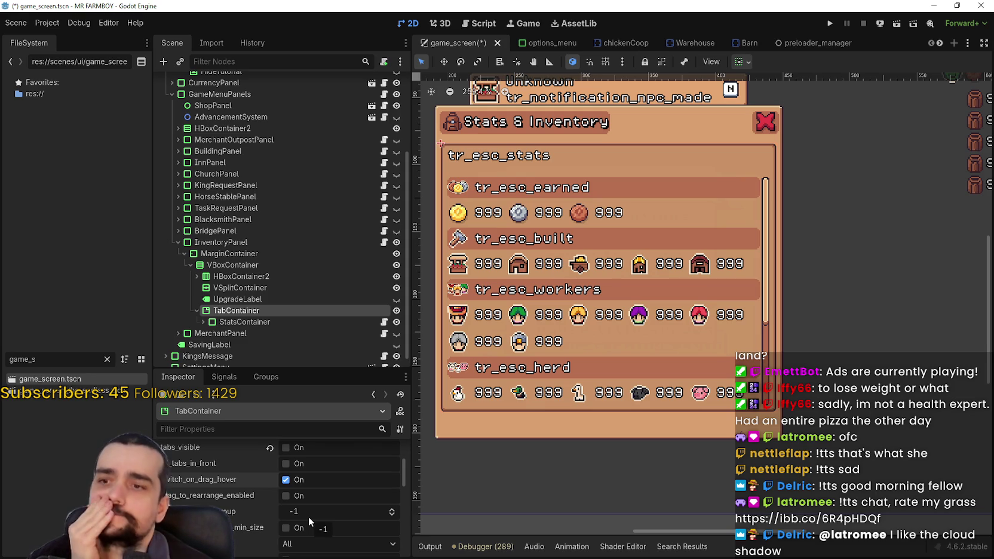
scroll(308, 516, "down", 5)
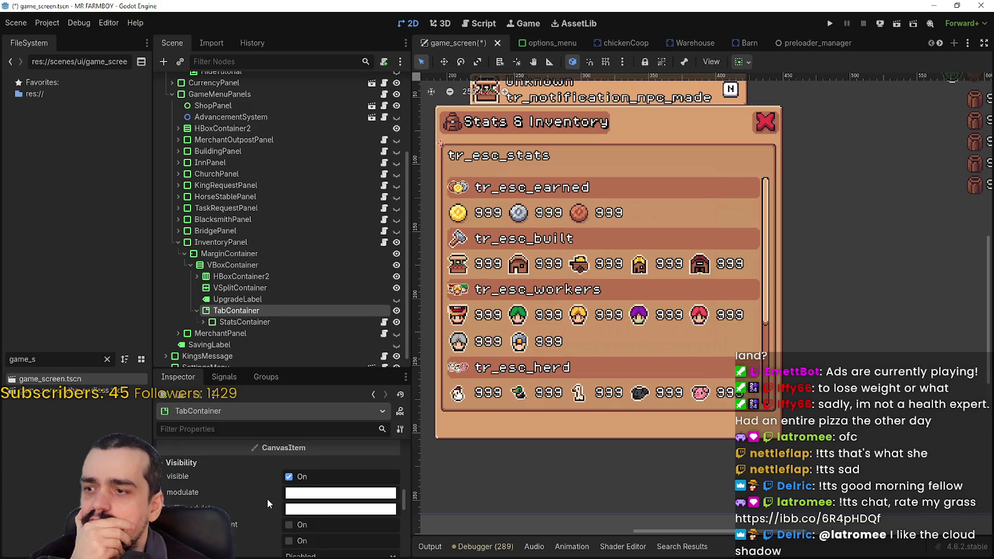
- Set the TabContainer's Theme Overrides > Styles panel to a new StyleBoxEmpty
scroll(263, 492, "up", 3)
left_click(263, 476)
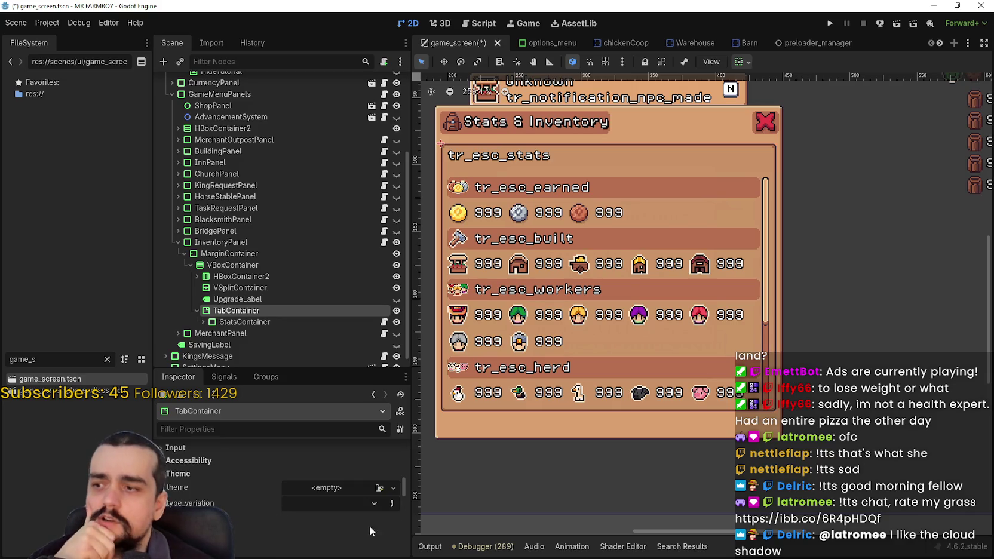
scroll(369, 525, "down", 2)
scroll(342, 484, "up", 1)
scroll(336, 493, "down", 3)
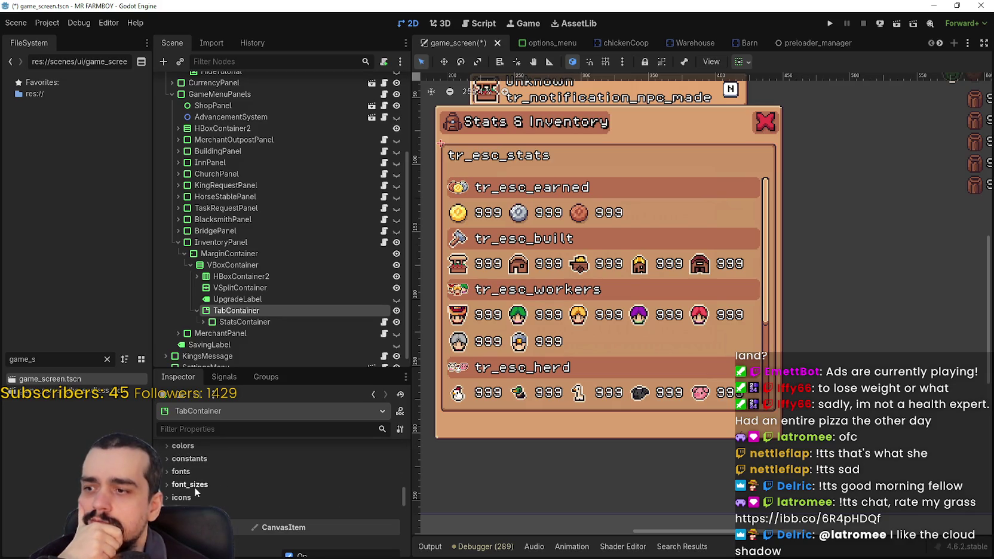
left_click(383, 512)
scroll(383, 522, "down", 2)
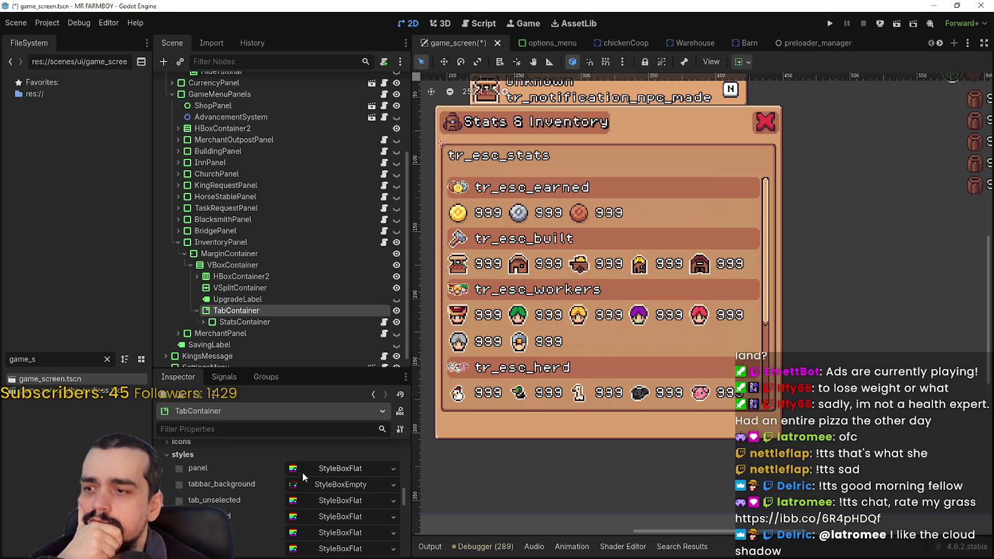
left_click(393, 470)
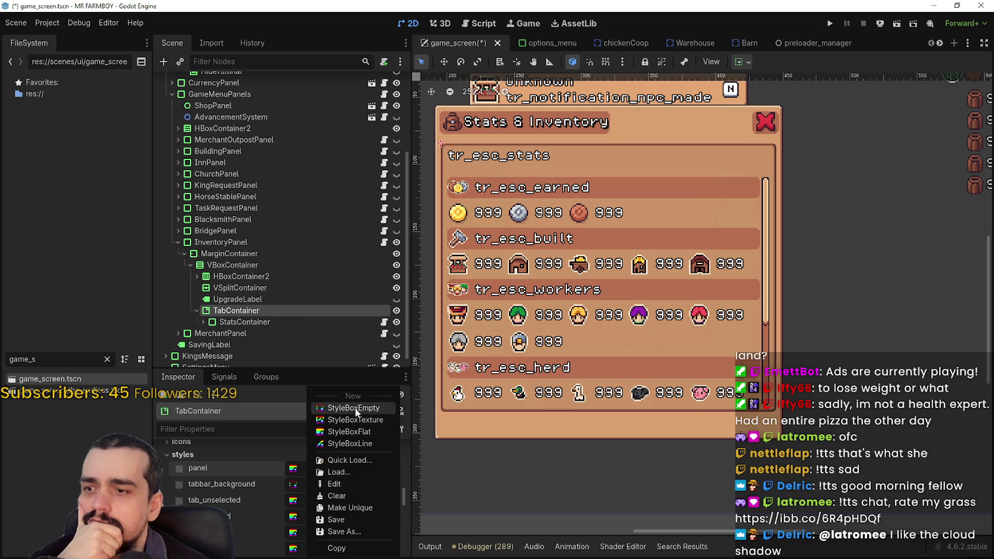
left_click(355, 408)
scroll(565, 323, "down", 3)
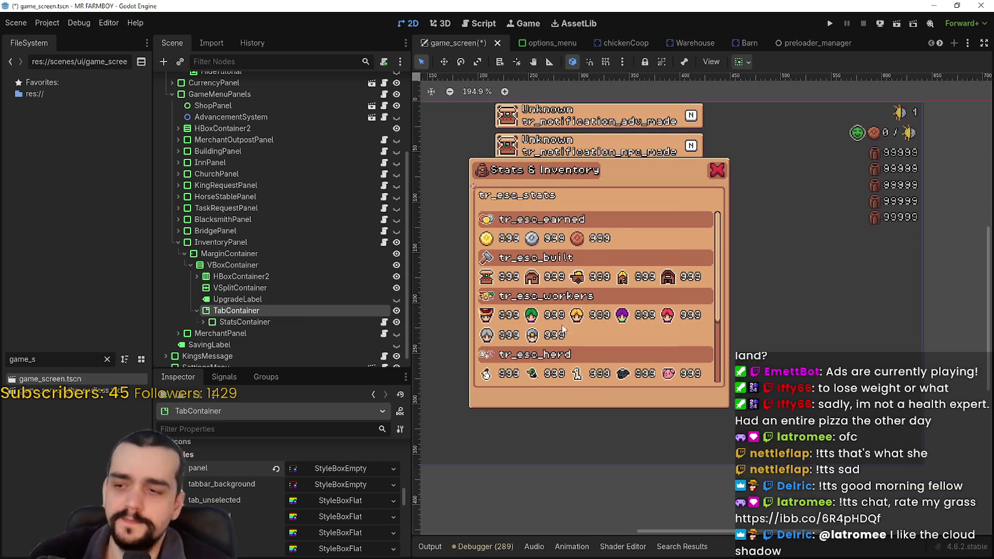
- Save the game_screen.tscn scene with Ctrl+S
key("ctrl+s")
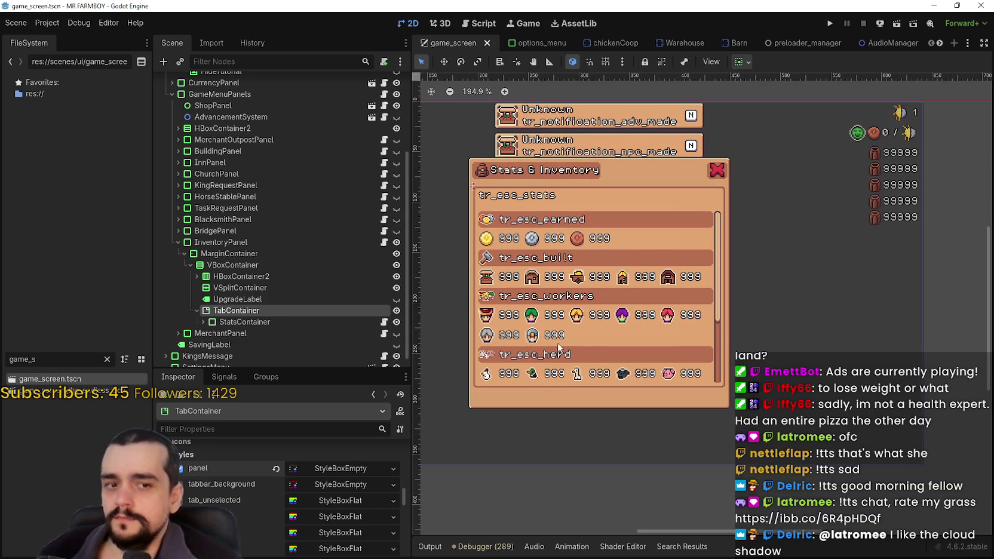
scroll(564, 338, "up", 5)
scroll(564, 338, "down", 5)
scroll(283, 522, "up", 10)
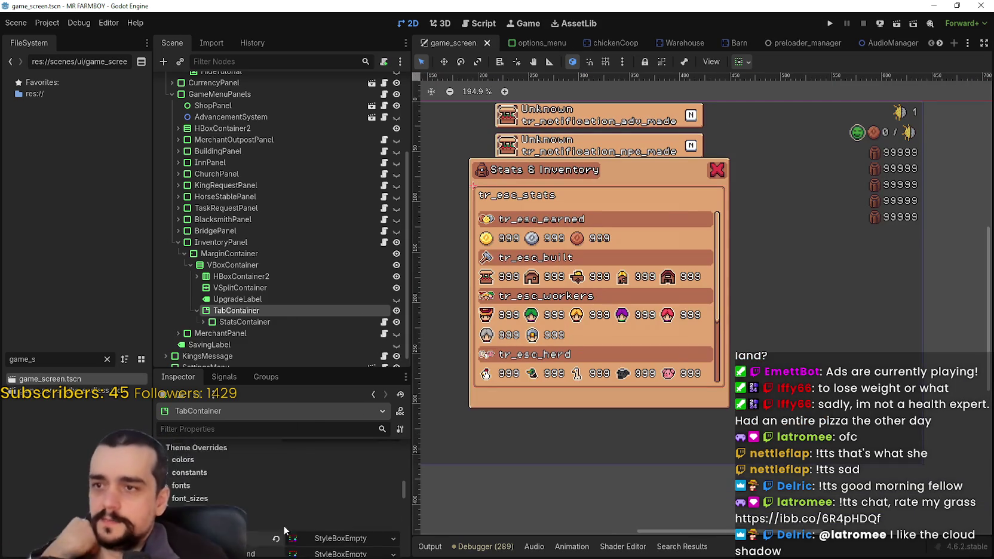
scroll(295, 514, "up", 5)
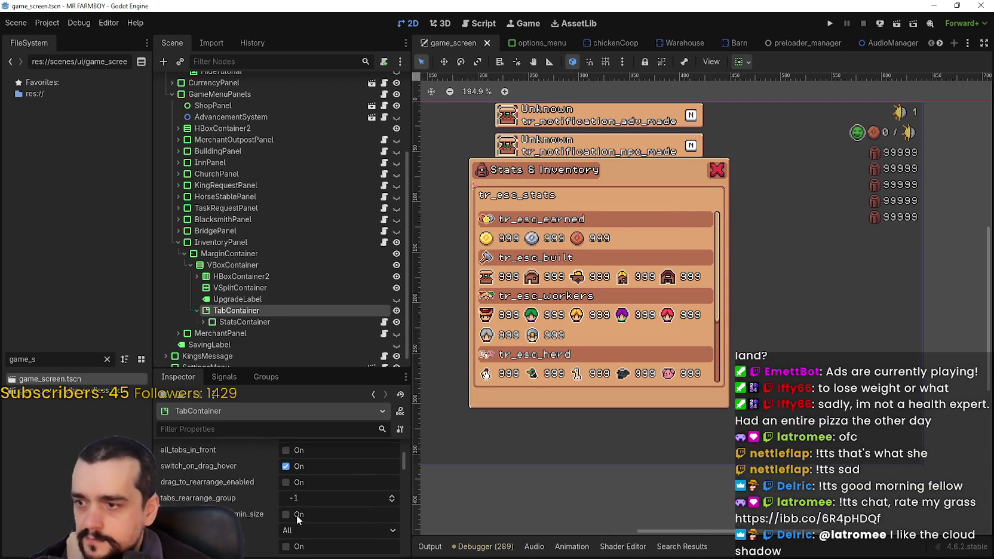
scroll(296, 533, "down", 2)
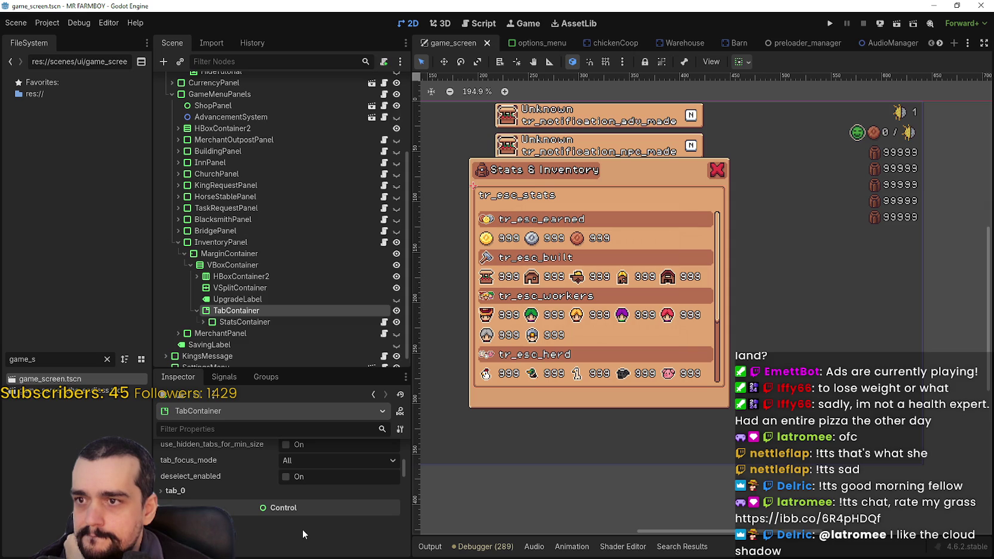
left_click(225, 490)
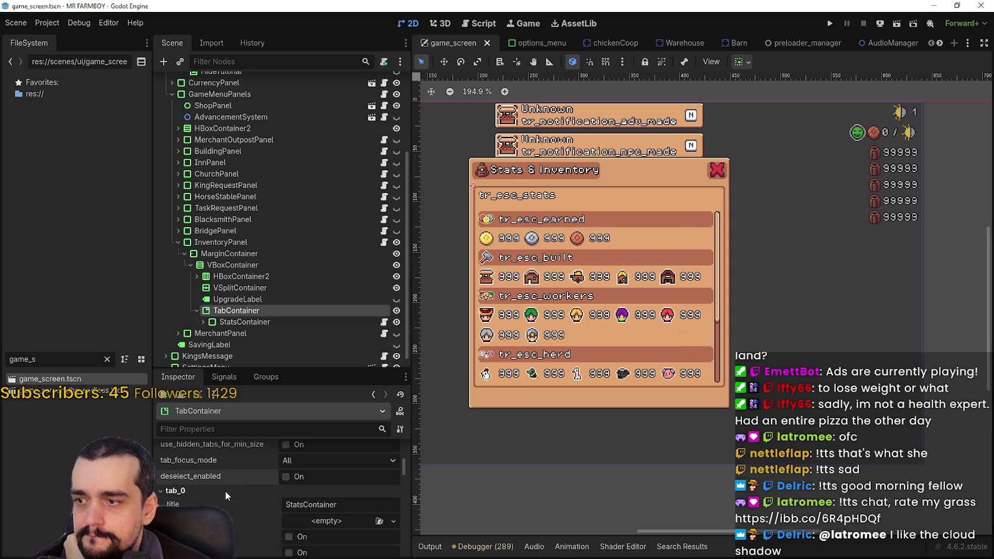
left_click(229, 323)
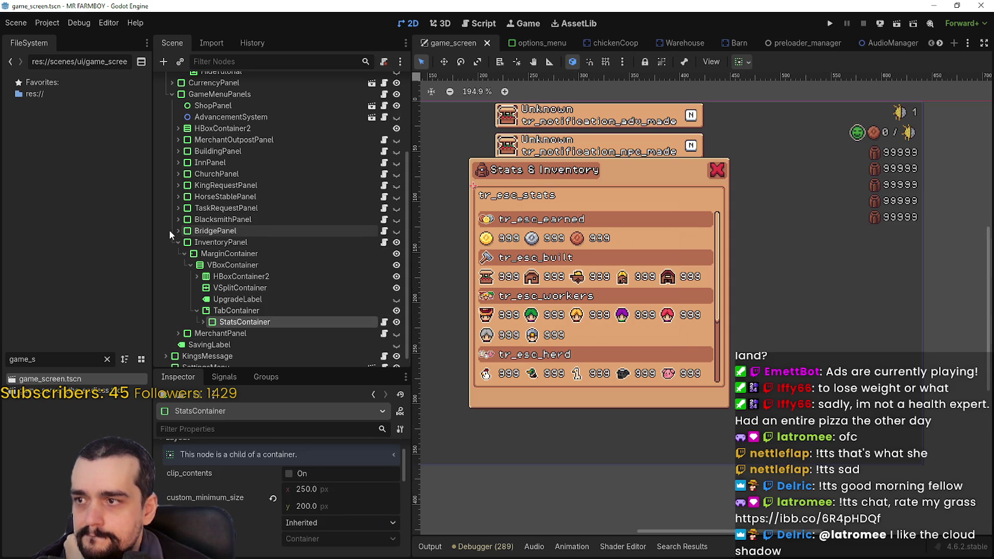
left_click(178, 163)
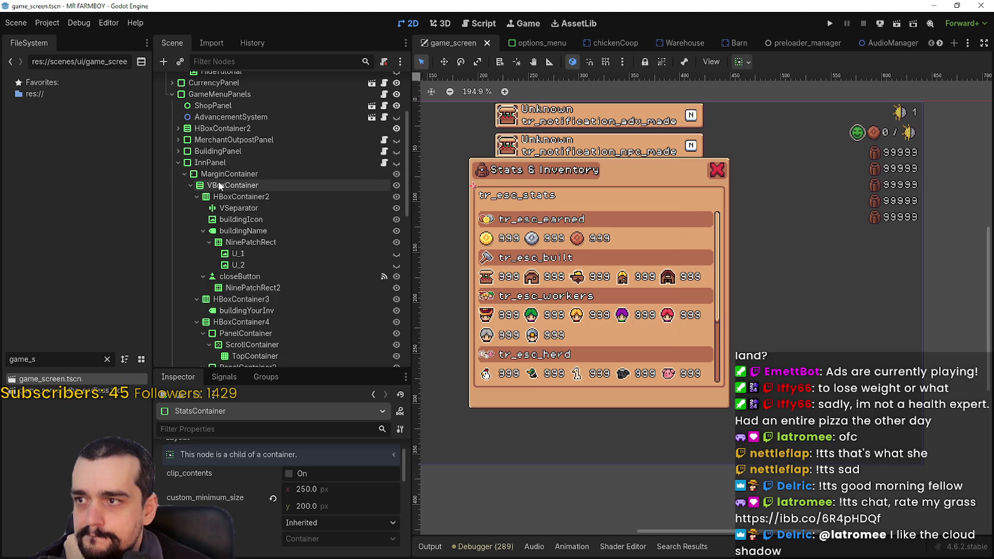
scroll(180, 239, "down", 2)
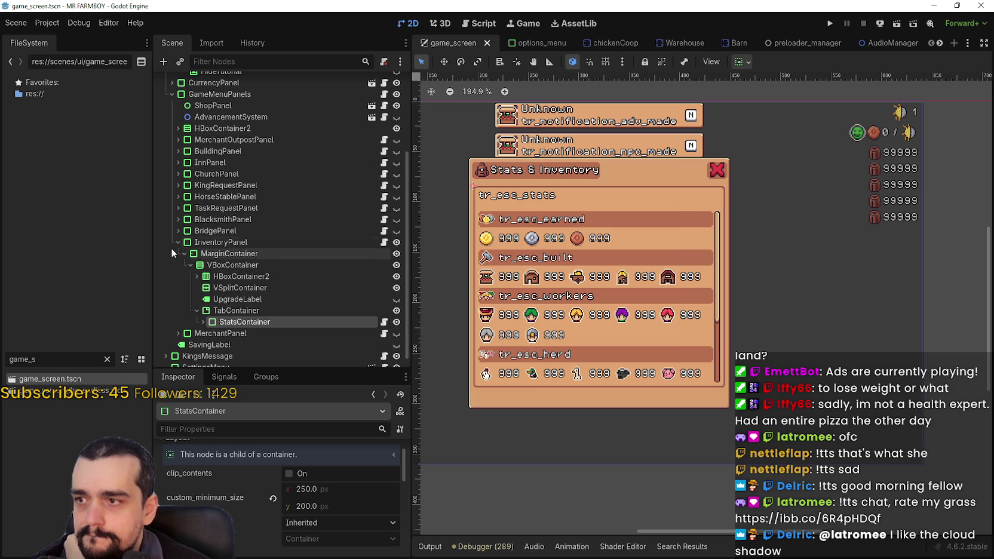
left_click(178, 117)
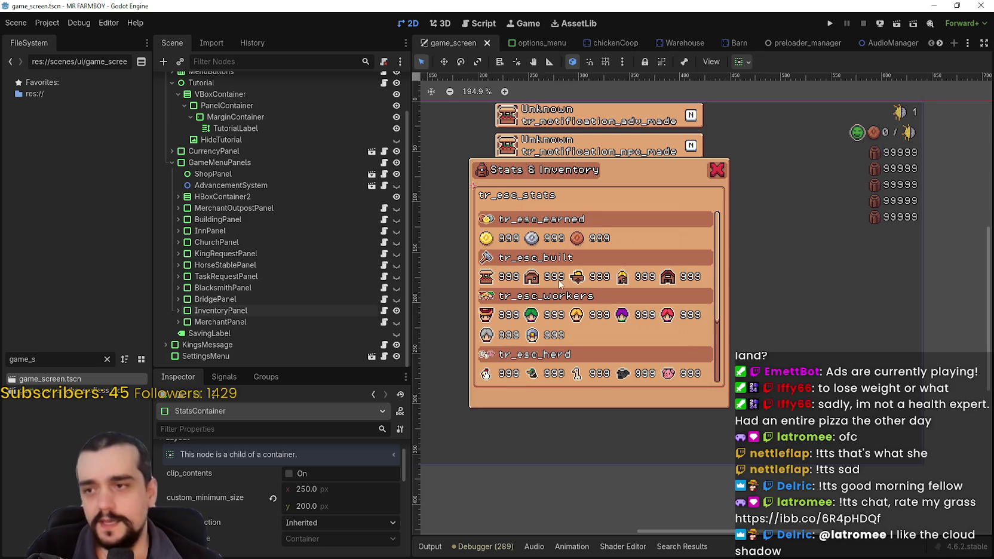
scroll(553, 251, "down", 3)
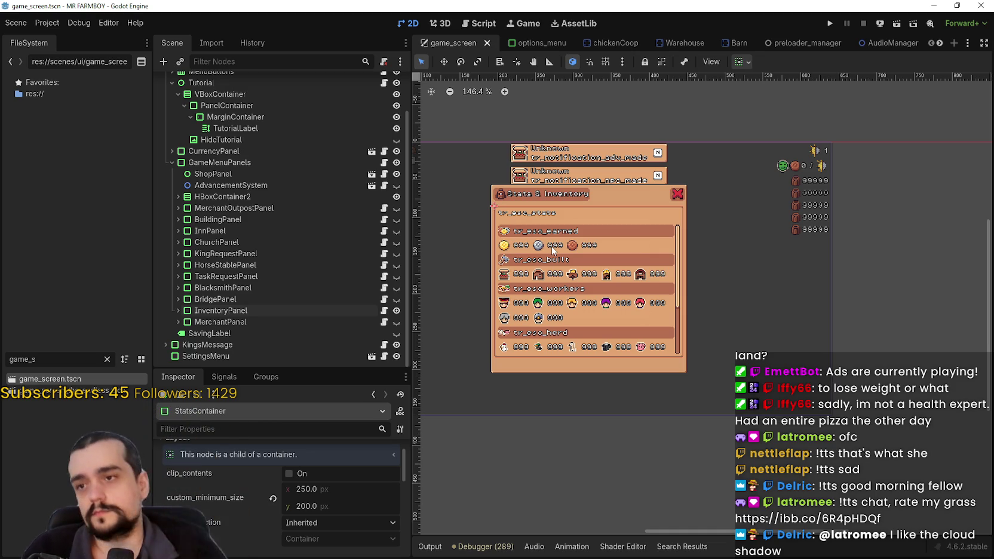
scroll(552, 251, "up", 3)
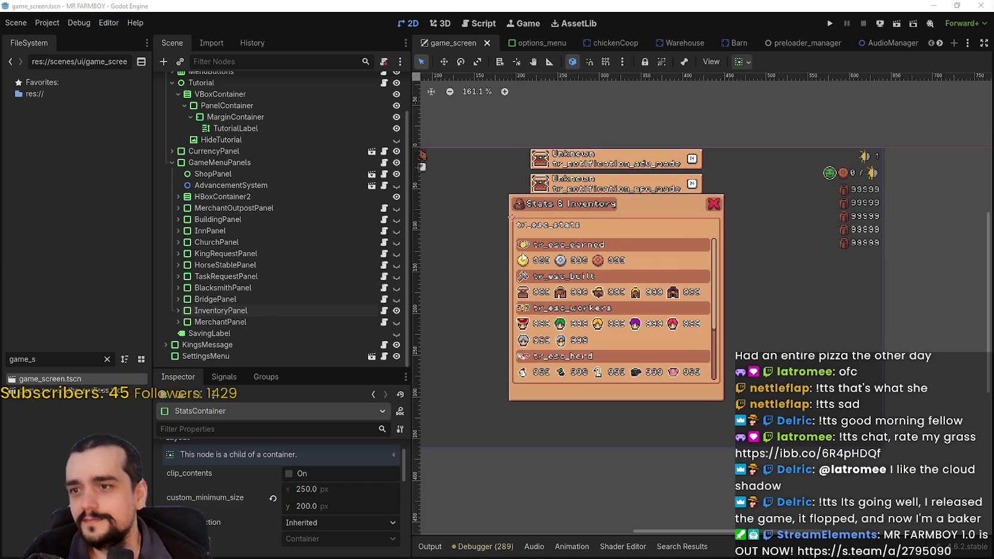
scroll(554, 271, "down", 1)
scroll(555, 270, "down", 1)
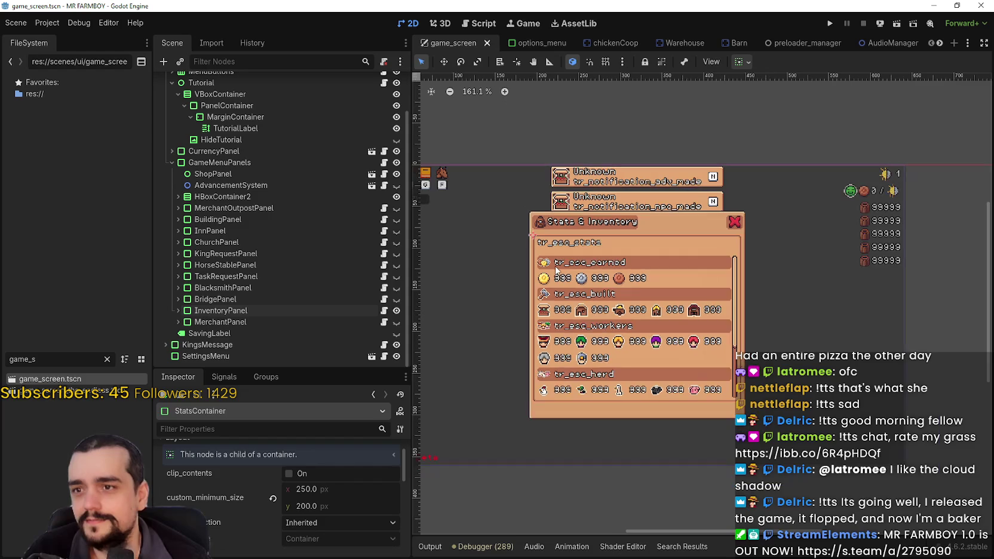
scroll(556, 266, "down", 1)
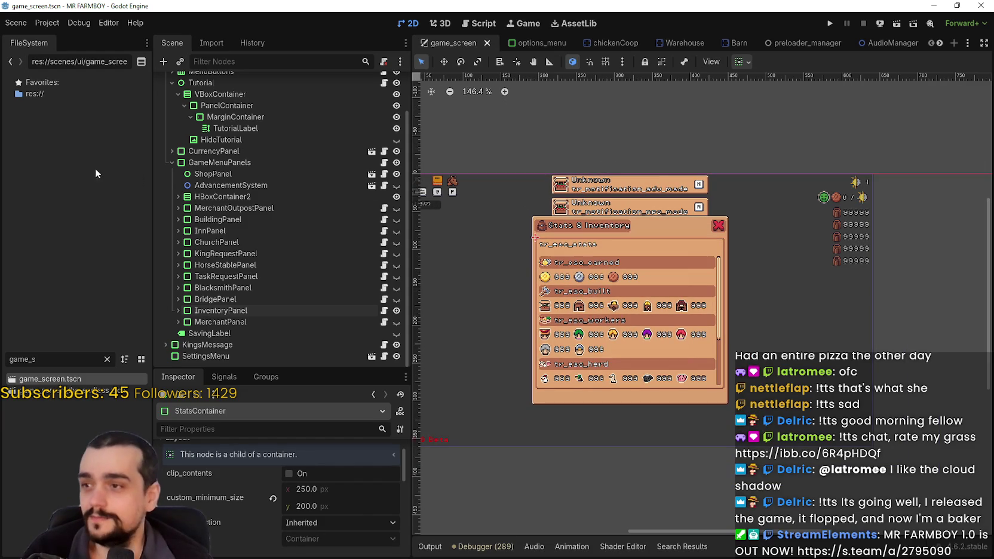
- Select and expand InventoryPanel in the Scene dock, keeping the VBoxContainer's children folded
left_click(204, 309)
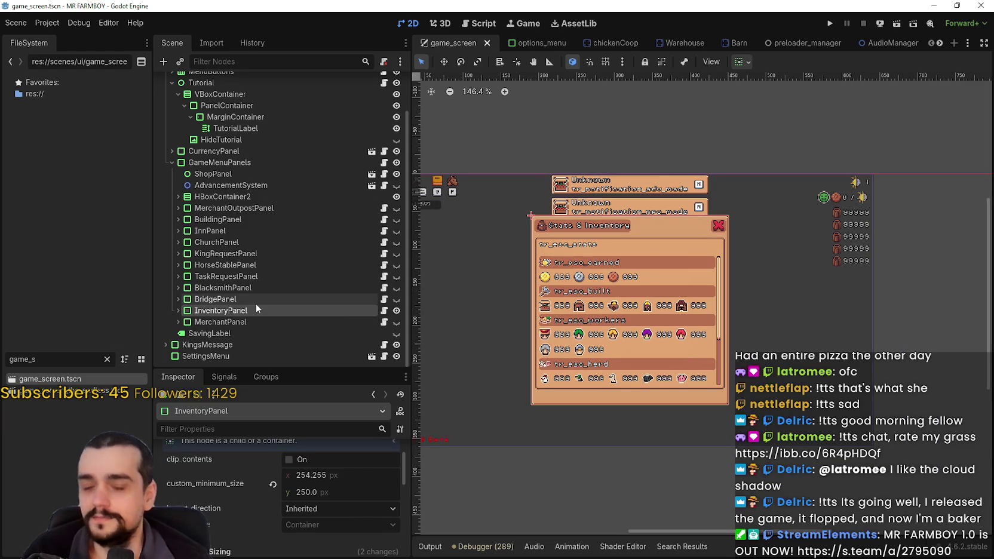
left_click(173, 310)
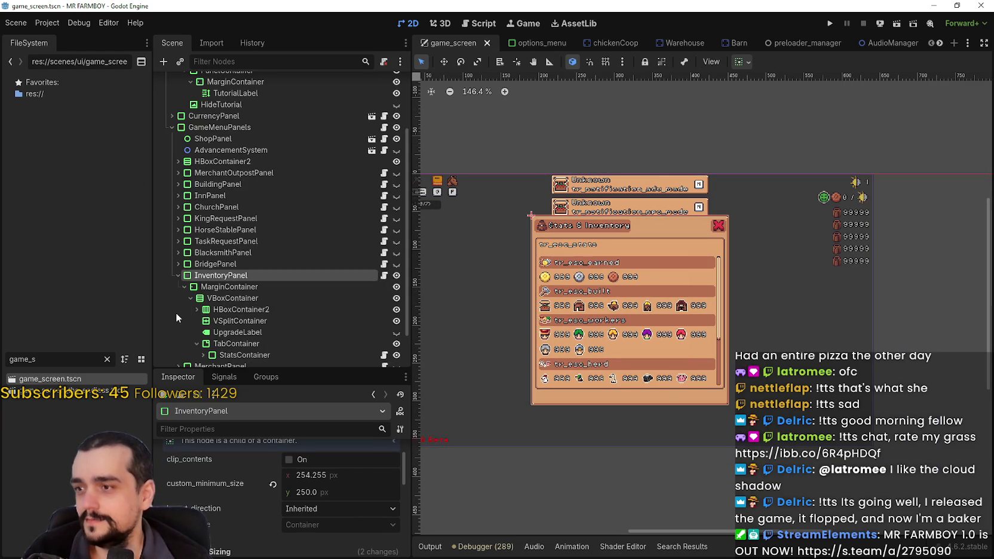
scroll(184, 297, "down", 1)
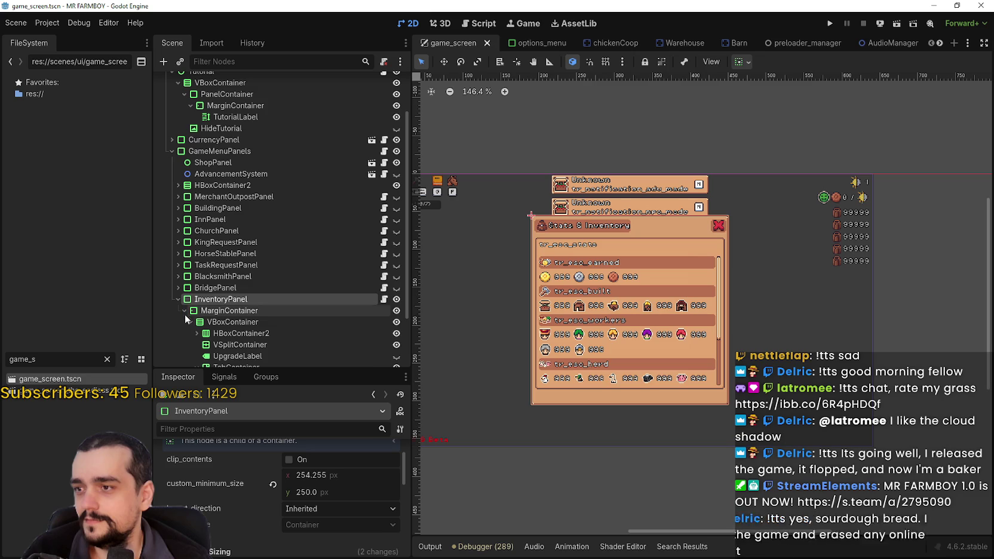
left_click(189, 322)
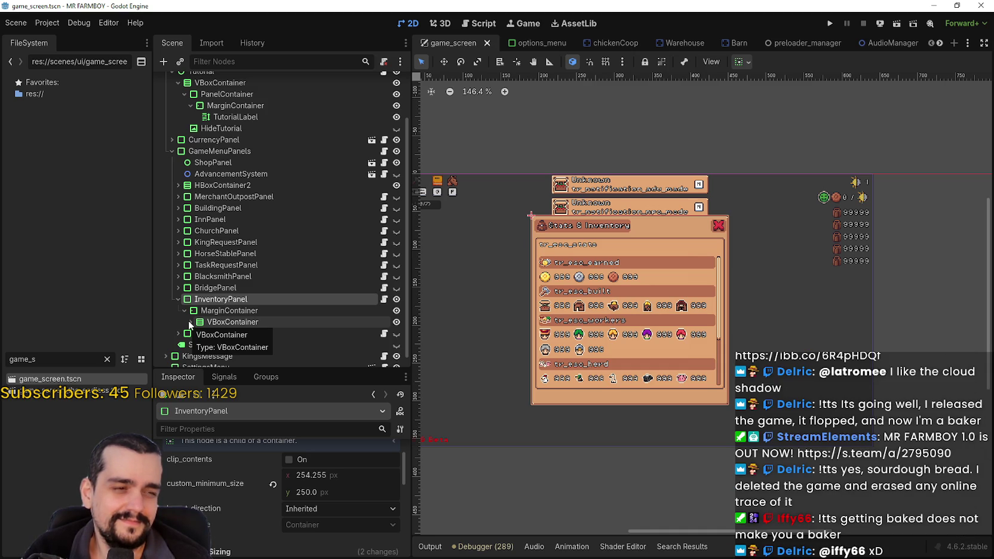
- Select the VBoxContainer under MarginContainer, leaving its children collapsed
scroll(606, 313, "down", 1)
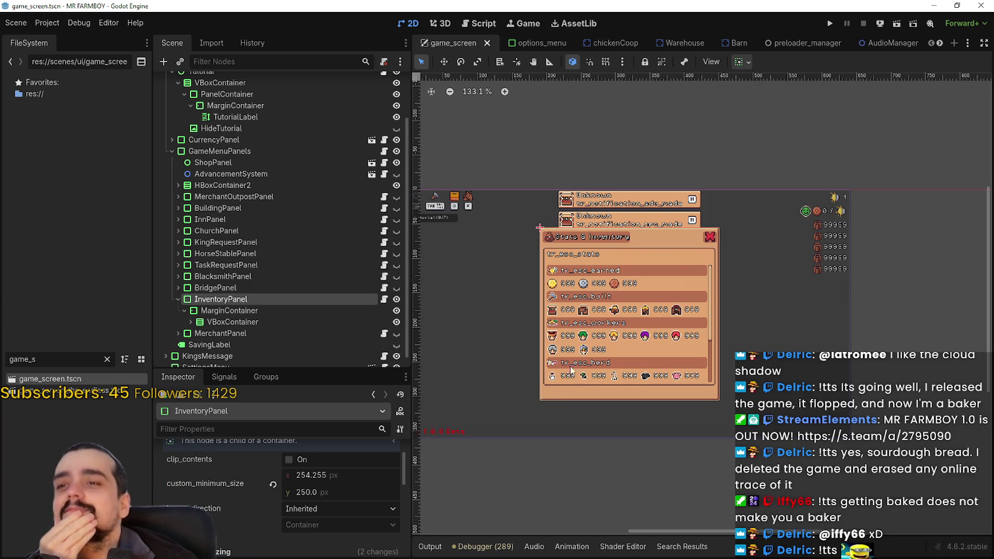
scroll(552, 326, "up", 3)
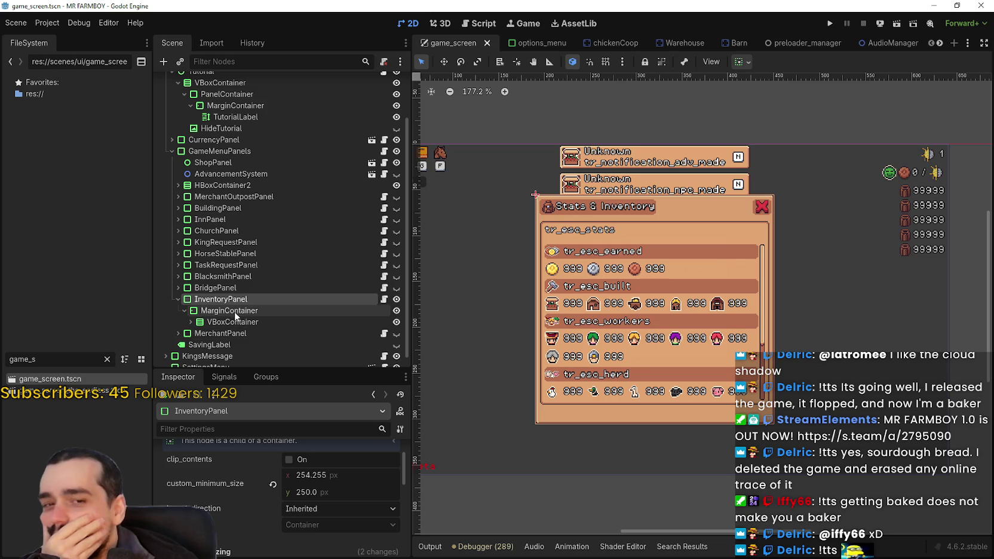
left_click(227, 321)
left_click(189, 322)
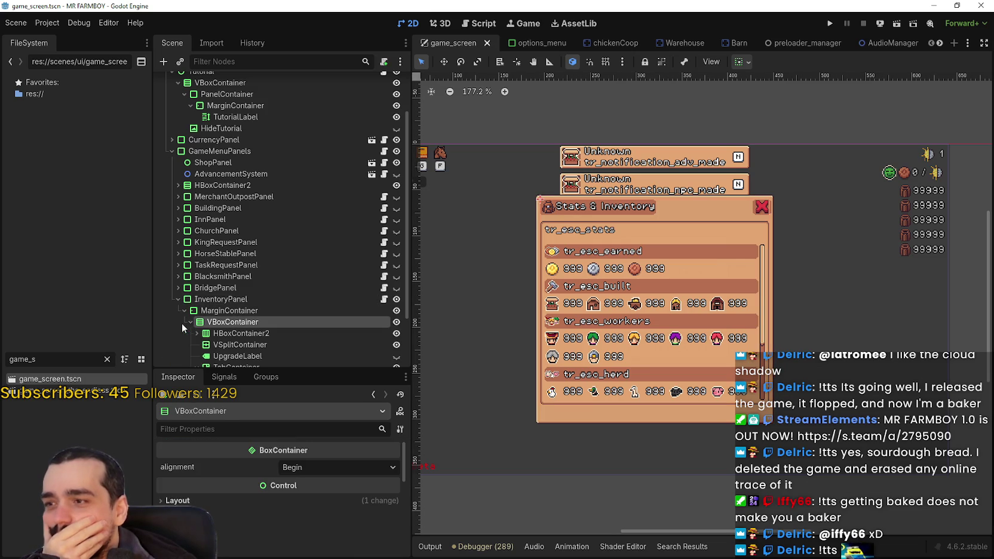
left_click(189, 322)
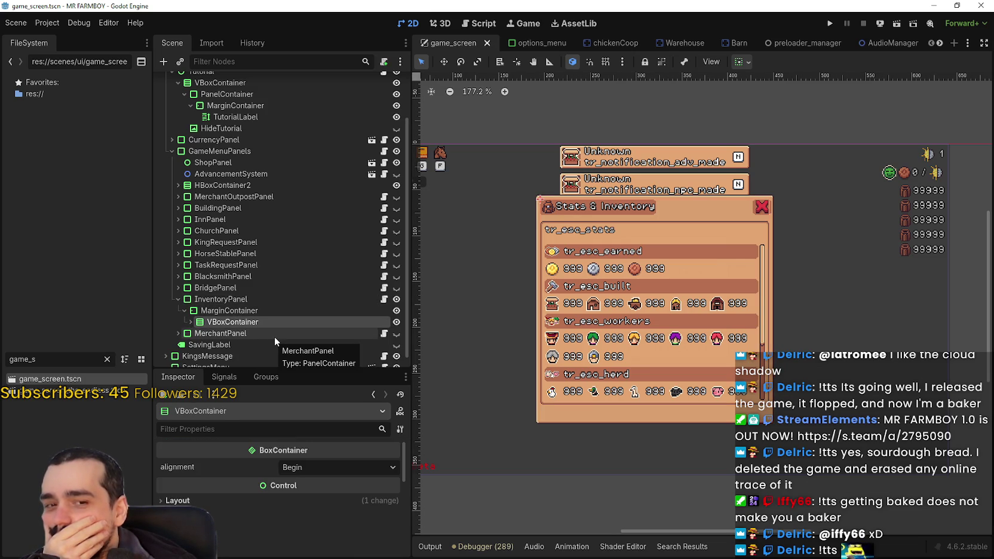
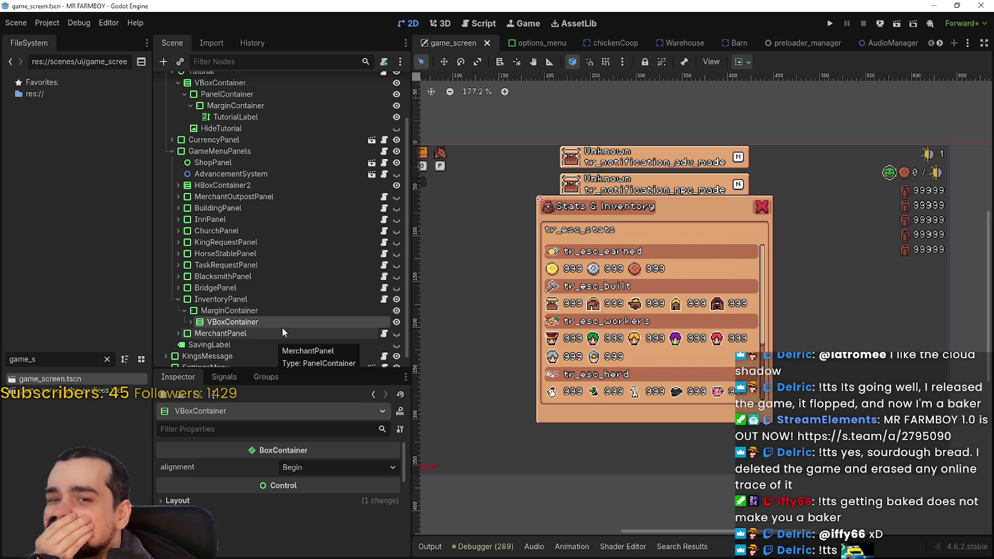
- Expand InventoryPanel's VBoxContainer, select its TabContainer node, and save the scene
scroll(536, 314, "up", 4)
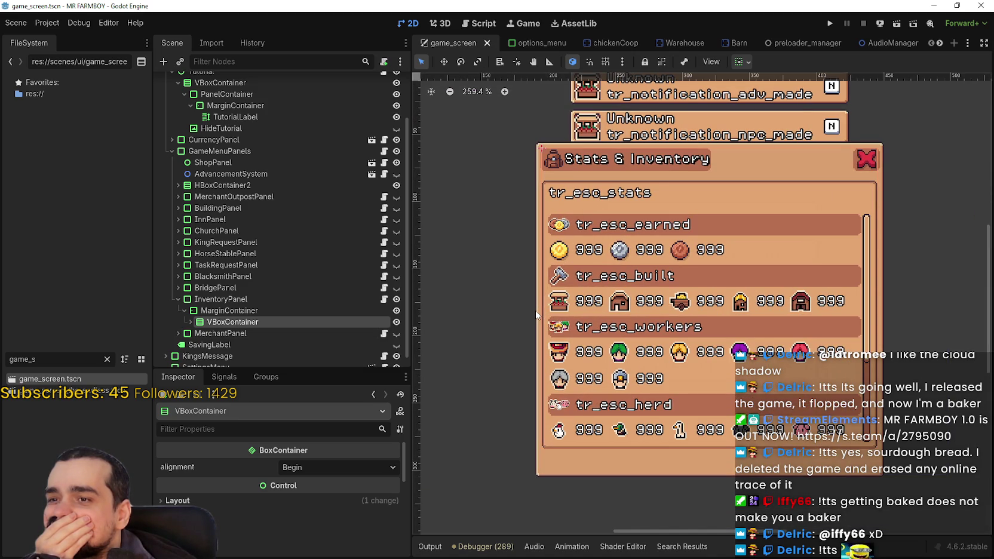
scroll(534, 315, "down", 3)
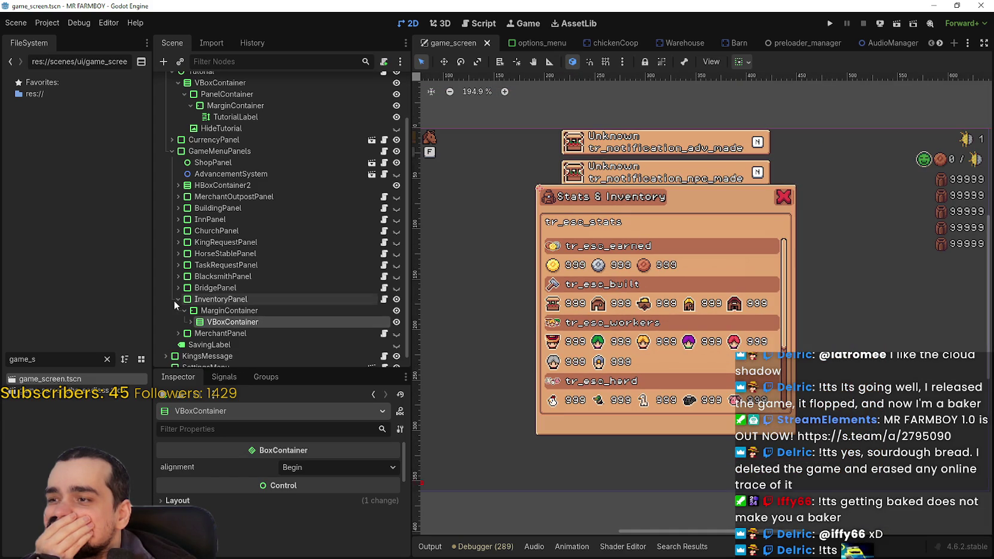
scroll(189, 307, "down", 1)
left_click(189, 310)
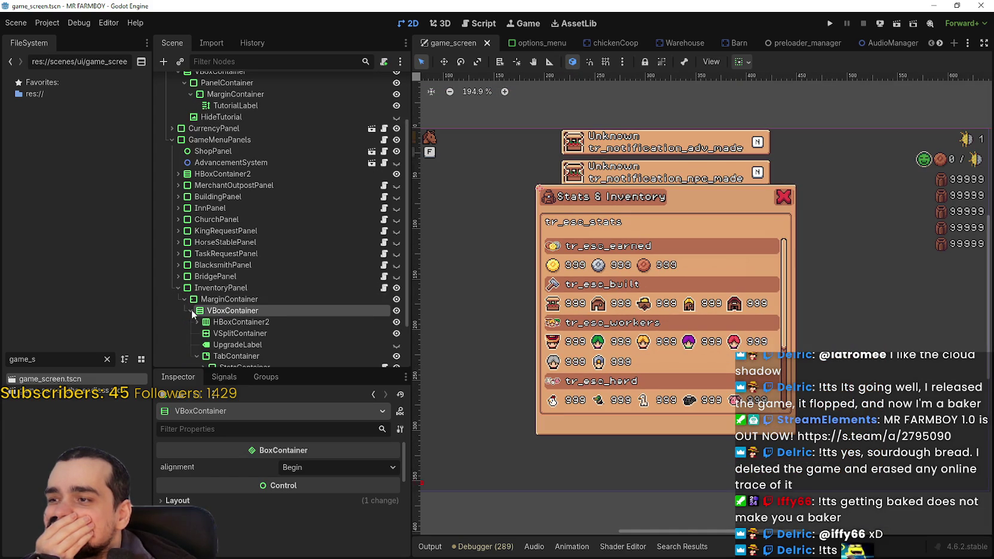
scroll(200, 307, "down", 2)
left_click(239, 301)
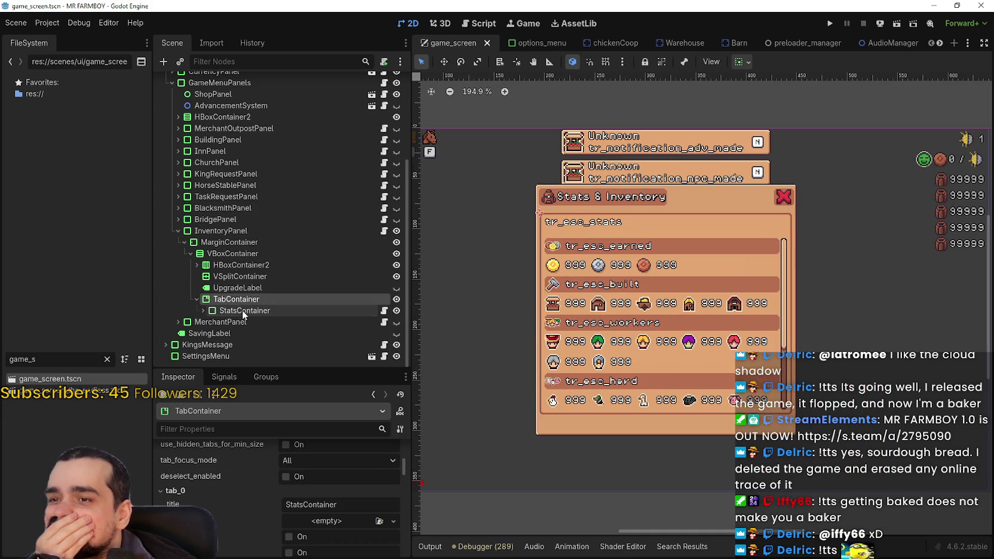
left_click(243, 310)
left_click(253, 300)
scroll(726, 310, "down", 3)
left_click_drag(726, 310, 712, 324)
key("ctrl+s")
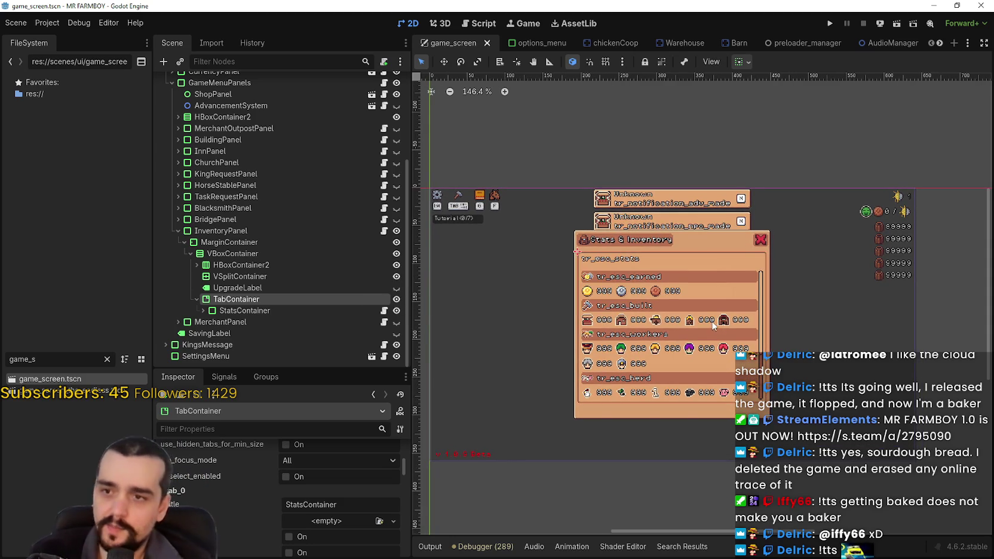
- Hide InventoryPanel with its eye icon, save the scene again, and run the project
scroll(711, 326, "up", 3)
left_click(181, 230)
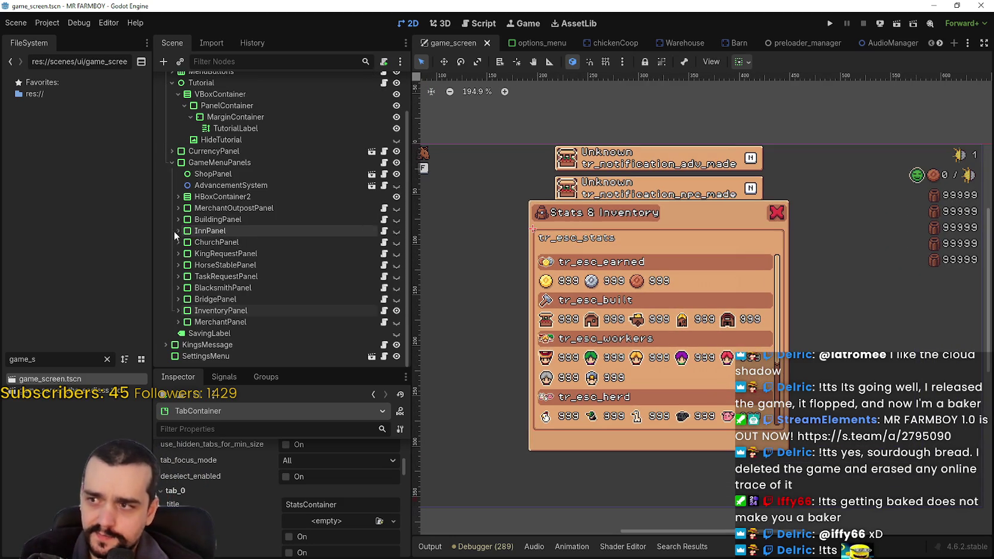
left_click(348, 311)
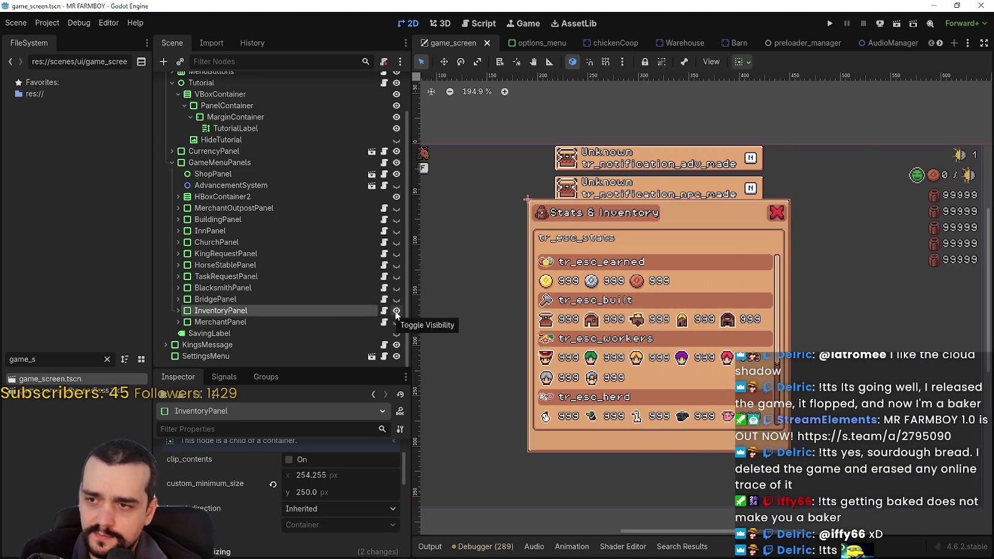
left_click(394, 311)
scroll(720, 268, "down", 3)
key("ctrl+s")
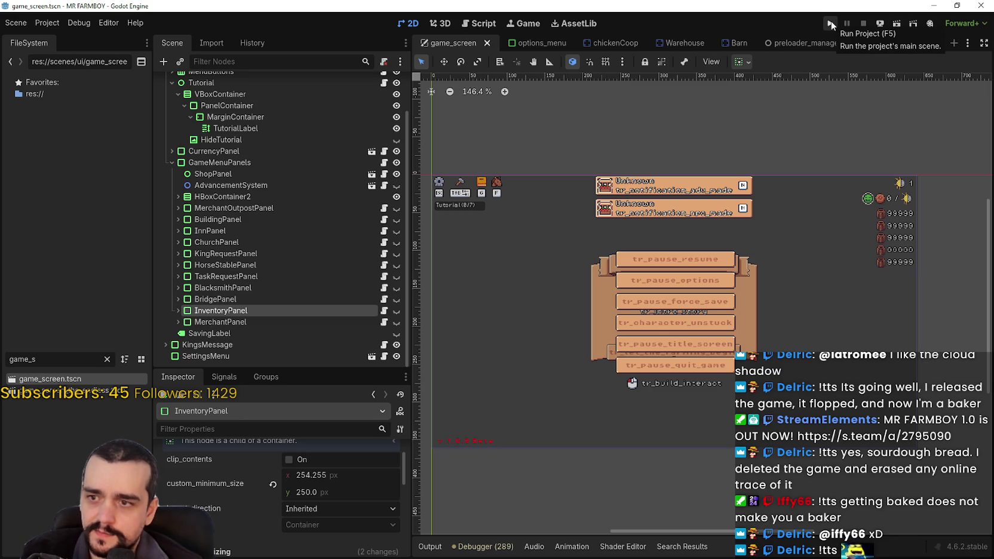
left_click(831, 22)
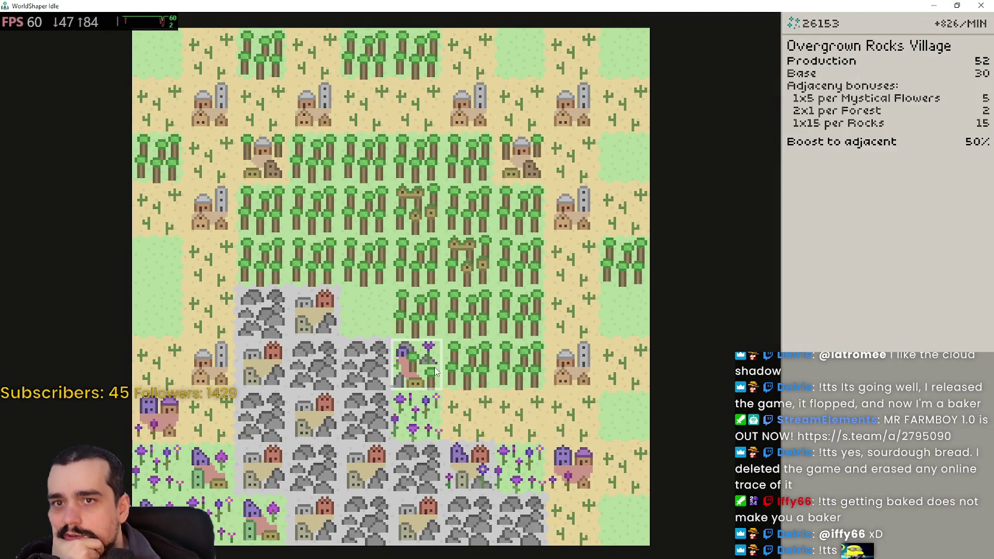
- Inspect a Mystical Mining Village tile's stats, then pick Mystical Flowers from the build palette
left_click(481, 465)
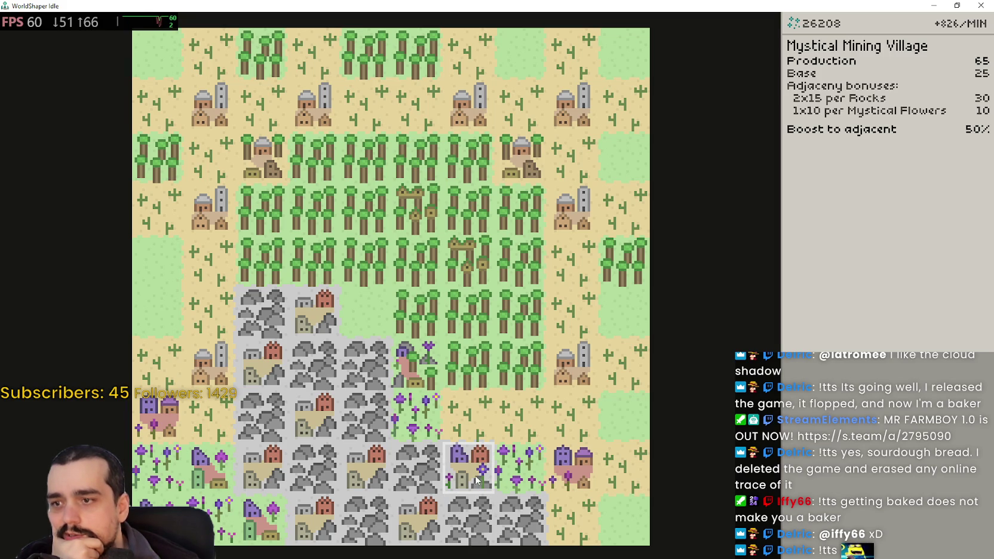
mouse_move(839, 92)
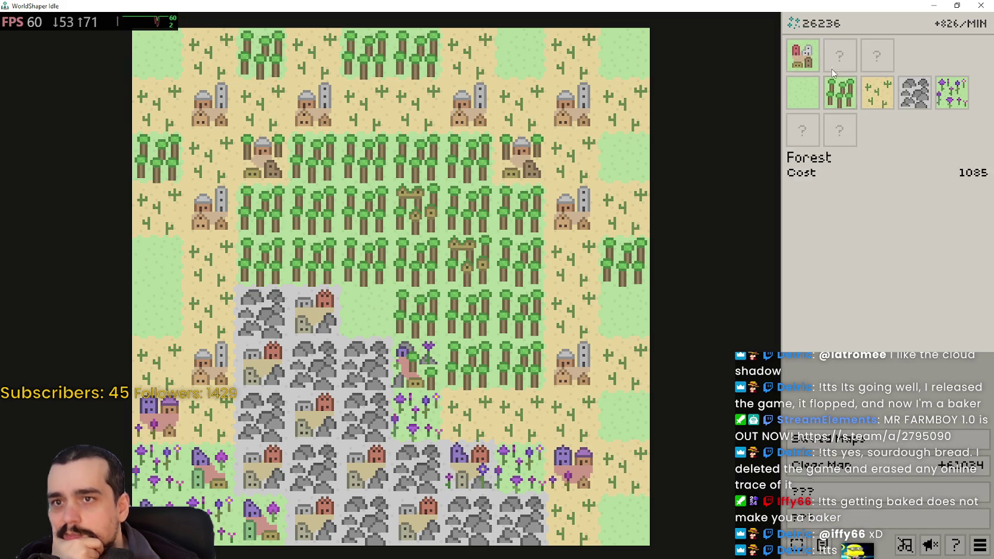
left_click(949, 93)
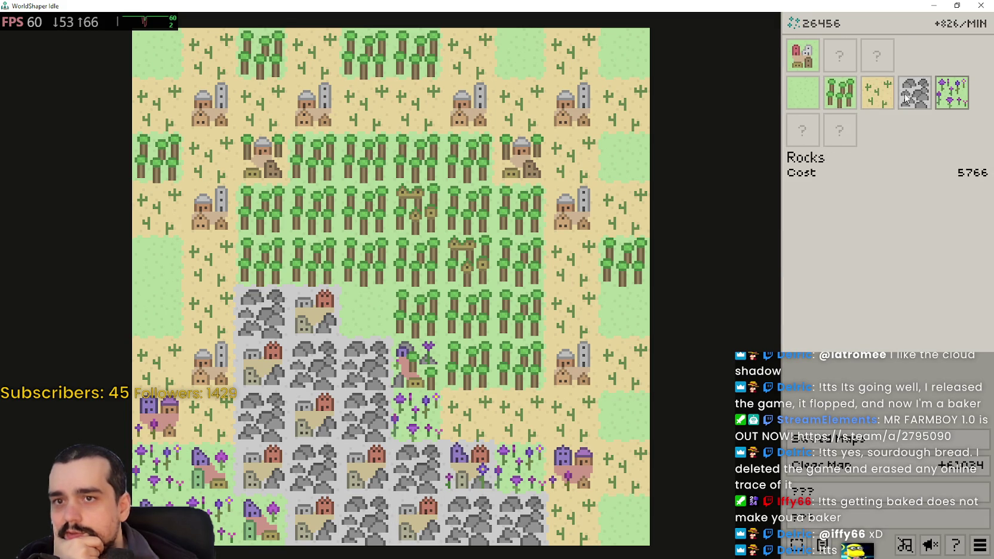
- Swap map tiles back and forth between Rocks and Mystical Flowers, ending on Rocks for a refund
left_click(906, 99)
left_click(401, 525)
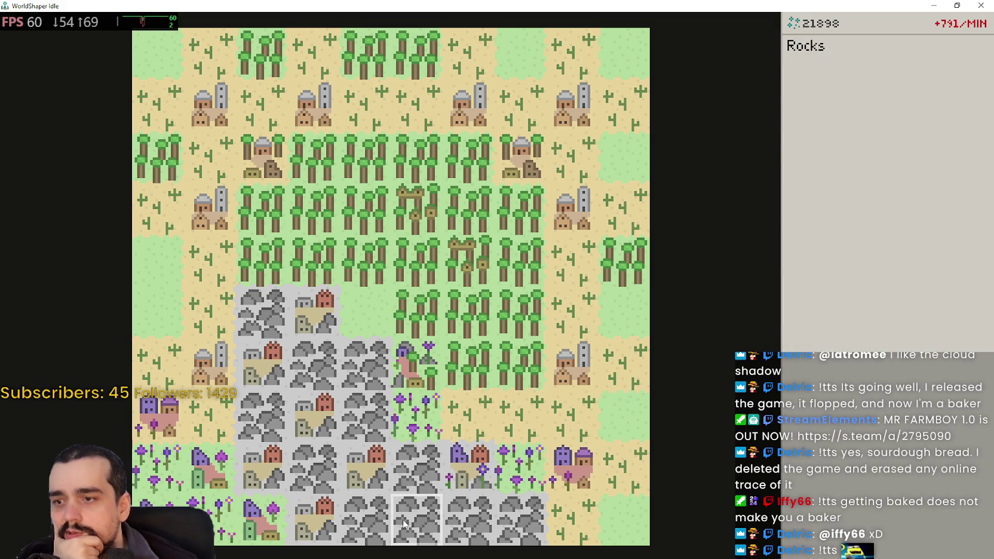
left_click(951, 93)
left_click(423, 469)
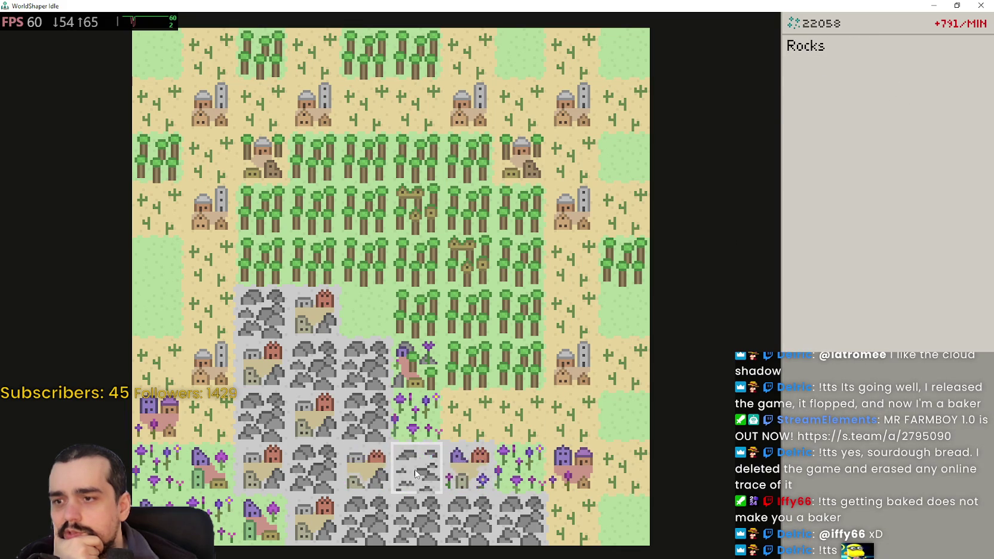
left_click(417, 476)
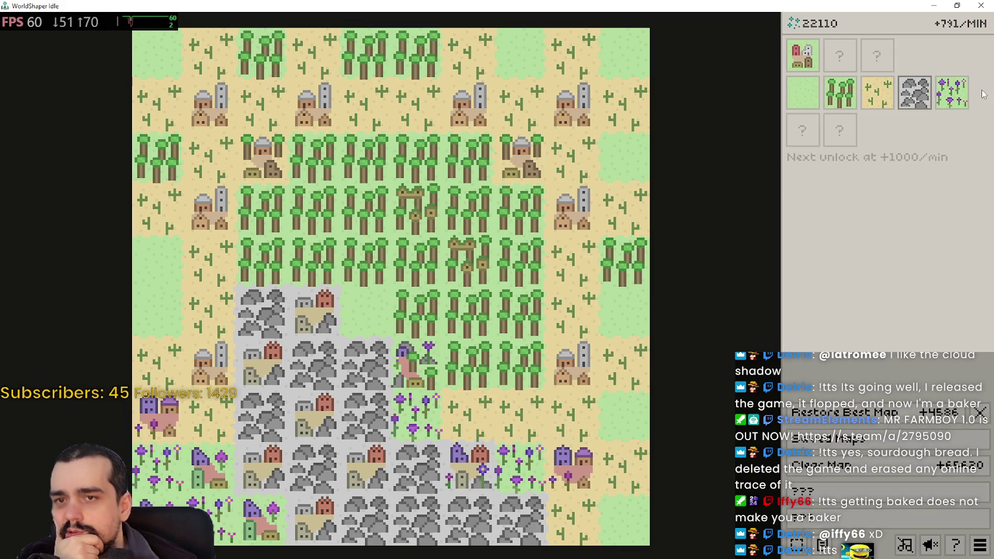
left_click(367, 515)
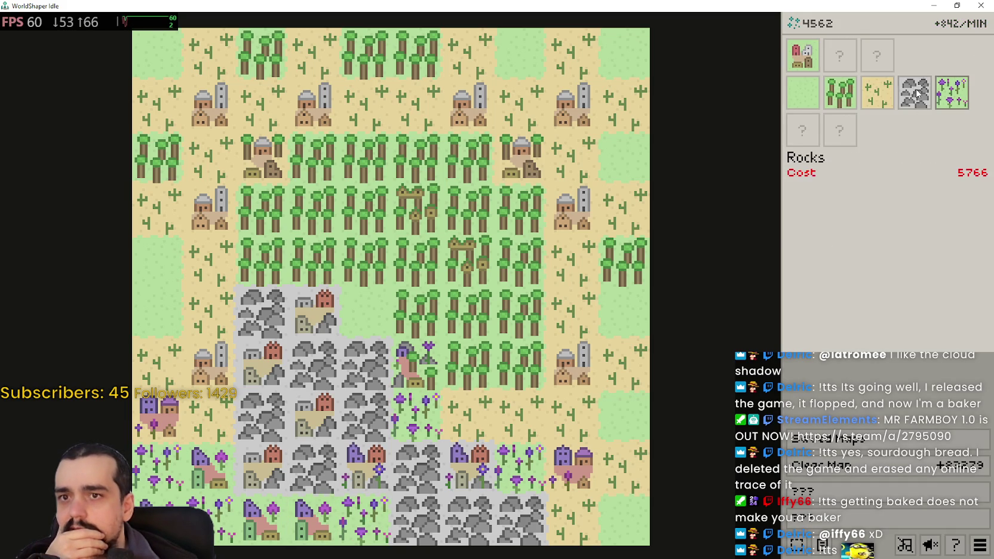
left_click(356, 526)
- Plant Mystical Flowers on the bottom-row rocks tile, then reselect Rocks in the palette
left_click(356, 526)
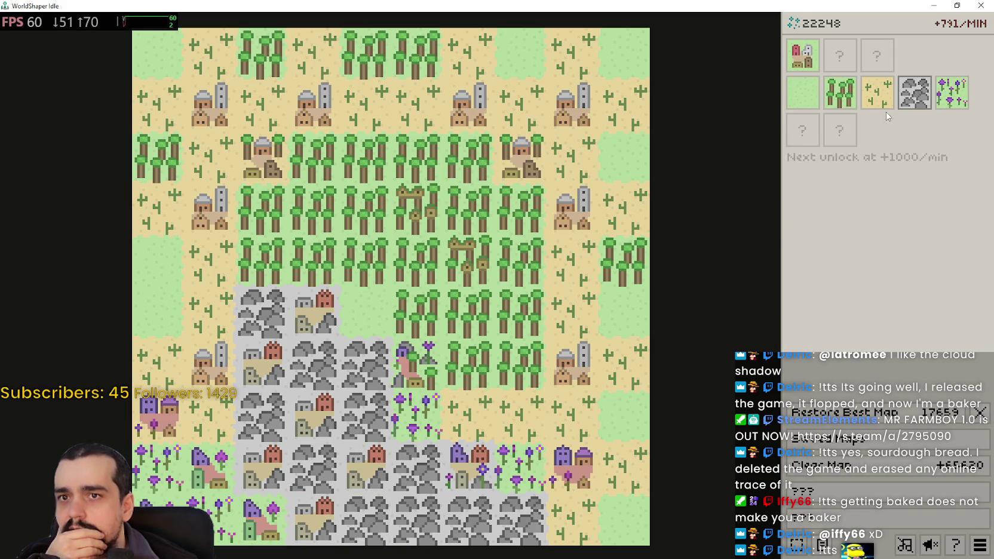
left_click(939, 88)
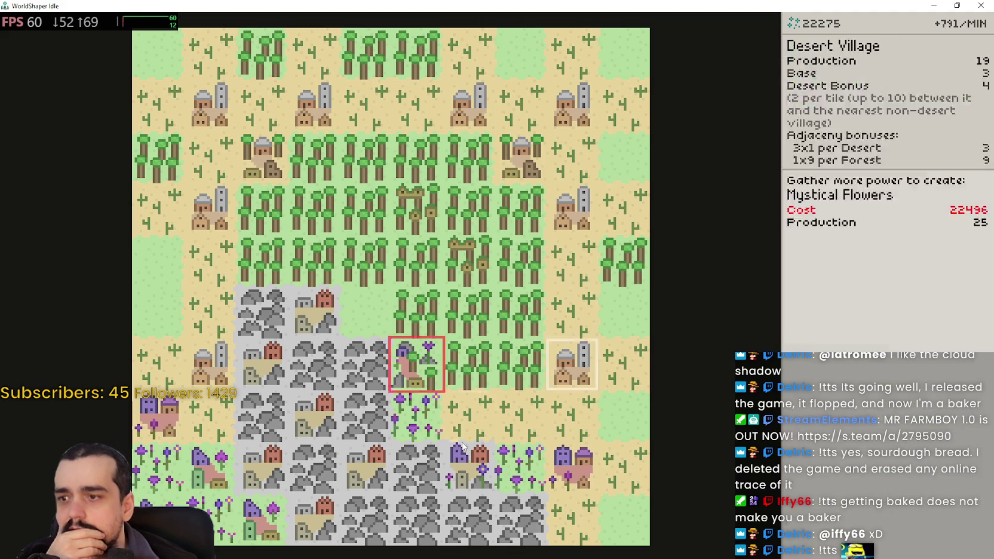
left_click(362, 520)
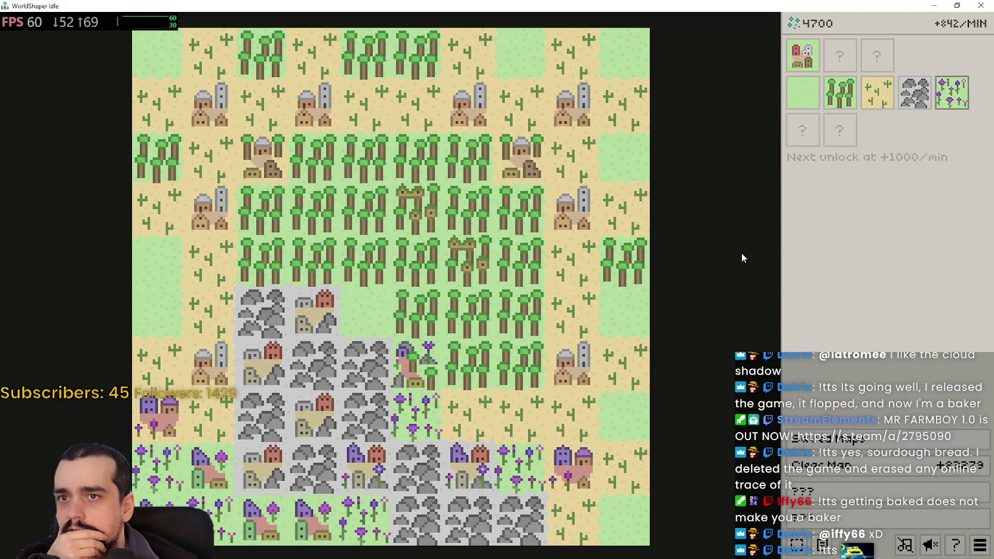
left_click(914, 92)
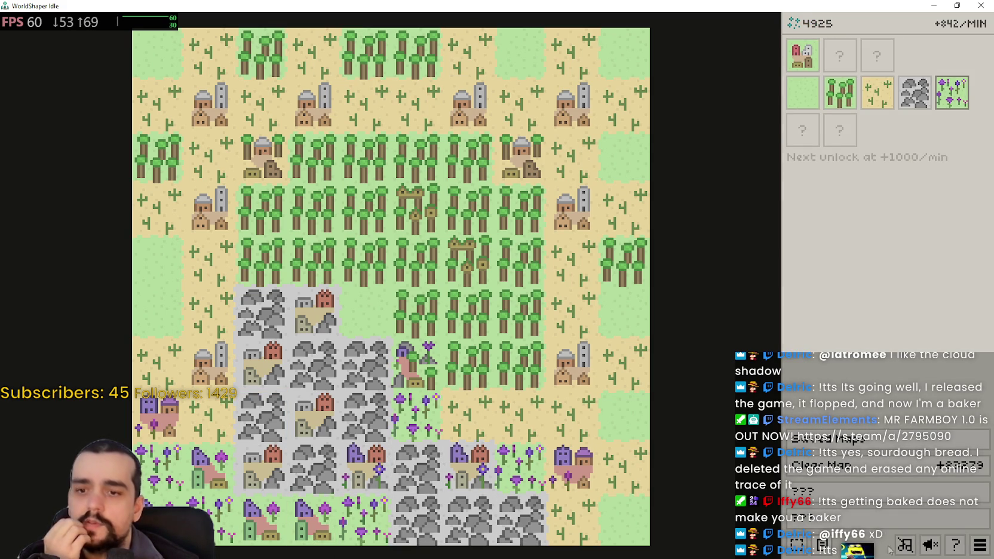
left_click(832, 550)
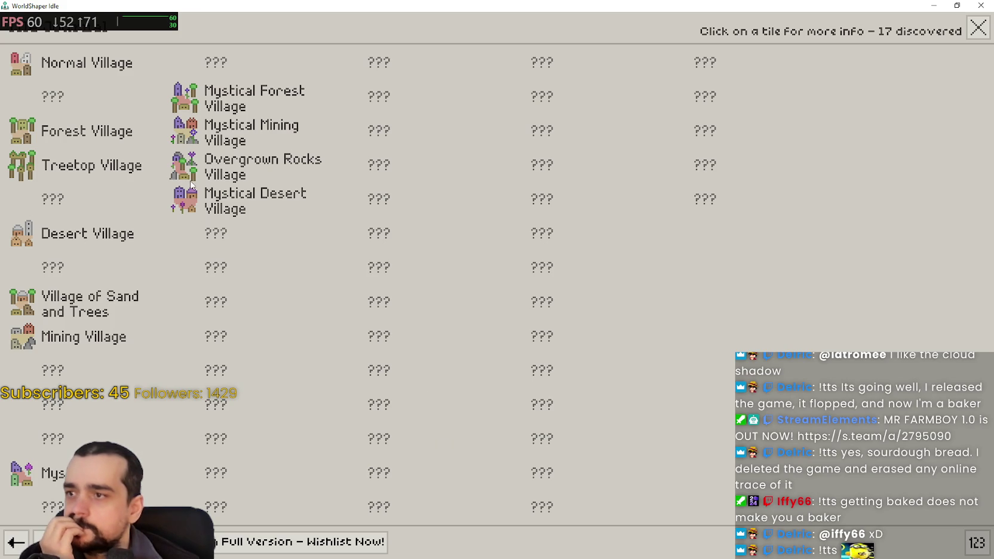
- Read the info cards for Mystical Mining, Mystical Desert, Overgrown Rocks and Mystical Forest villages
left_click(193, 133)
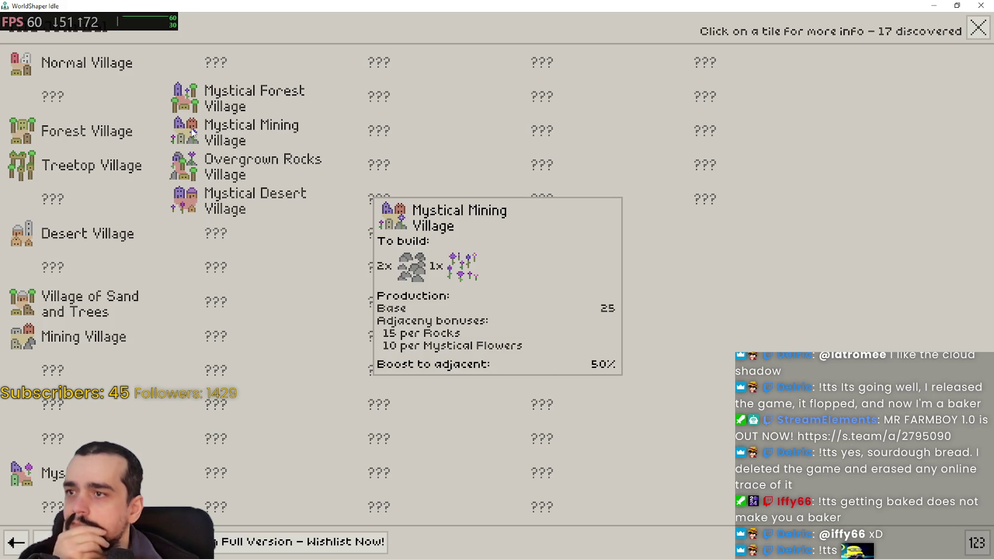
left_click(192, 200)
left_click(189, 167)
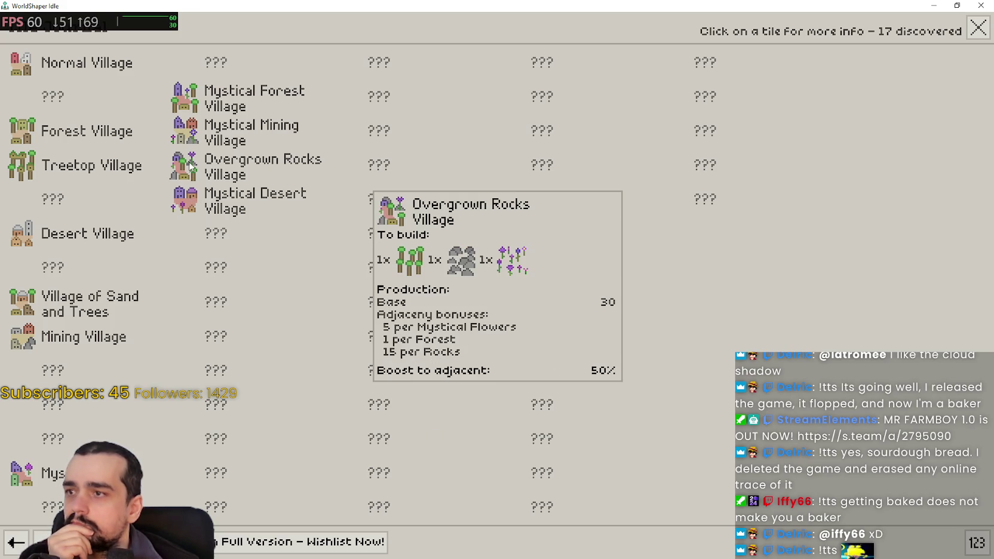
left_click(185, 104)
left_click(187, 142)
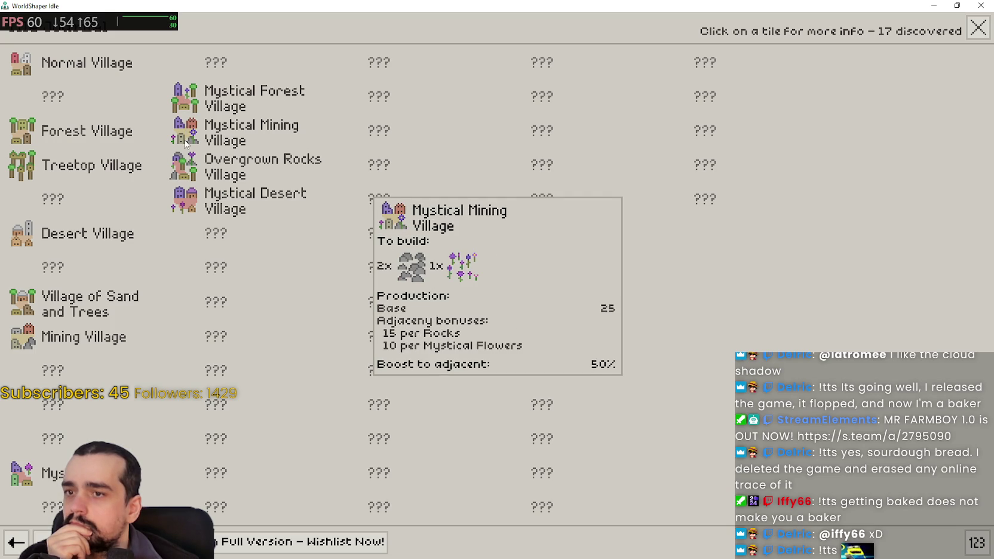
left_click(184, 176)
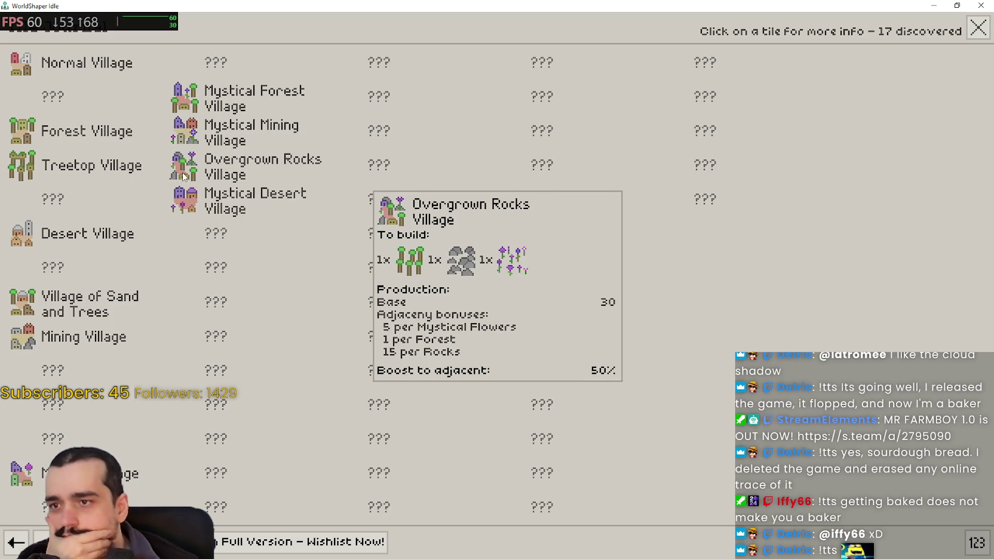
left_click(188, 138)
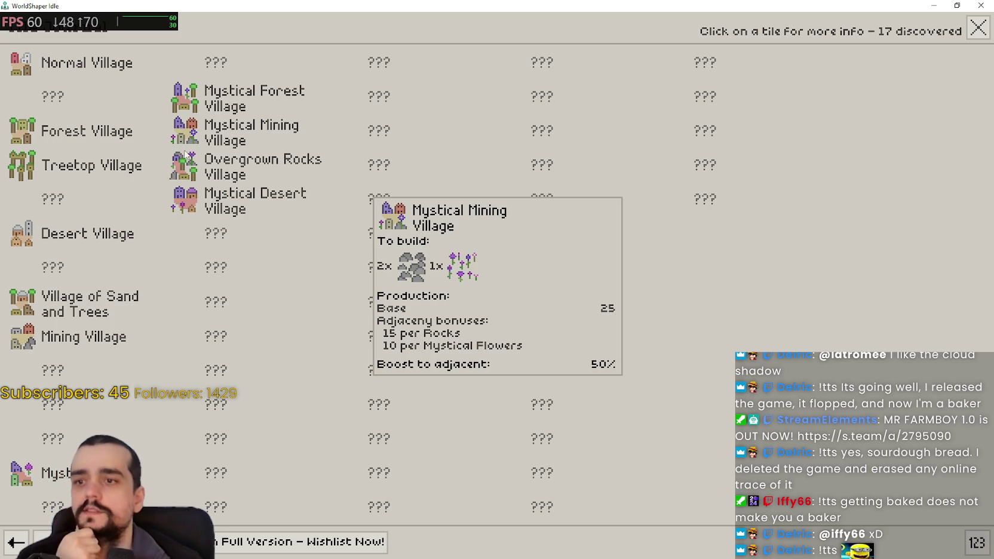
- Compare the Overgrown Rocks, Mystical Forest, Mining and Desert village cards again, then close the catalogue
left_click(185, 170)
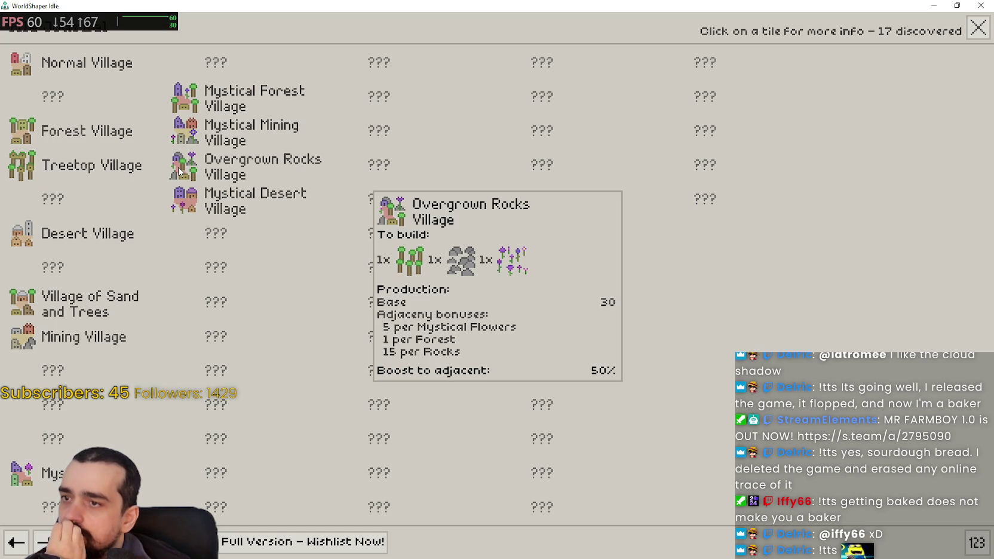
left_click(189, 103)
left_click(182, 124)
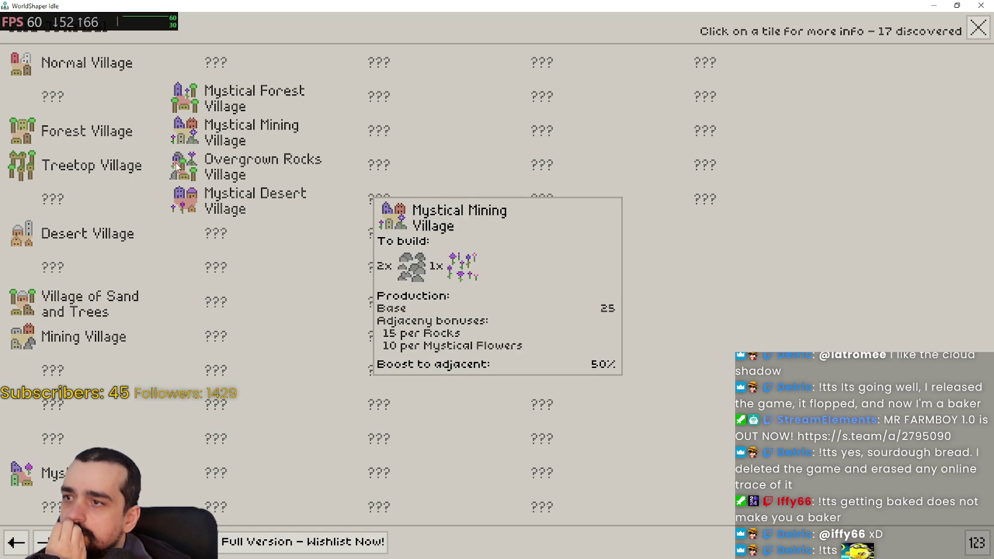
left_click(180, 160)
left_click(179, 205)
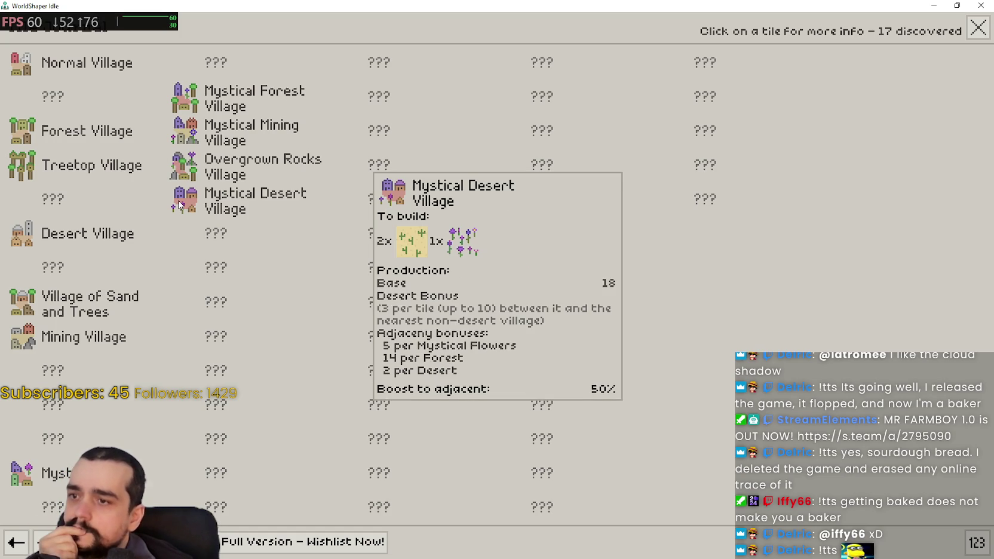
left_click(180, 169)
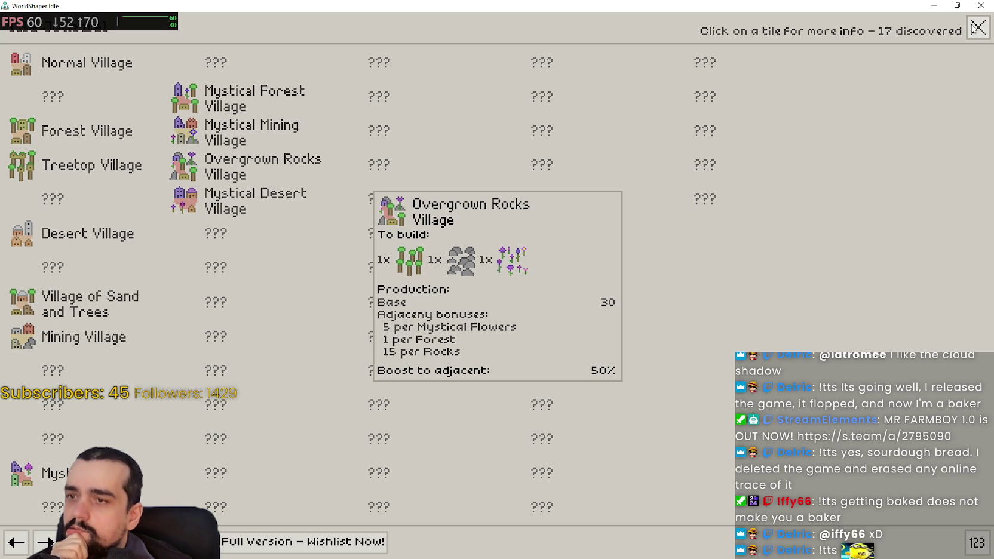
left_click(974, 29)
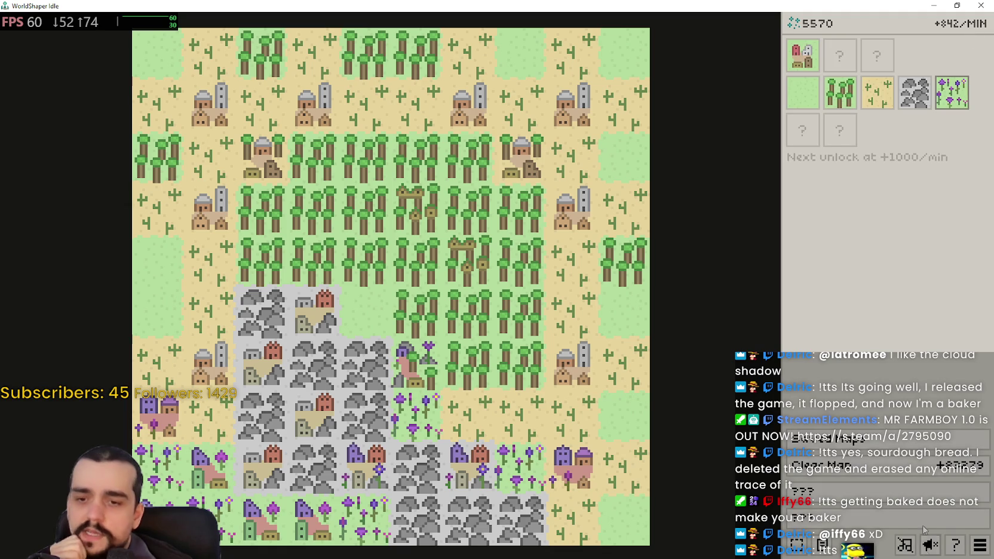
- Clear the map to grass, place a forest and Mystical Flowers top-left, removing a misplaced rocks tile
left_click(830, 465)
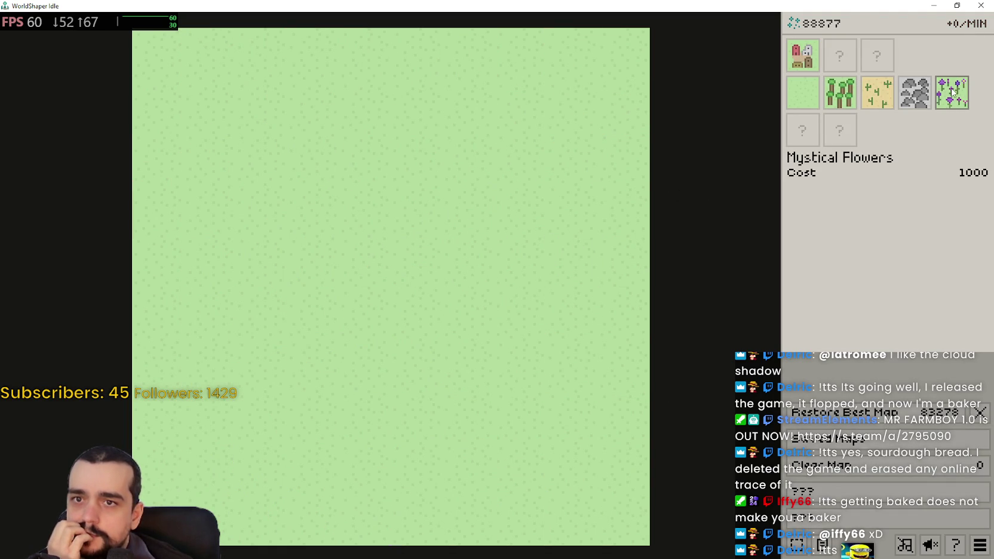
left_click(848, 103)
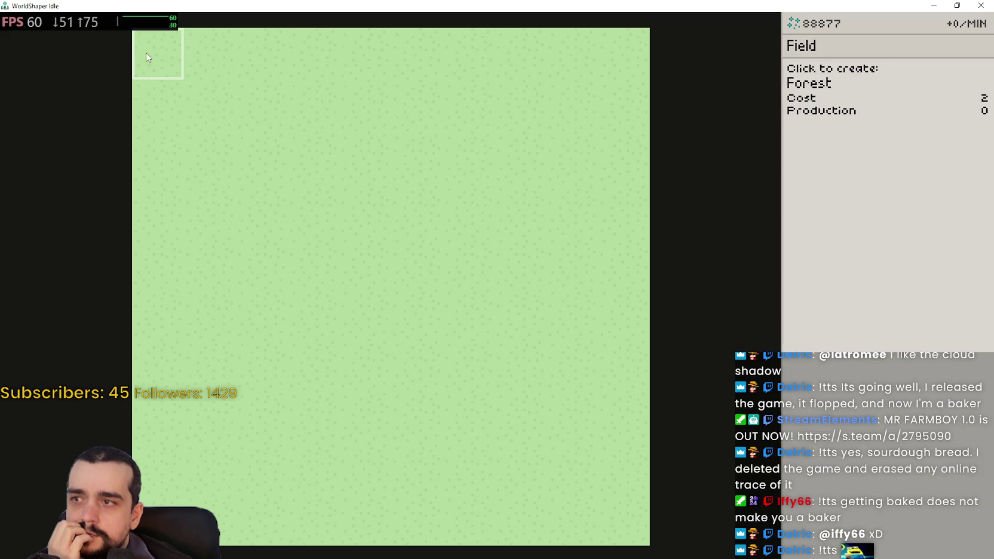
left_click(152, 54)
left_click(878, 97)
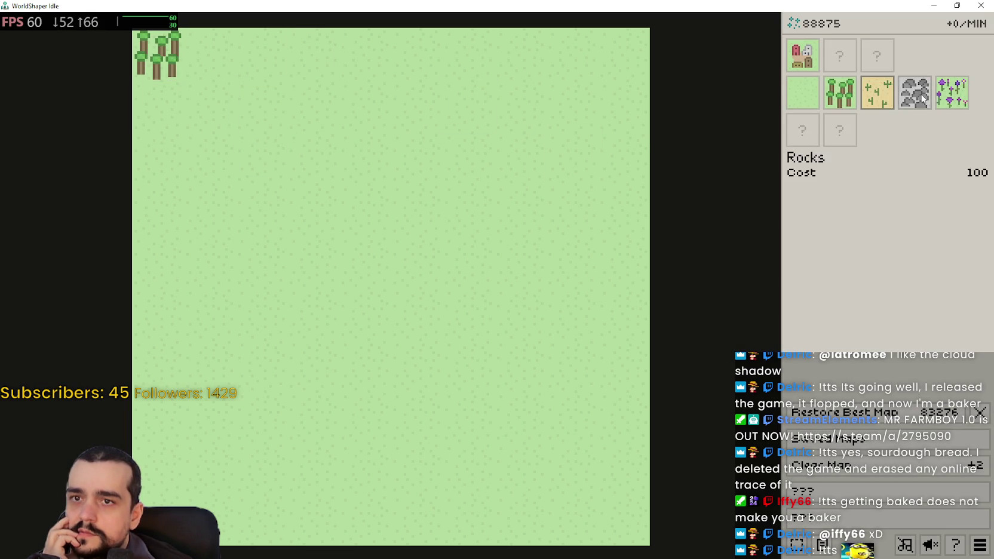
left_click(914, 91)
left_click(150, 106)
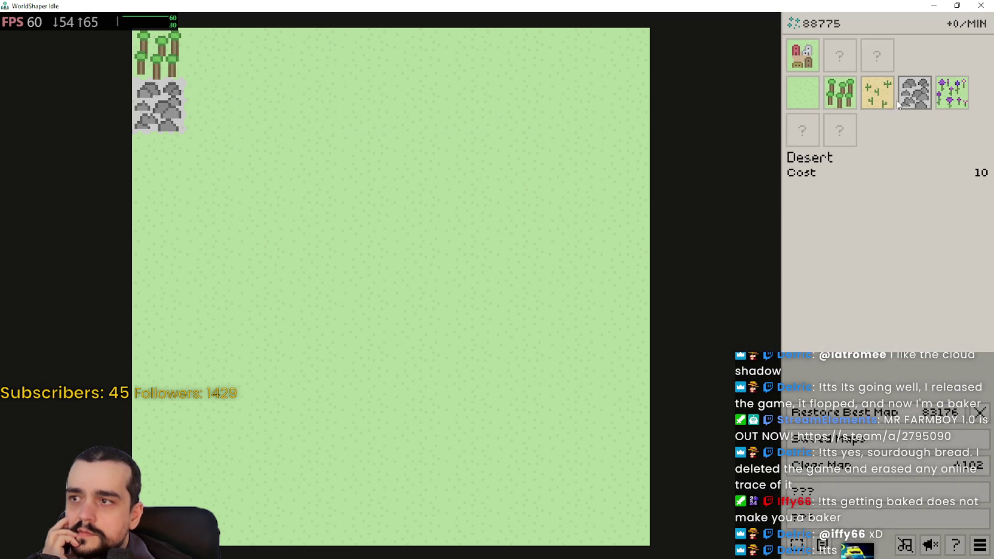
left_click(954, 94)
left_click(227, 106)
left_click(802, 55)
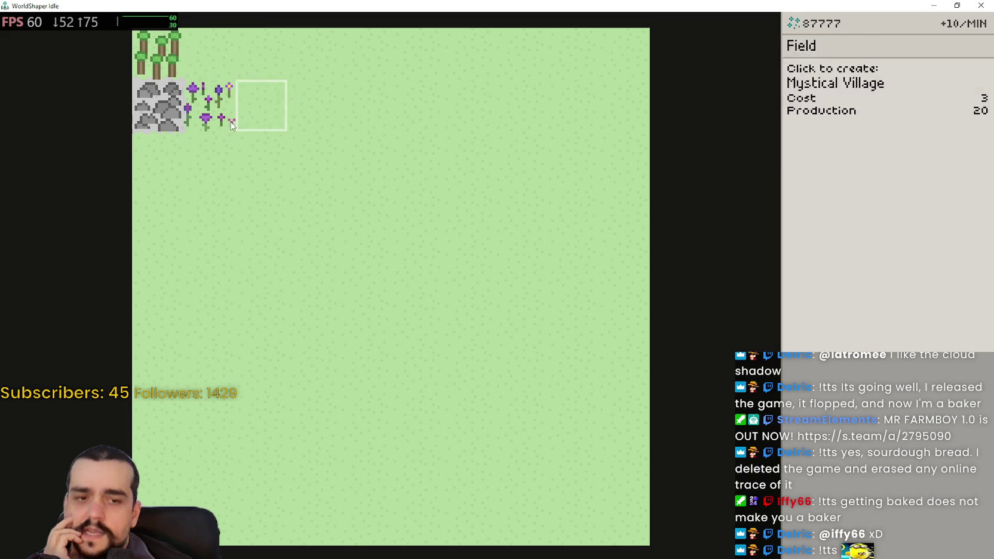
mouse_move(807, 71)
left_click(804, 93)
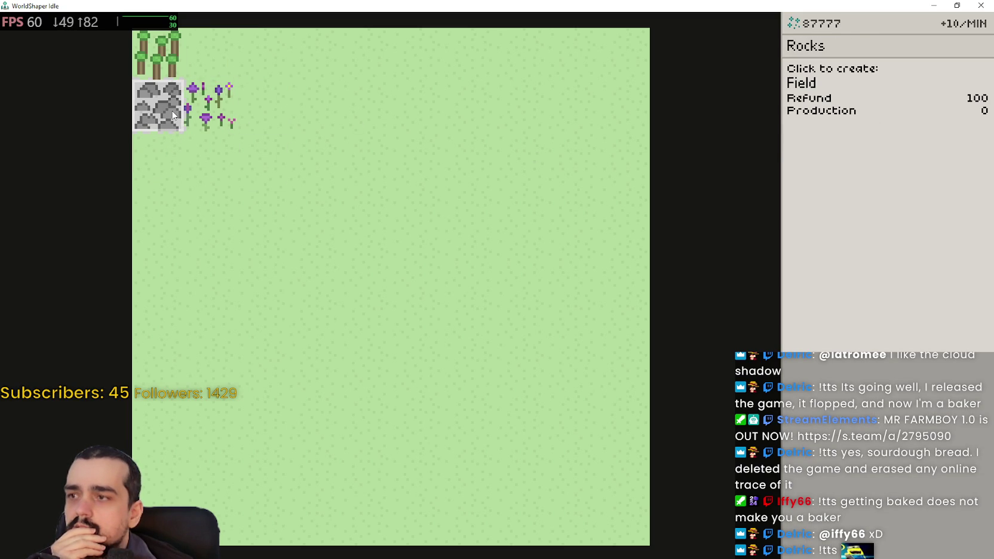
left_click(174, 115)
- Complete the first two columns: villages beside the flowers, a forest above and rocks below
left_click(913, 92)
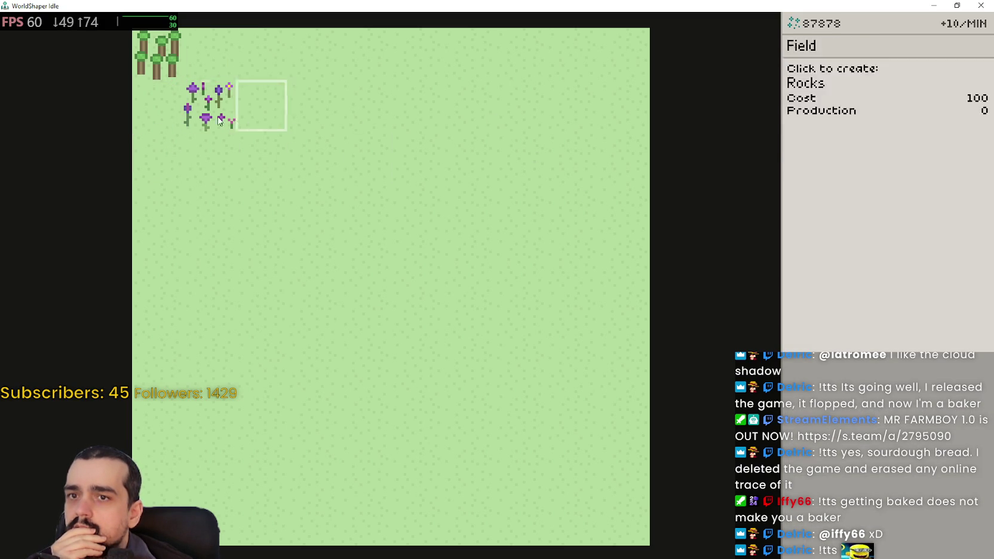
left_click(158, 156)
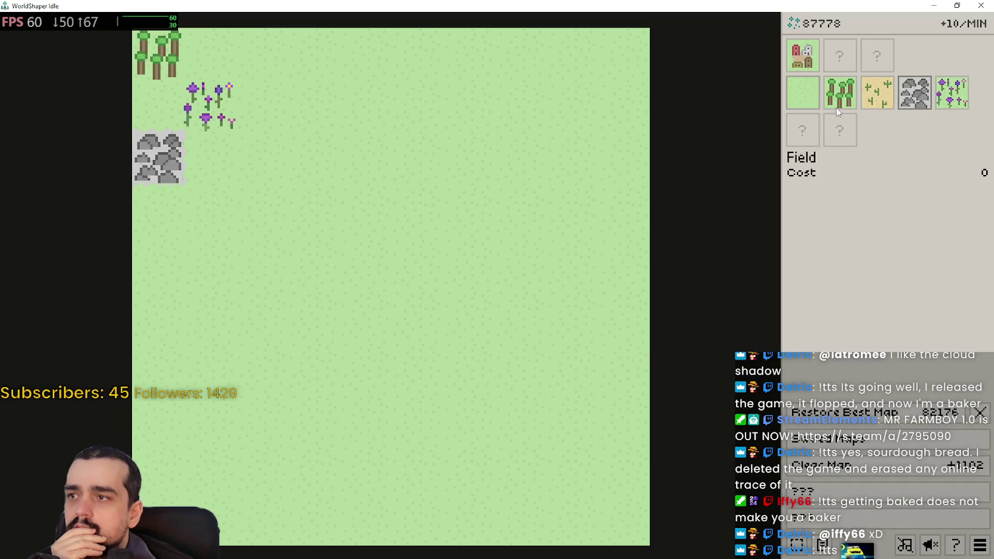
left_click(813, 67)
left_click(157, 116)
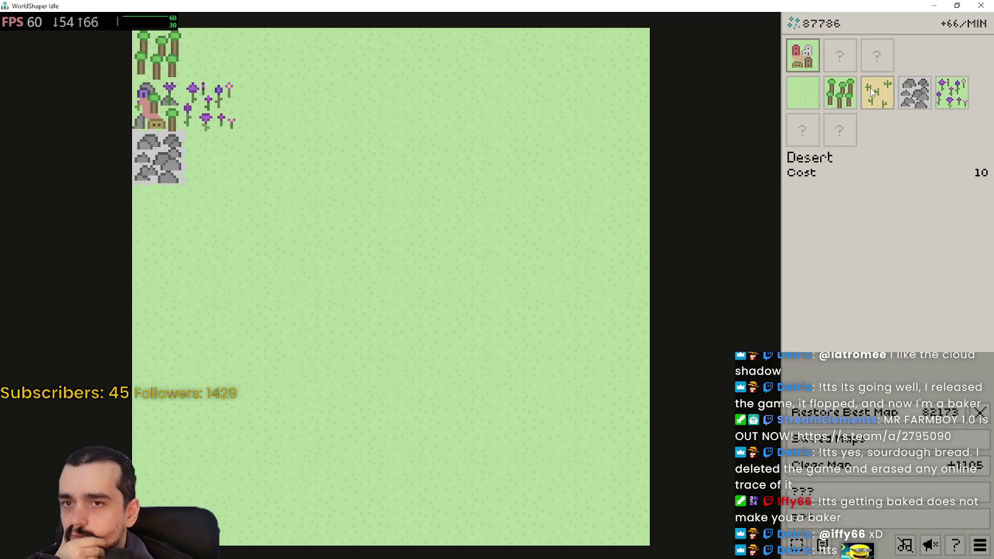
left_click(802, 55)
left_click(261, 106)
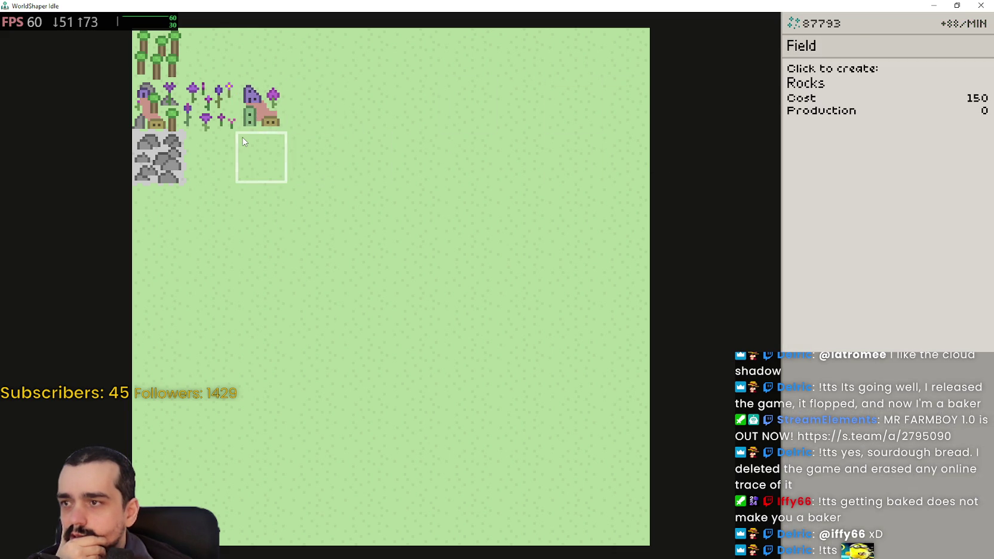
left_click(261, 157)
left_click(841, 90)
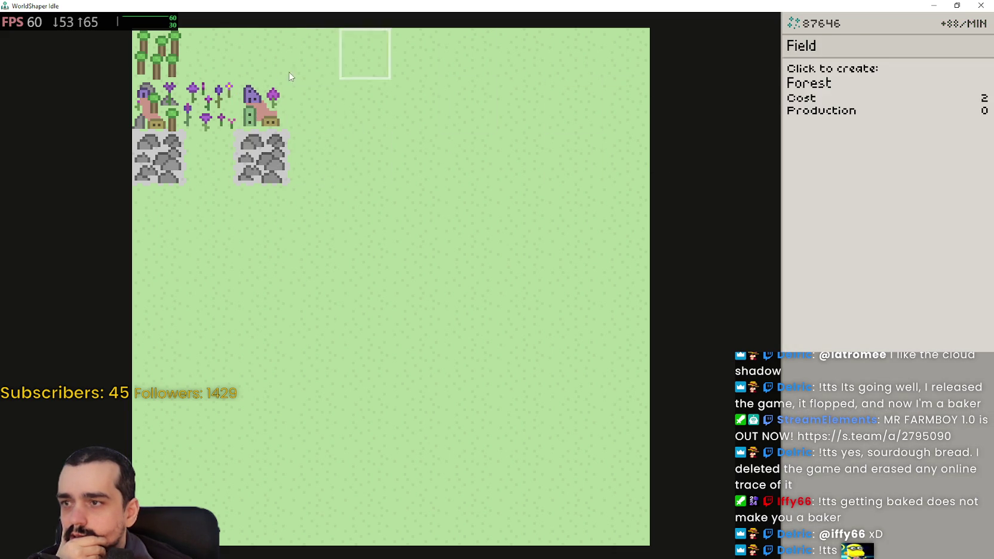
left_click(261, 54)
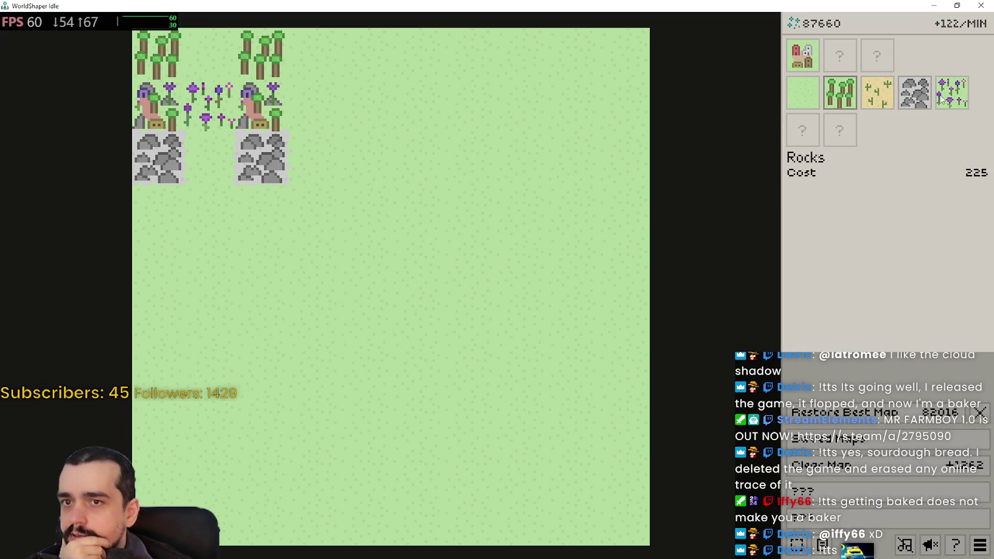
- Add flowers and a third column with a village, a forest above and rocks below
left_click(947, 93)
left_click(306, 107)
mouse_move(862, 90)
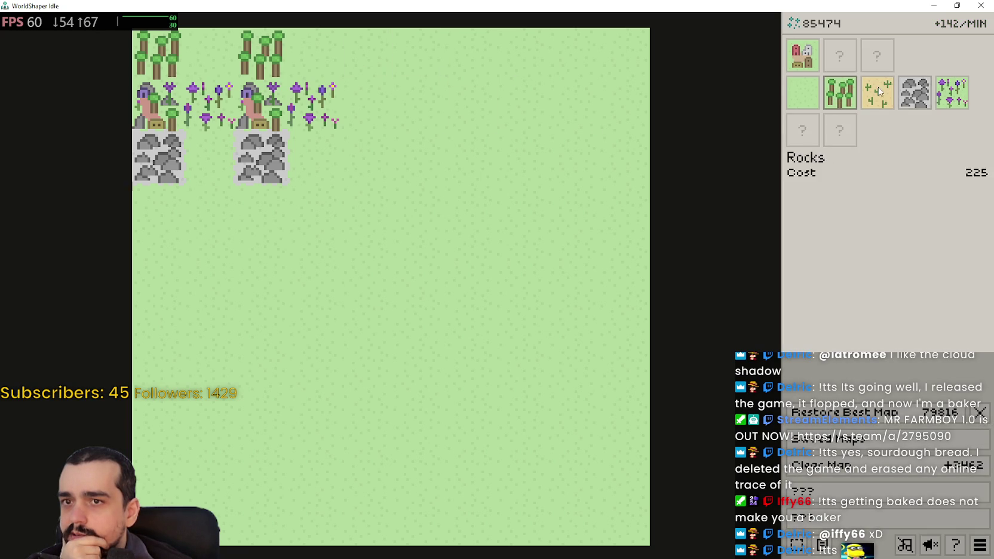
left_click(802, 55)
left_click(357, 98)
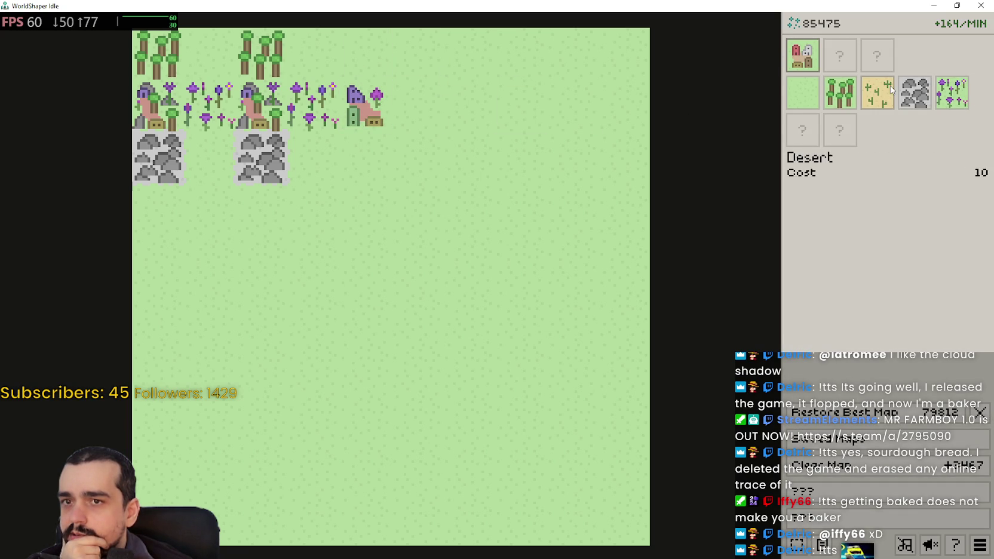
left_click(842, 95)
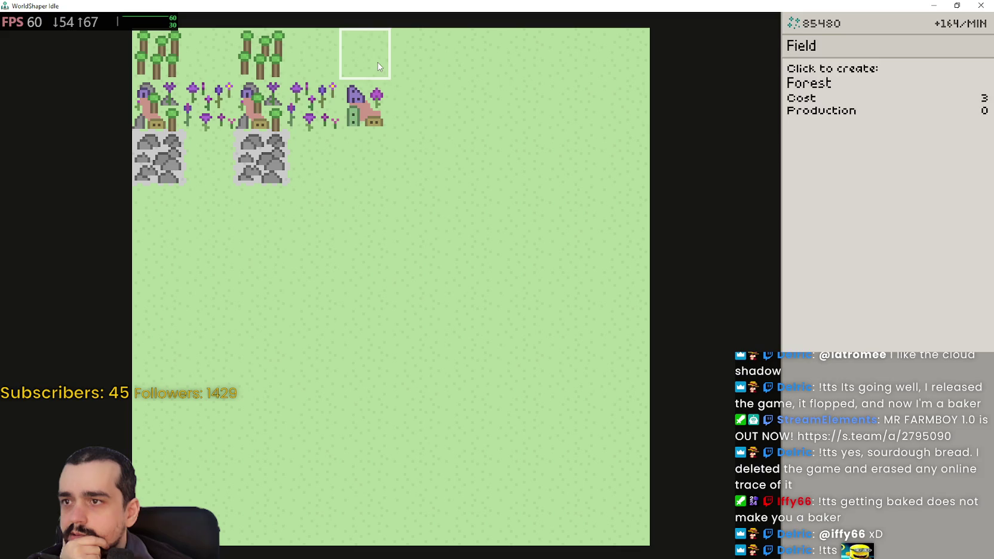
left_click(365, 54)
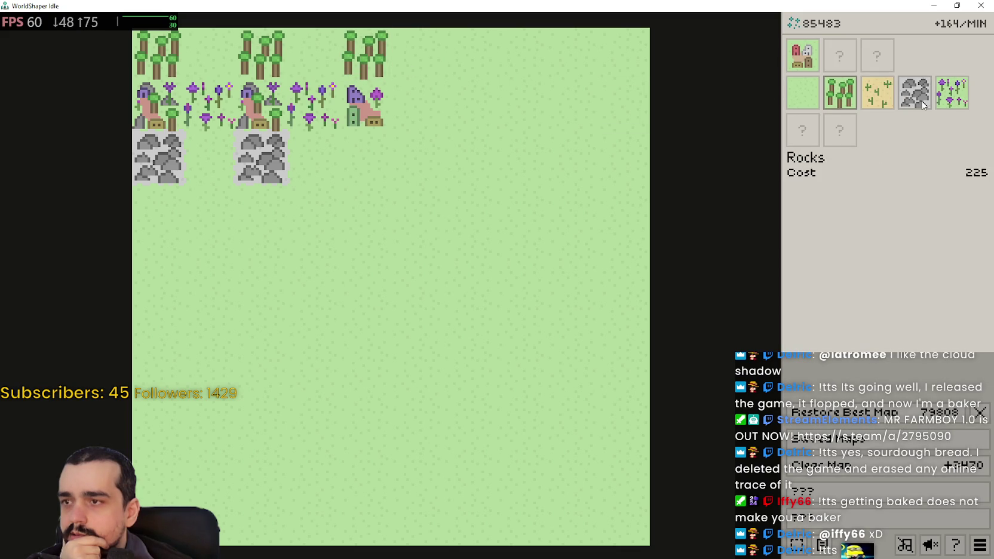
left_click(914, 94)
left_click(365, 171)
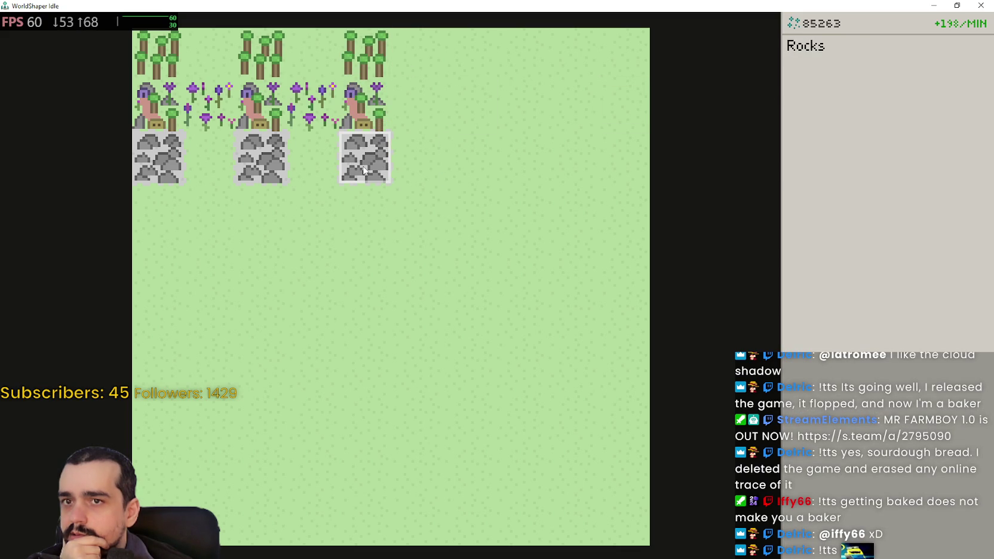
- Build the fourth and fifth columns: villages, forests above, rocks below, and flowers filling the gaps
mouse_move(800, 89)
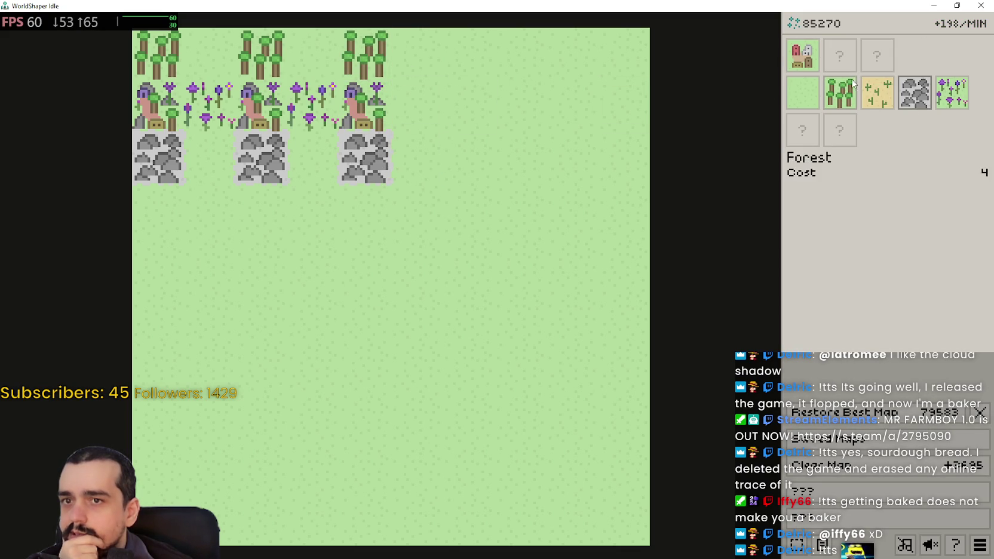
left_click(799, 55)
left_click(472, 110)
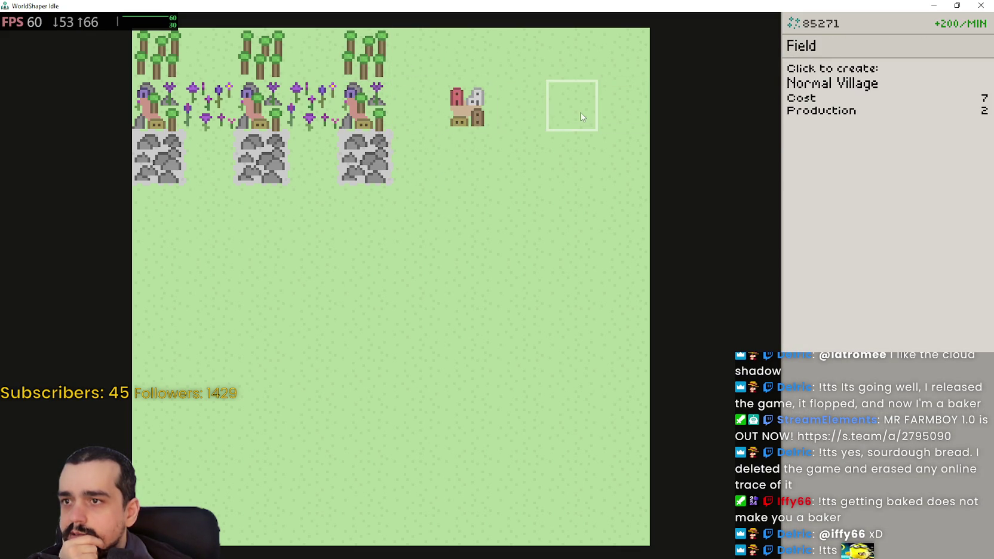
left_click(582, 117)
left_click(840, 93)
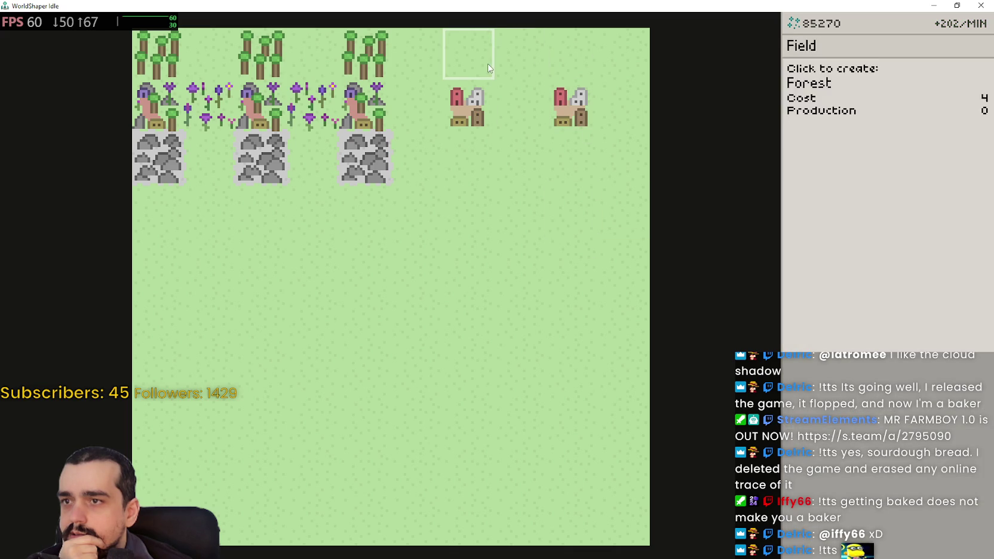
left_click(469, 54)
left_click(577, 65)
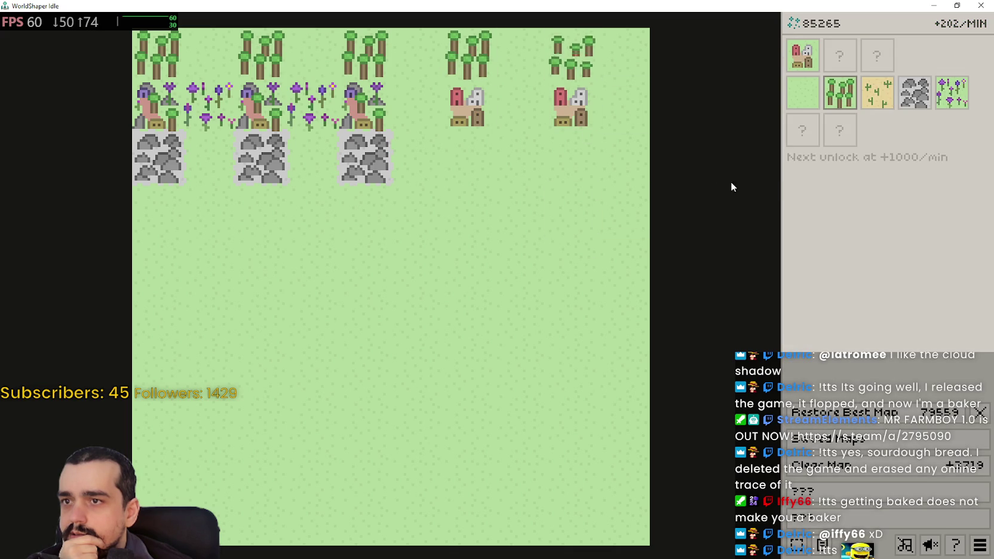
left_click(913, 98)
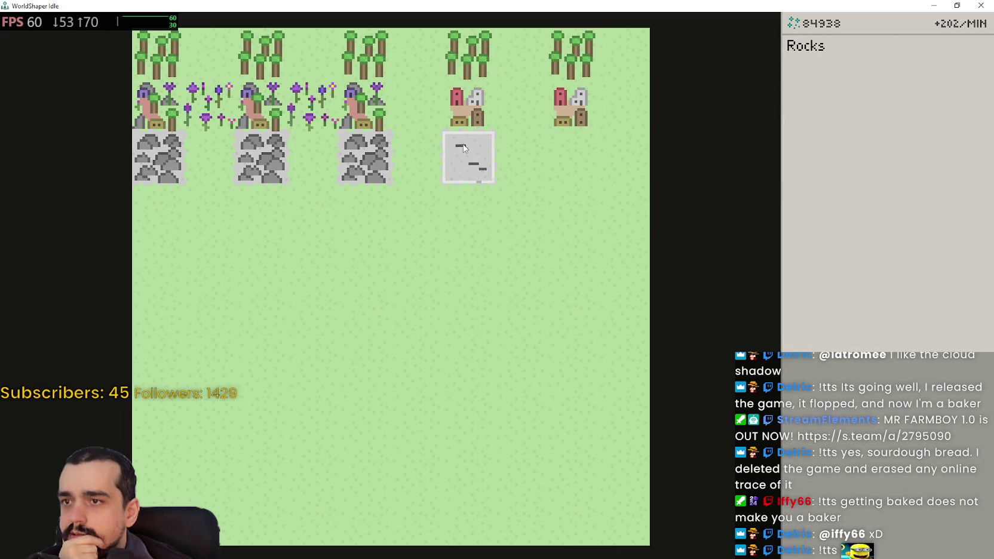
left_click(469, 156)
left_click(572, 157)
left_click(952, 93)
left_click(417, 106)
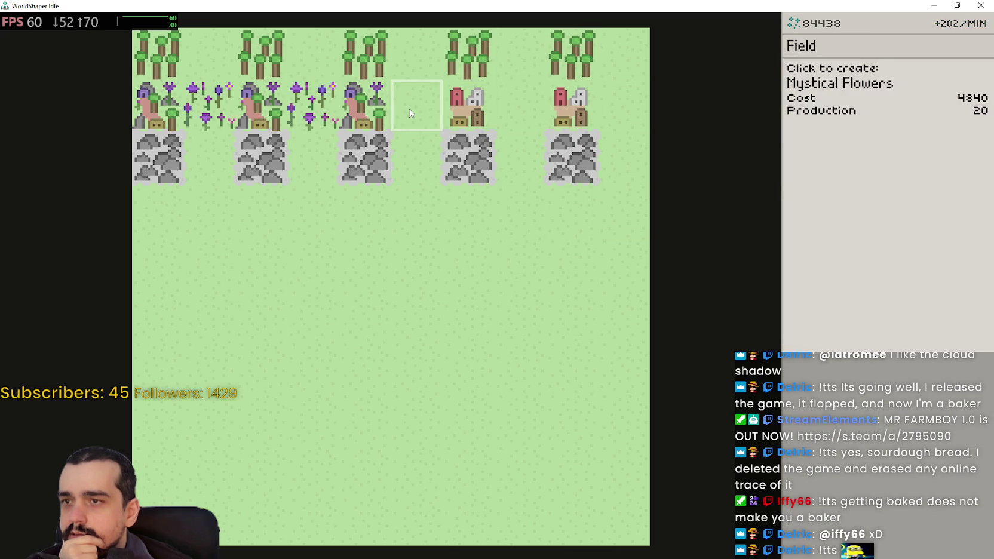
left_click(520, 106)
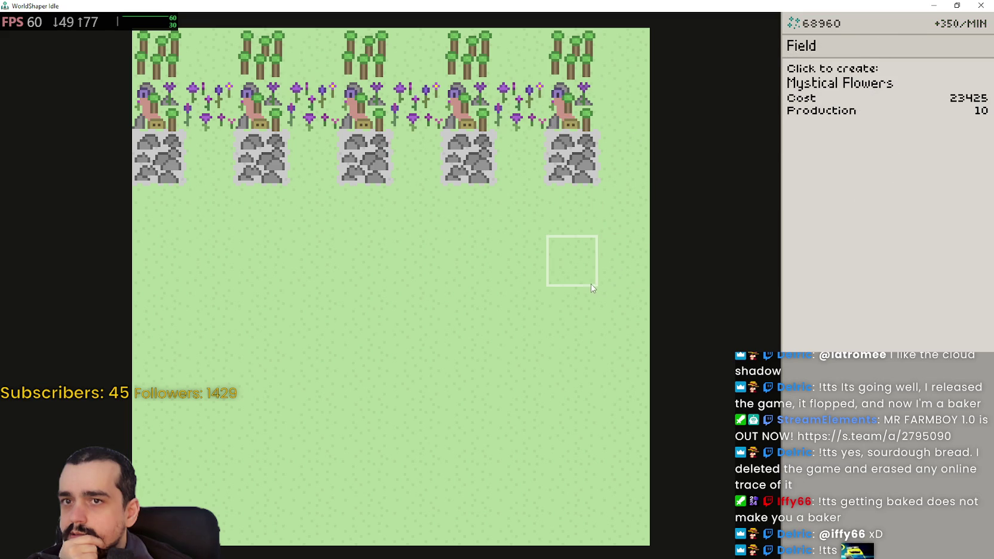
mouse_move(800, 95)
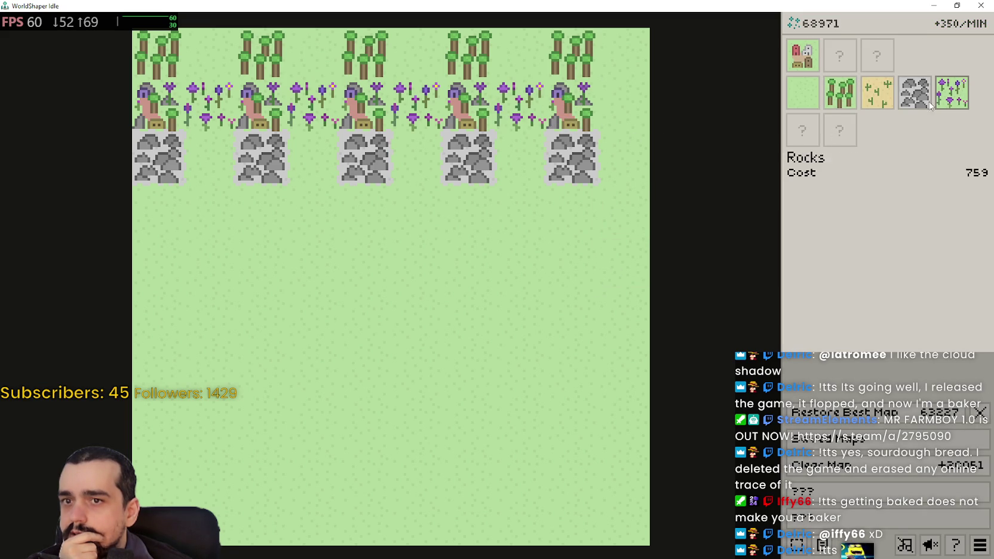
- Start the fourth row with a village below the leftmost rocks, a forest beside it, and flowers beneath
left_click(955, 99)
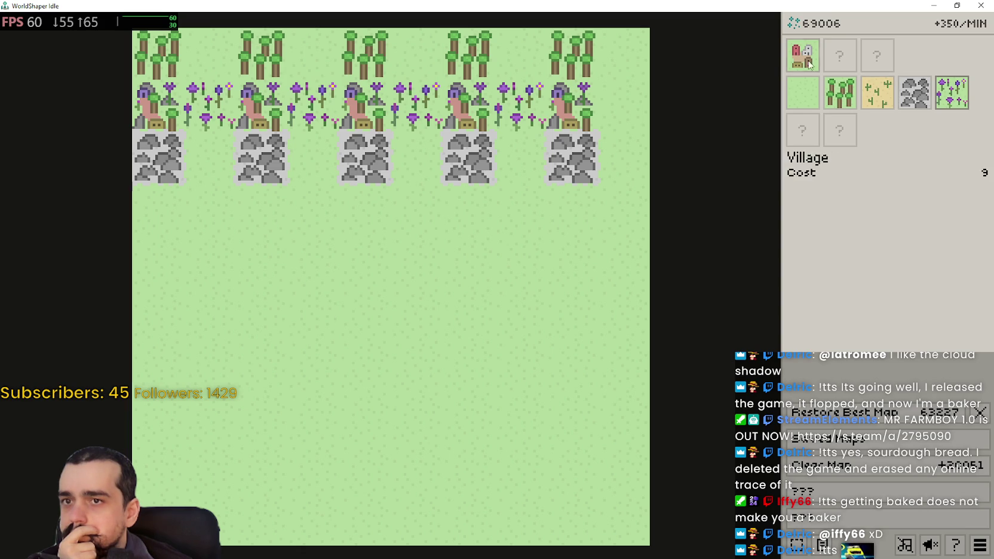
left_click(802, 55)
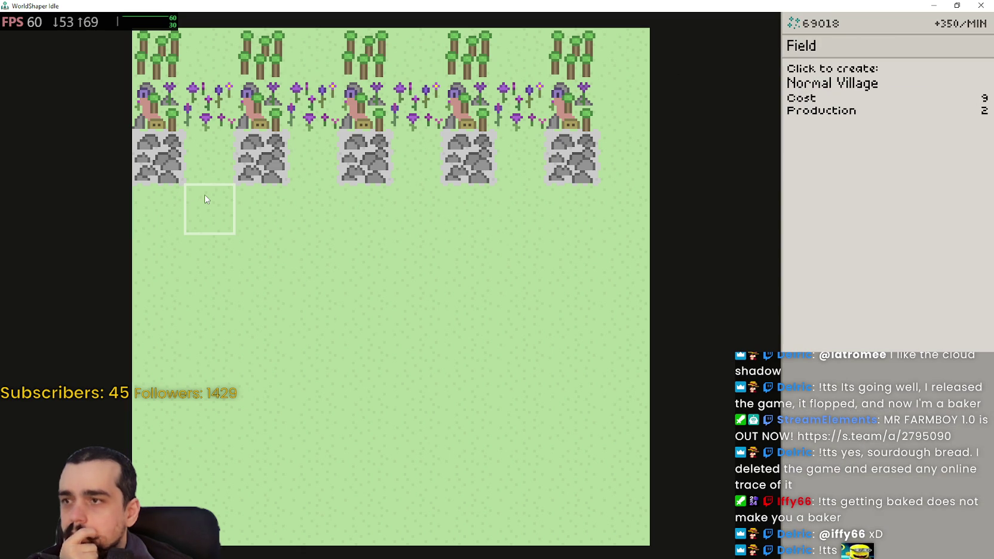
left_click(201, 149)
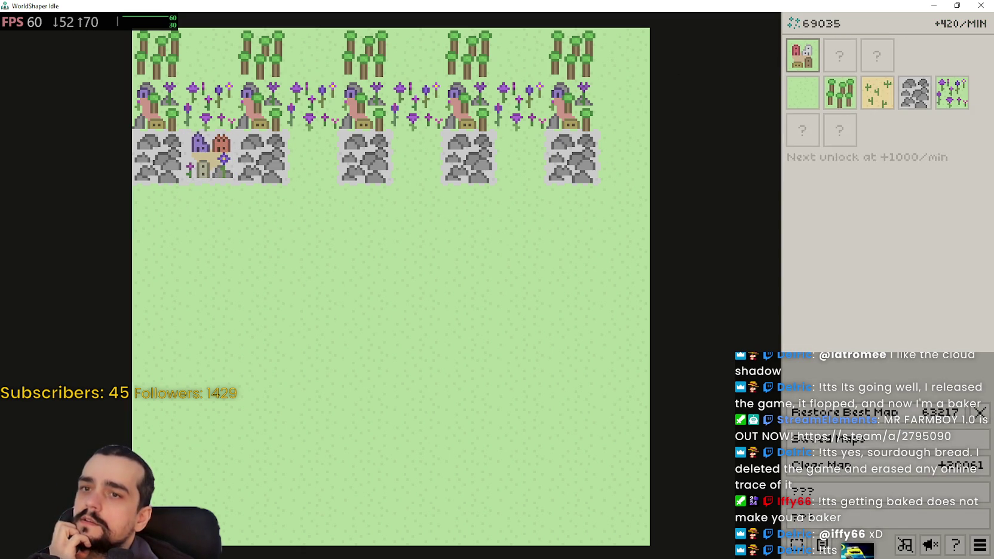
left_click(802, 93)
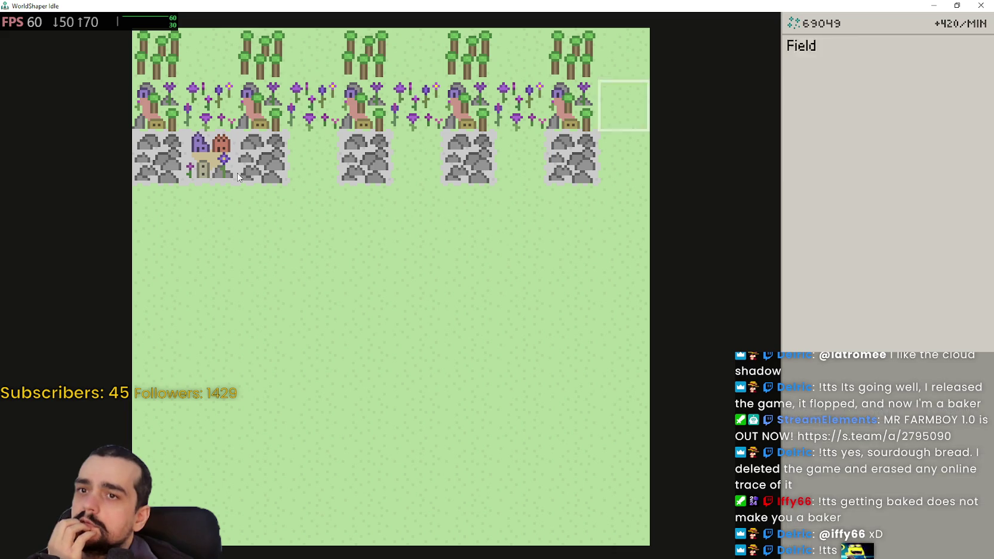
left_click(209, 156)
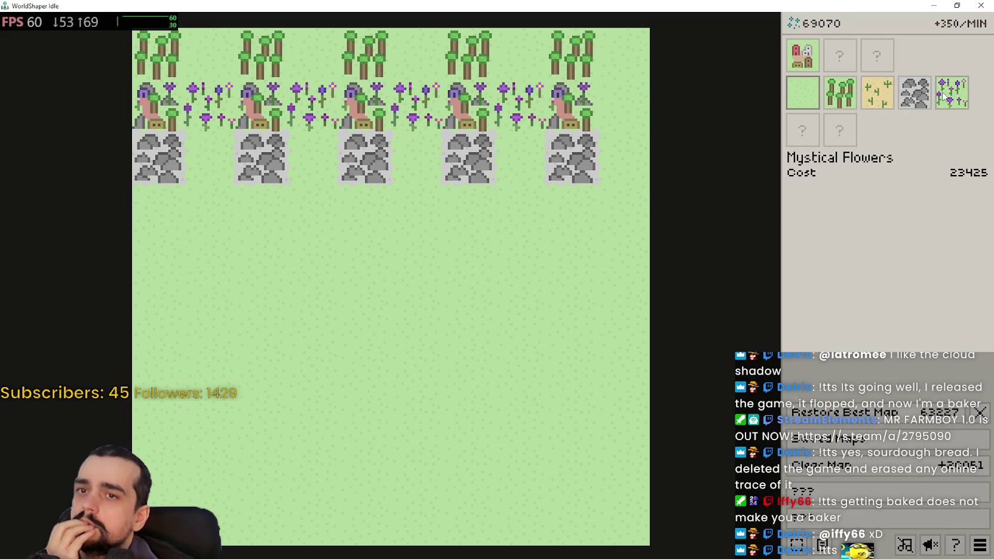
left_click(802, 56)
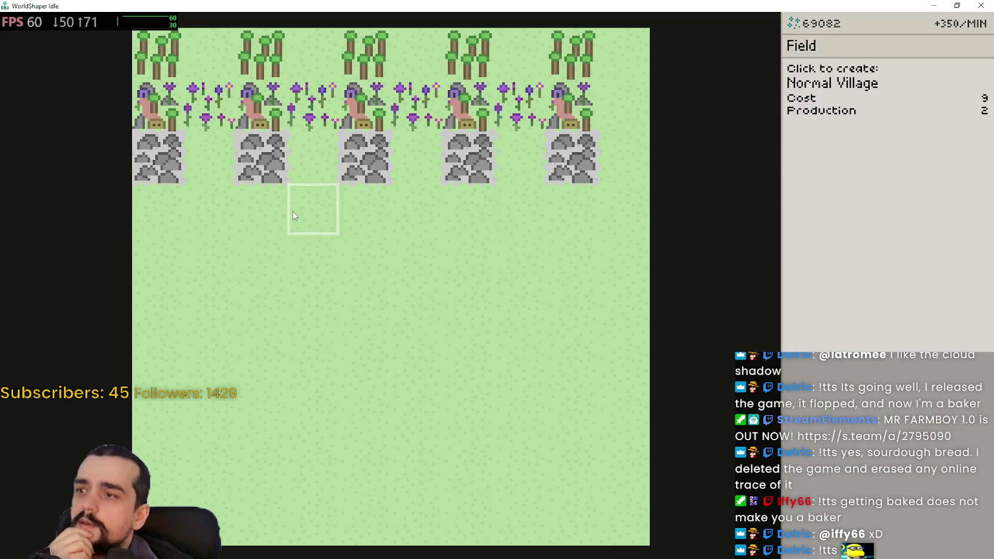
left_click(156, 210)
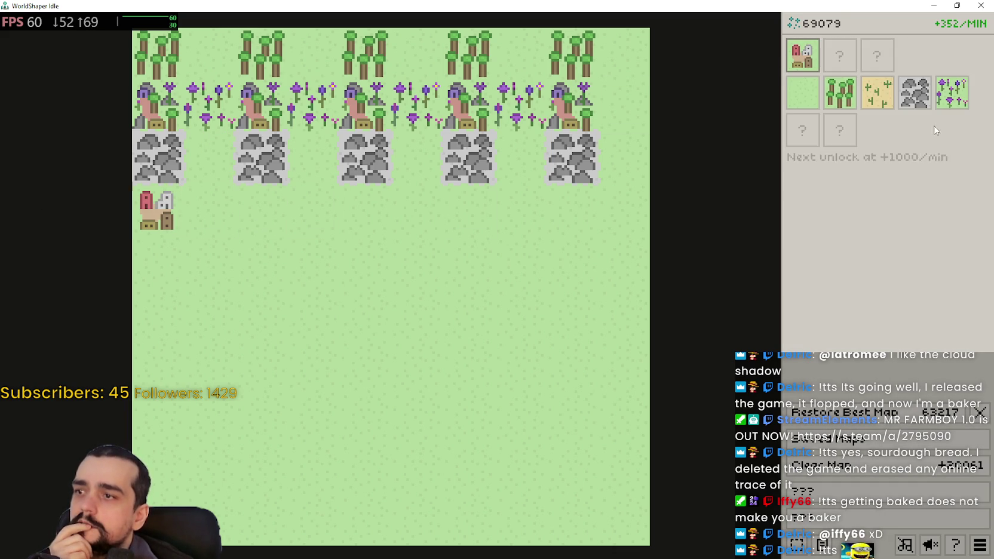
left_click(849, 92)
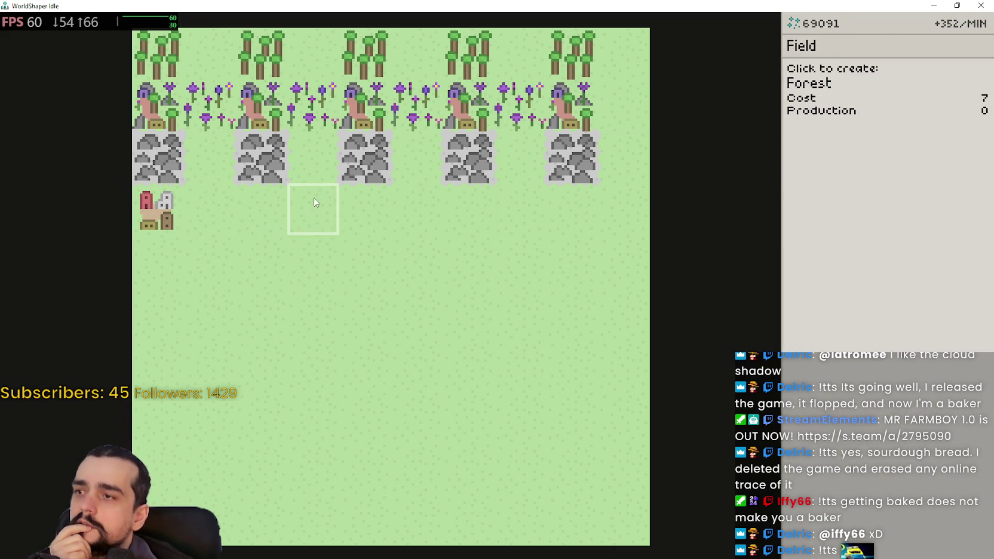
left_click(209, 187)
left_click(952, 93)
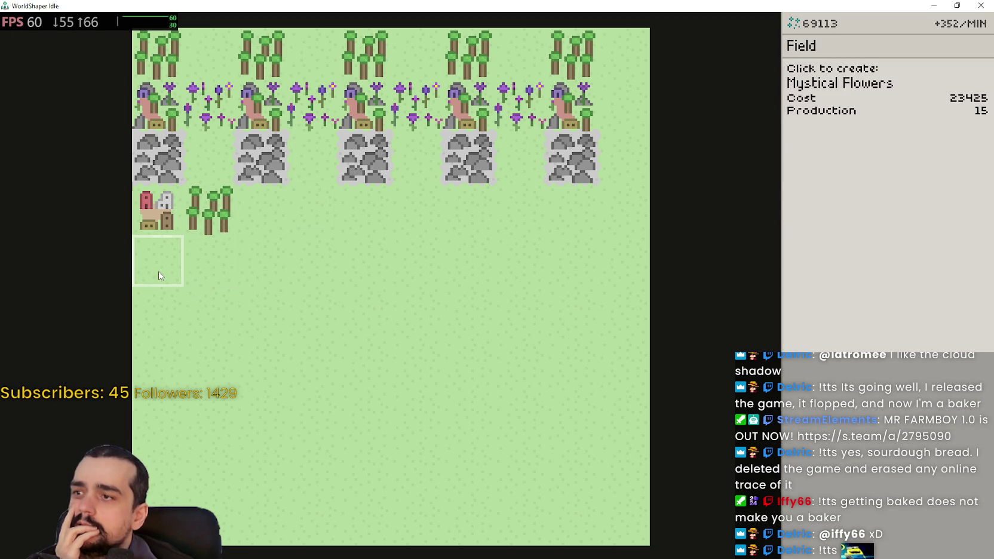
left_click(160, 276)
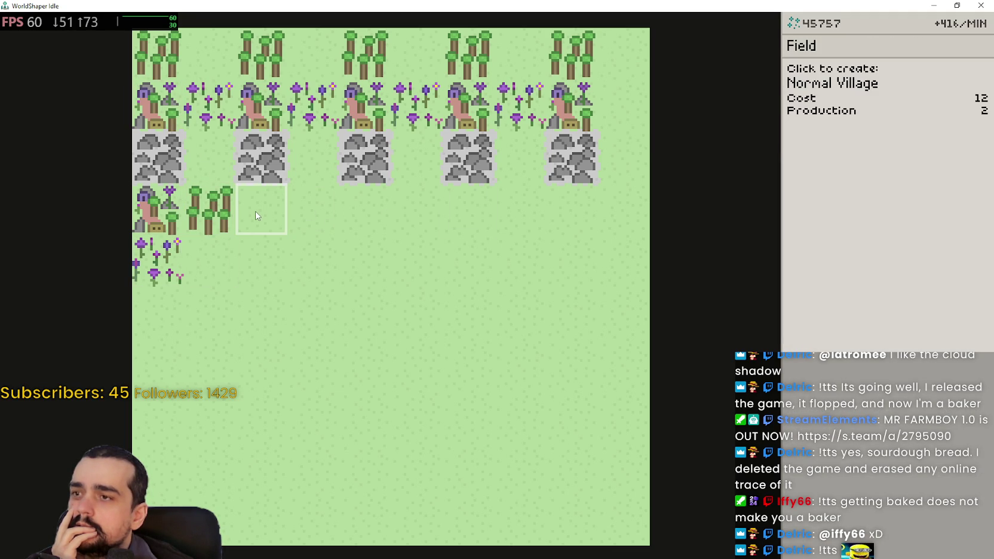
- Fill the fourth row with four villages and forests between them, then add rocks to discover Forest Mining Village
left_click(257, 213)
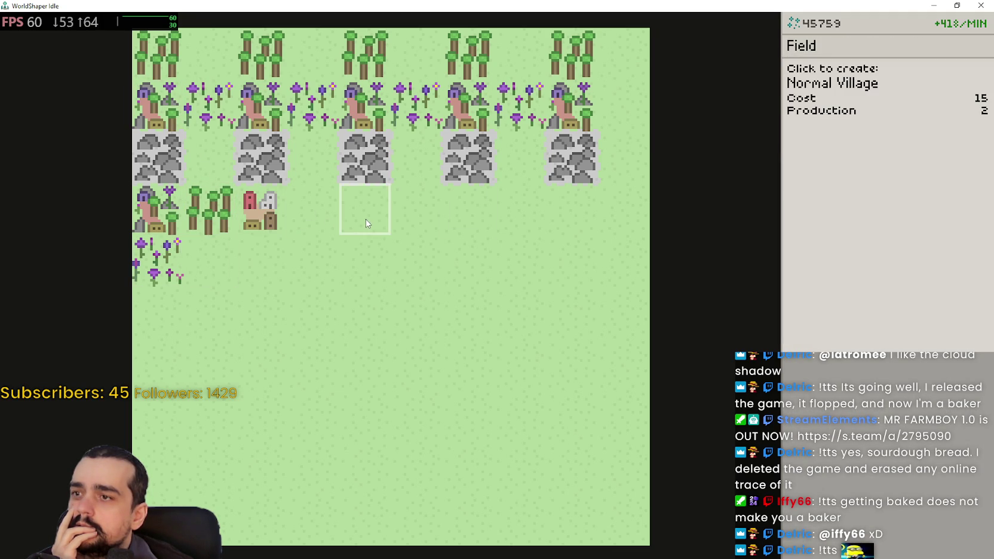
left_click(366, 213)
left_click(462, 230)
left_click(573, 225)
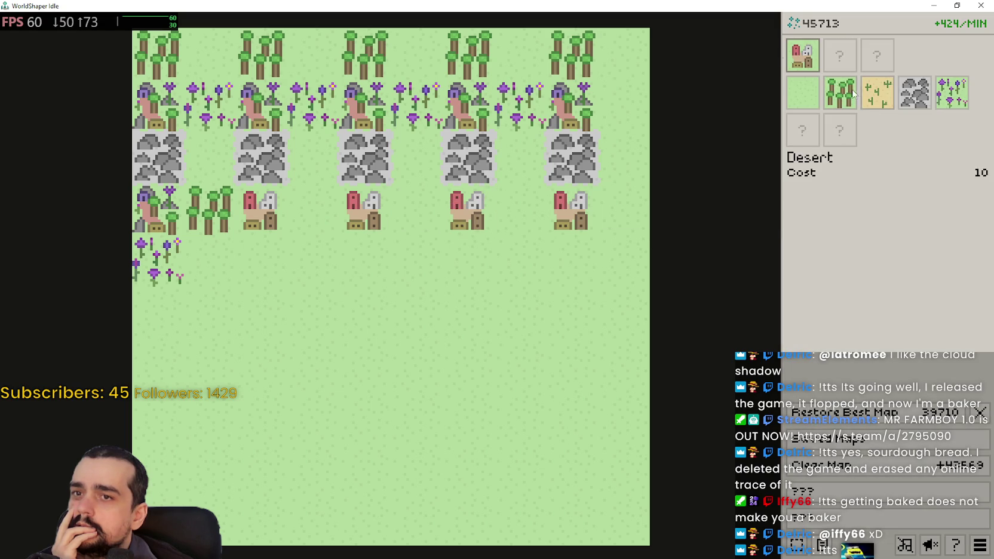
left_click(312, 215)
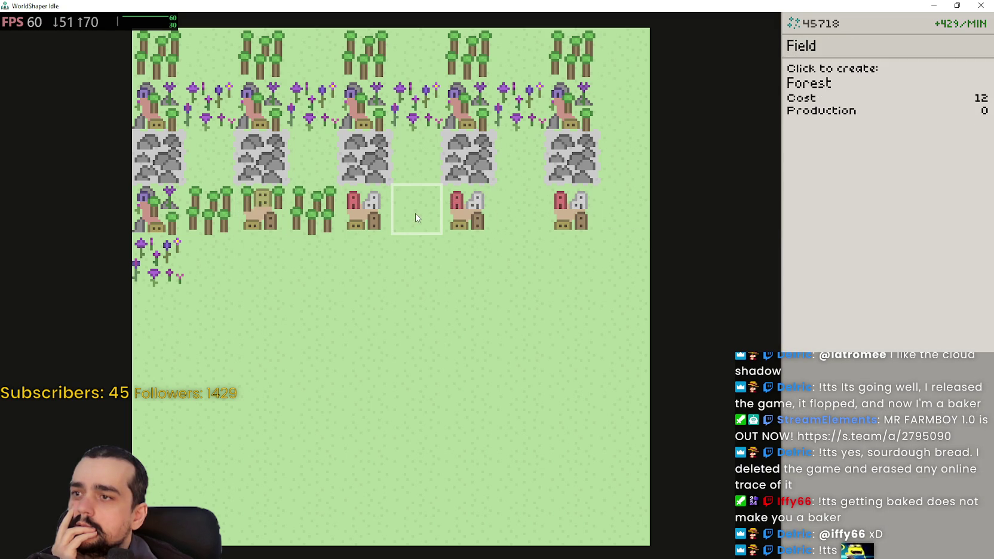
left_click(415, 214)
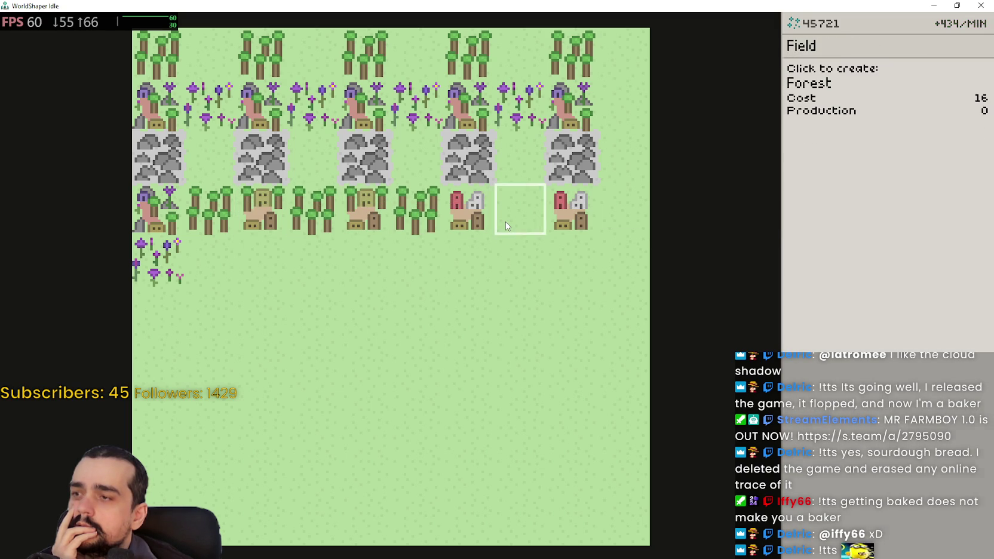
left_click(506, 224)
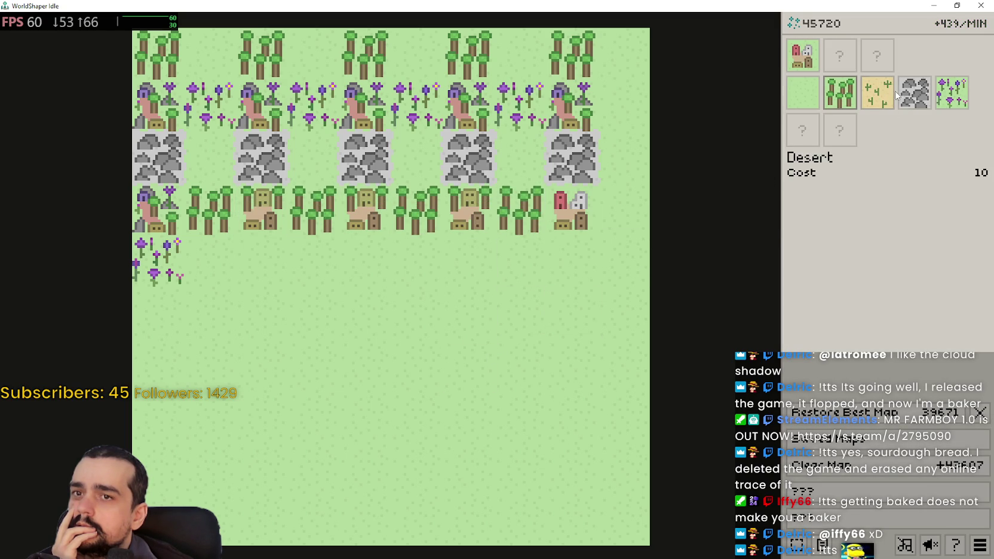
left_click(908, 94)
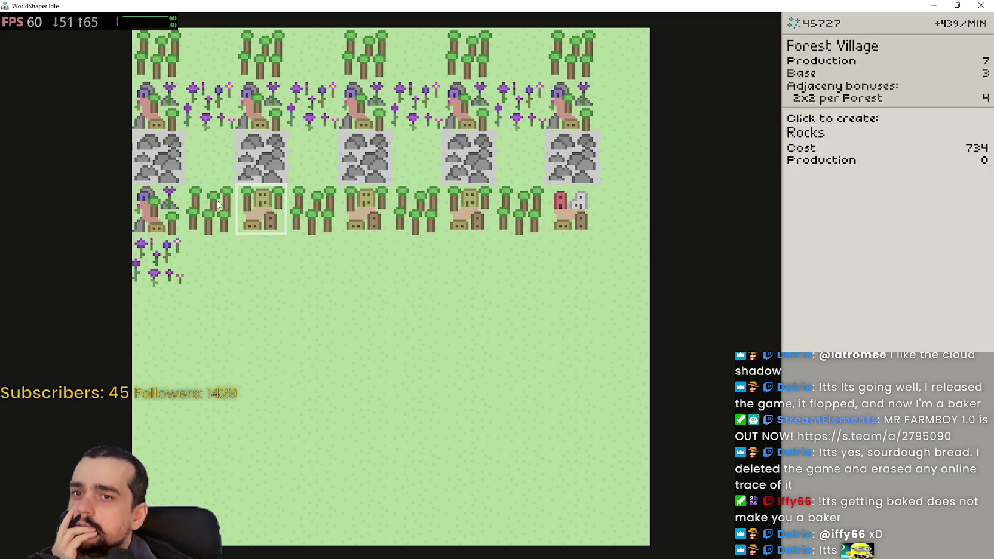
left_click(252, 261)
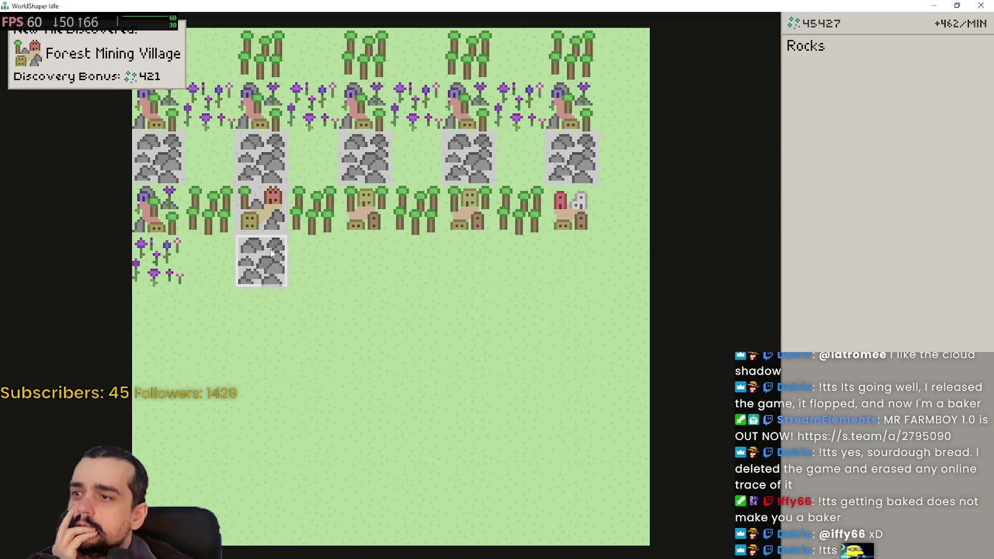
- Place rocks under the remaining three fourth-row villages
left_click(951, 92)
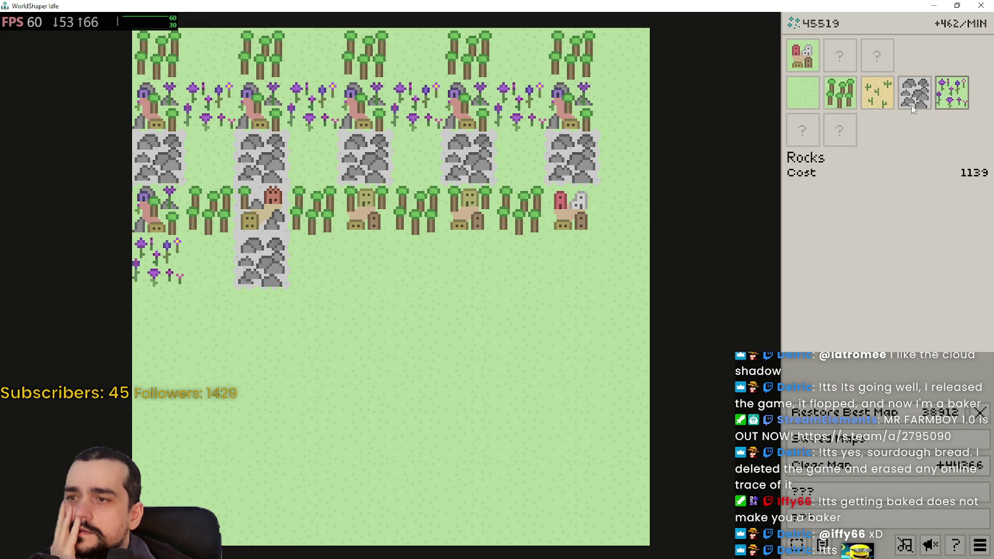
left_click(913, 94)
left_click(376, 258)
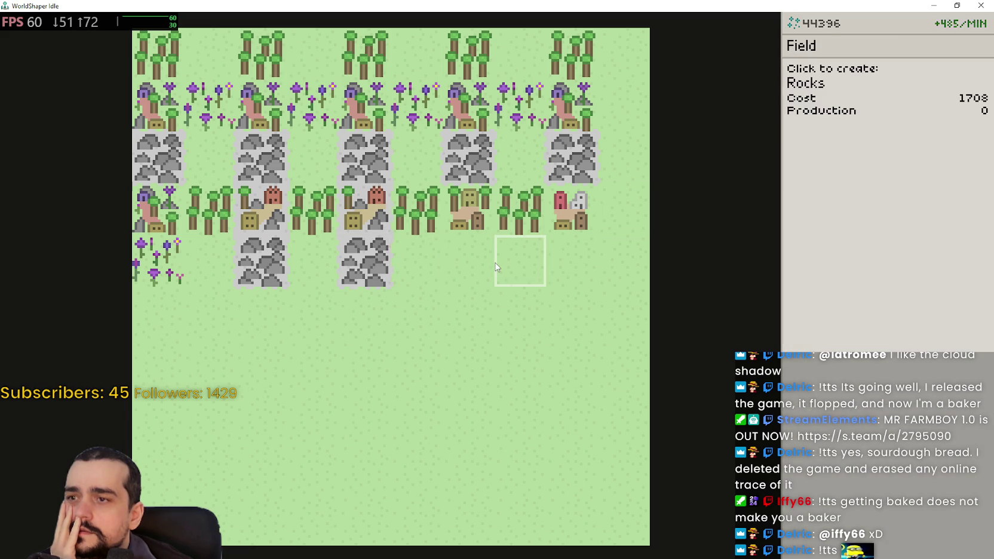
left_click(470, 263)
left_click(562, 273)
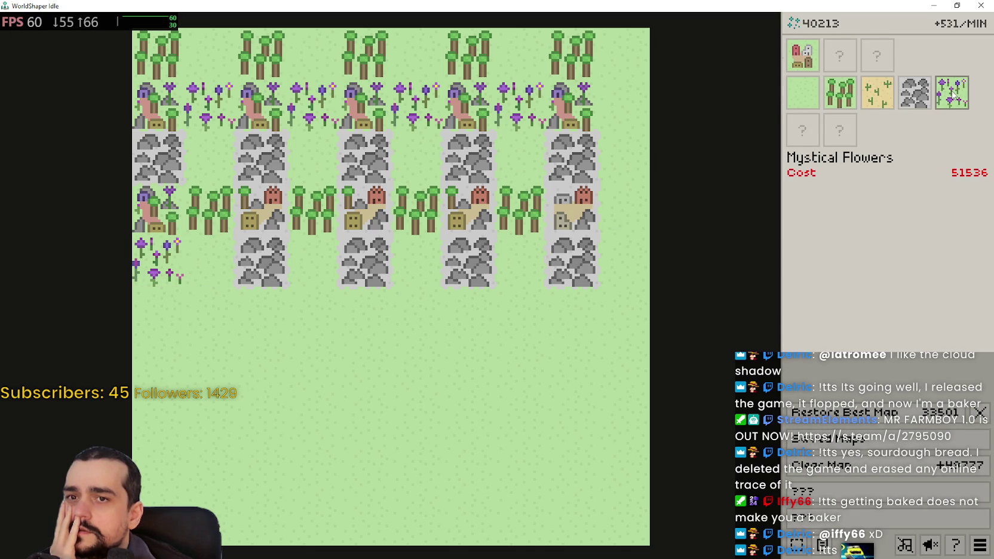
- Build a new row of five villages along the lower empty row
left_click(804, 62)
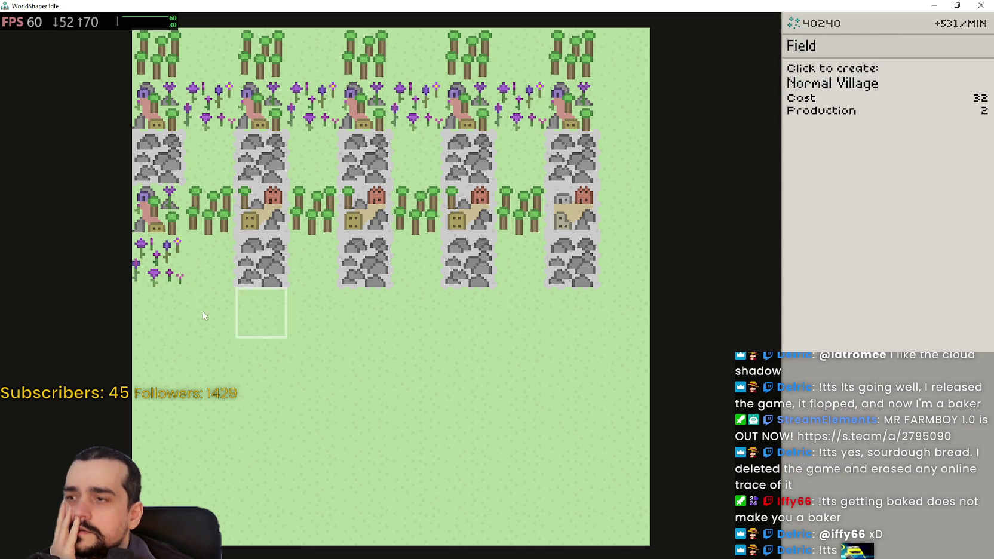
left_click(152, 320)
left_click(249, 319)
left_click(361, 318)
left_click(454, 317)
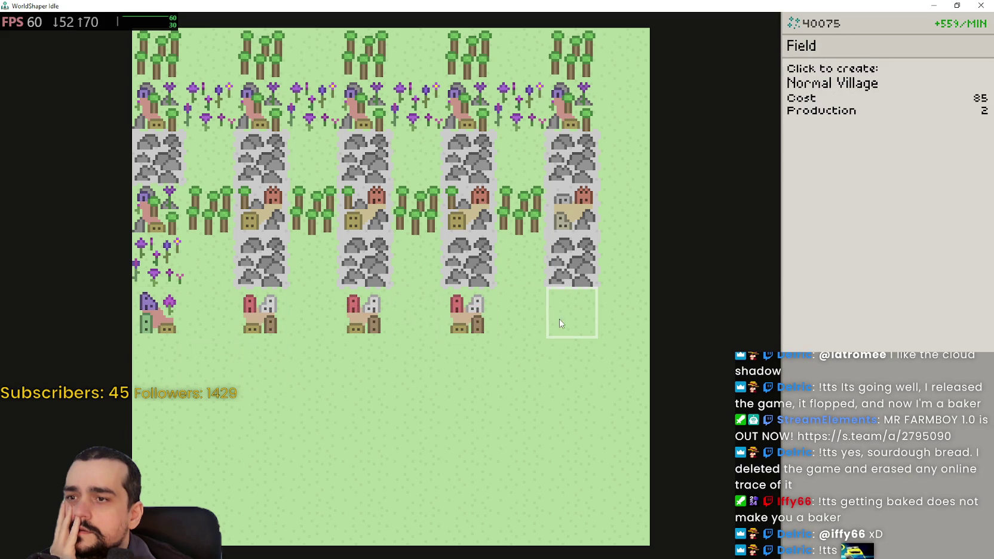
left_click(561, 323)
- Place rocks under the first four lower-row villages; the fifth is unaffordable
left_click(914, 93)
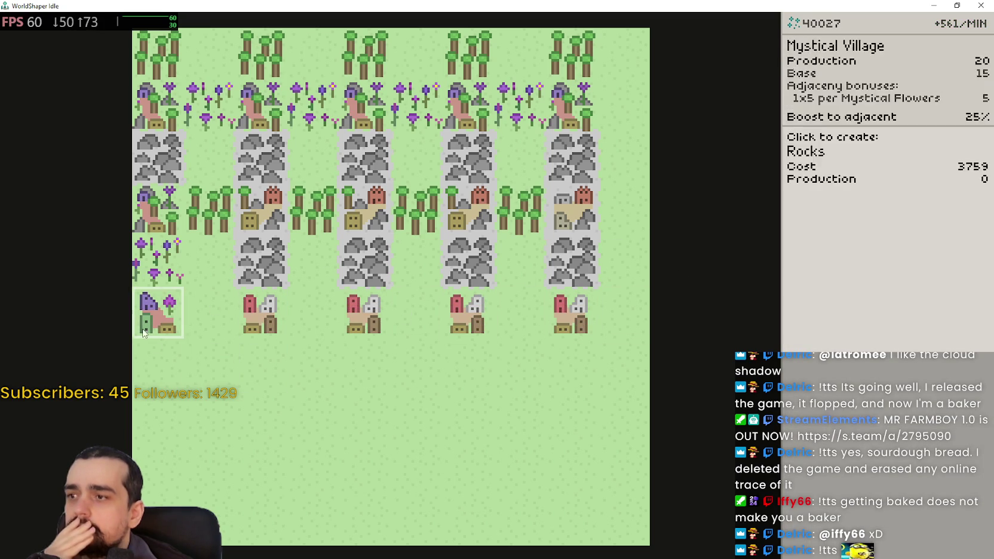
left_click(160, 358)
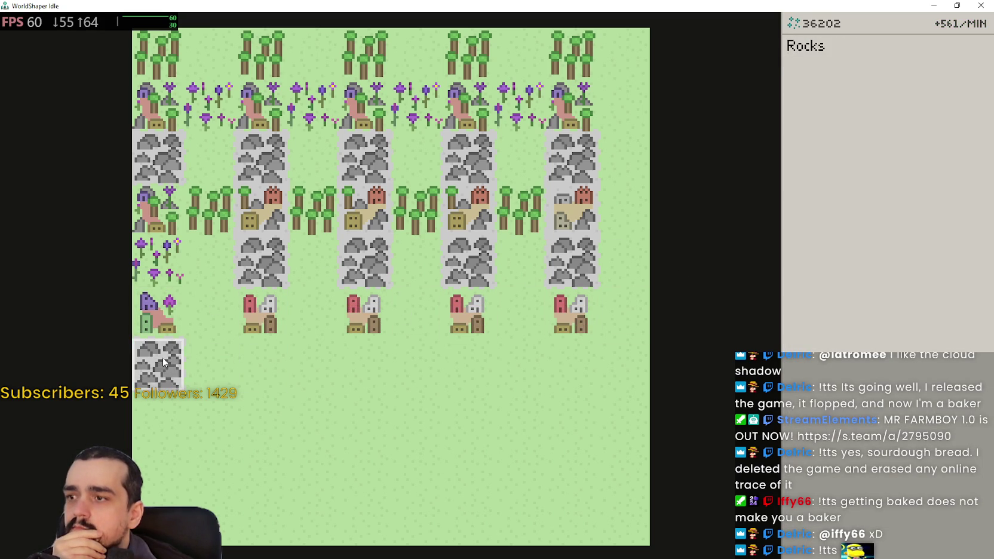
left_click(259, 365)
left_click(358, 366)
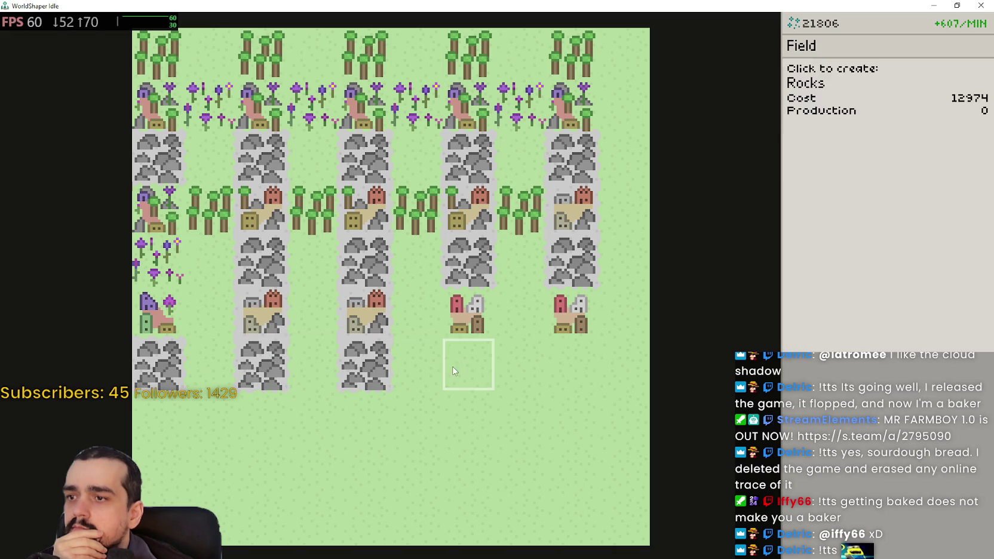
left_click(457, 368)
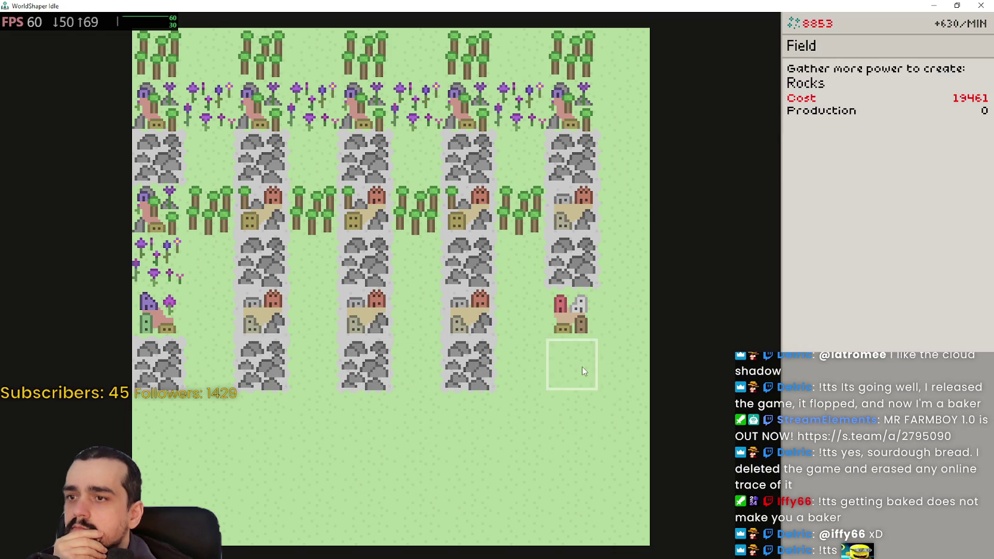
left_click(581, 366)
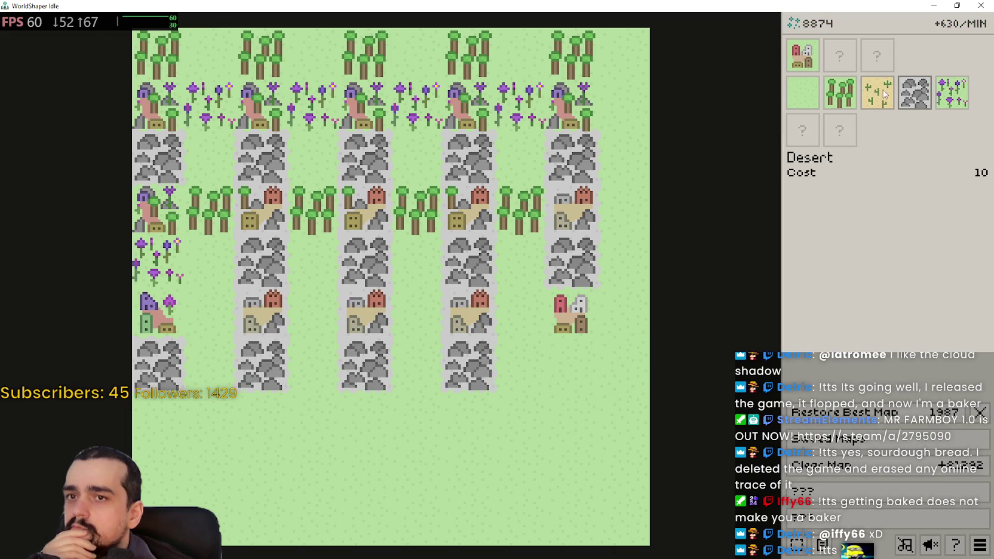
left_click(839, 92)
- Move the bottom-left rocks to the right end, under the rightmost village
left_click(572, 366)
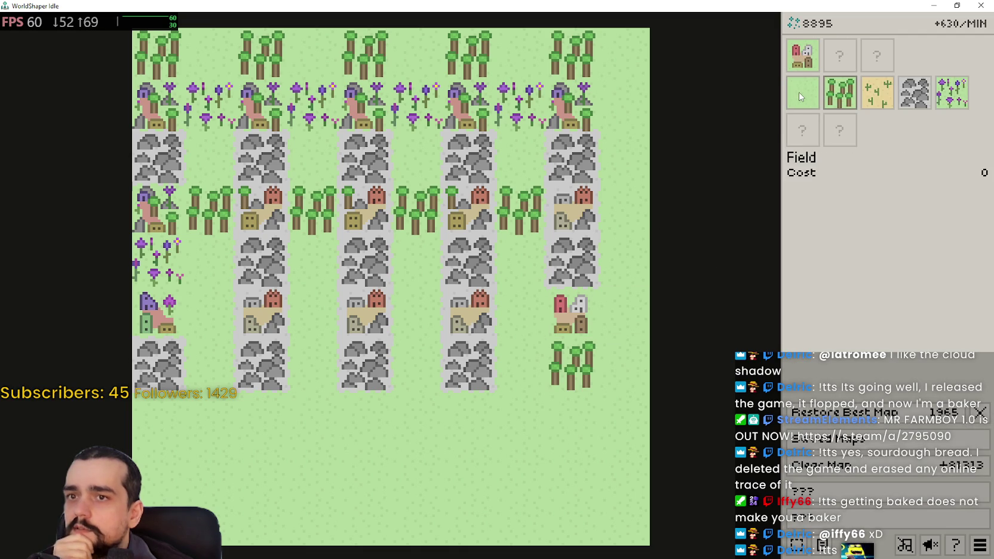
left_click(799, 93)
left_click(562, 369)
left_click(157, 364)
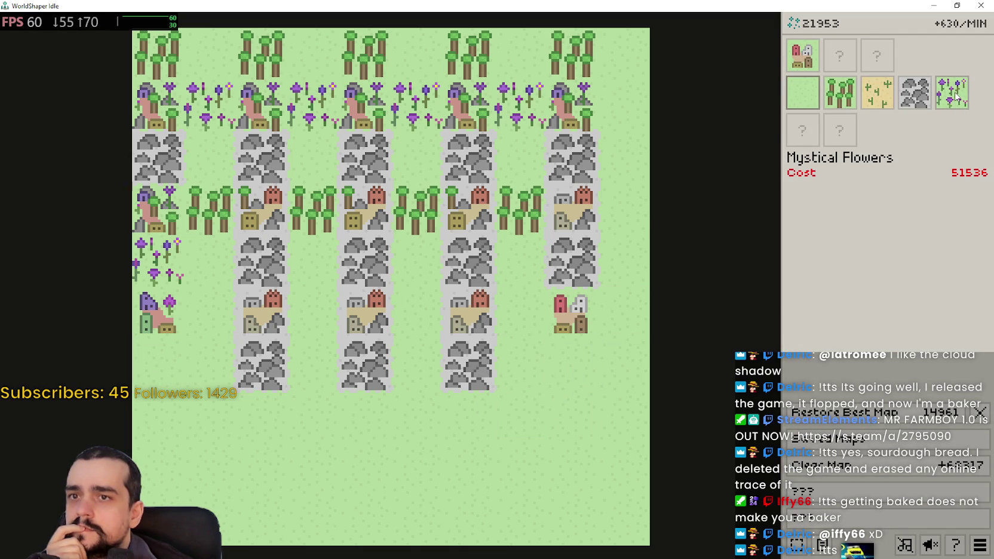
left_click(915, 93)
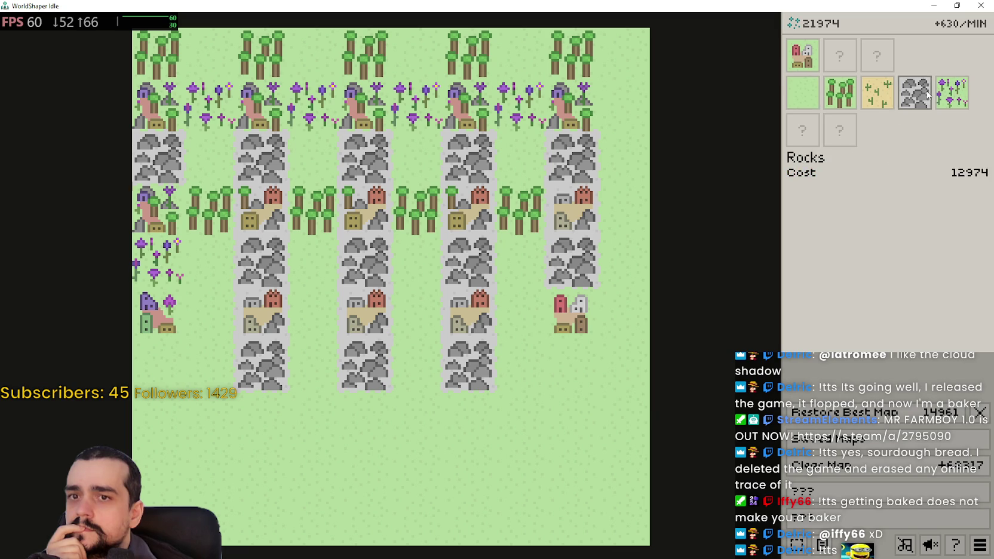
left_click(570, 365)
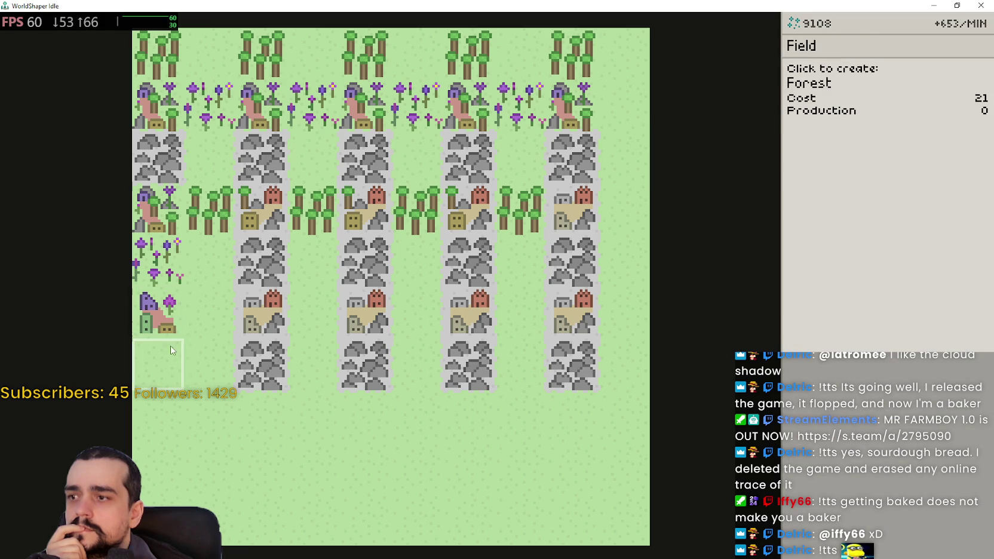
- Fill the four gaps in the lower village row with forests
left_click(211, 330)
left_click(302, 322)
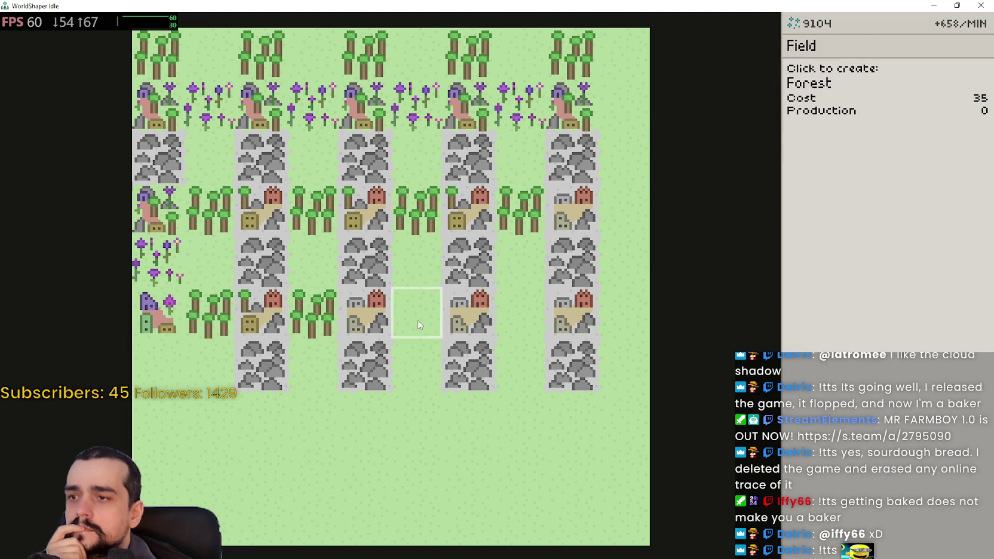
left_click(420, 318)
left_click(522, 305)
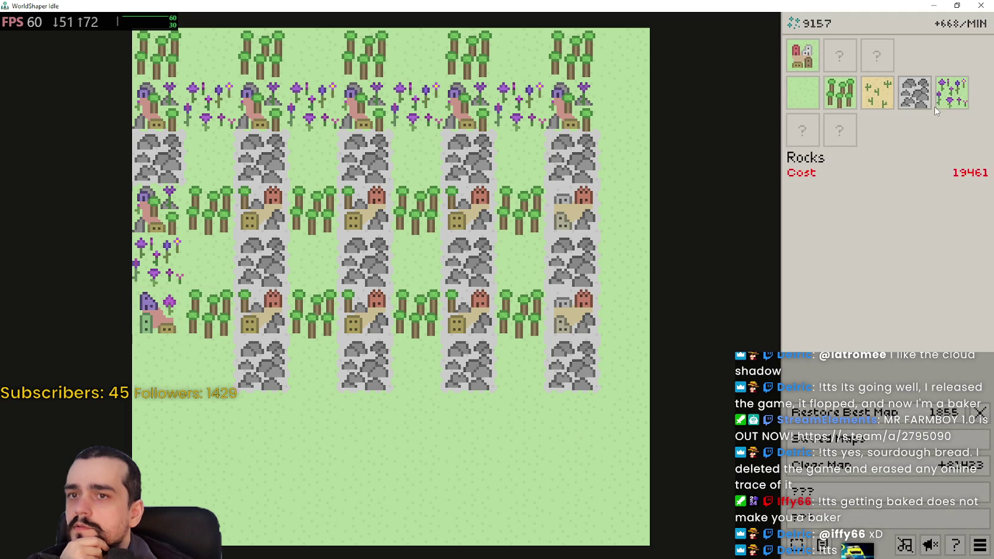
- Plant a forest in the bottom-left corner beneath the restored village
left_click(840, 92)
left_click(159, 331)
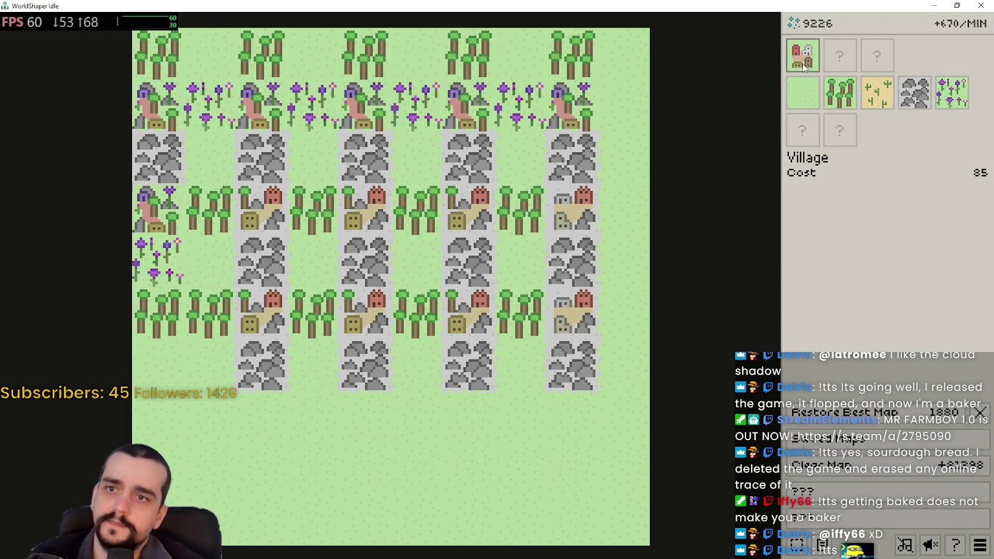
left_click(805, 67)
left_click(159, 312)
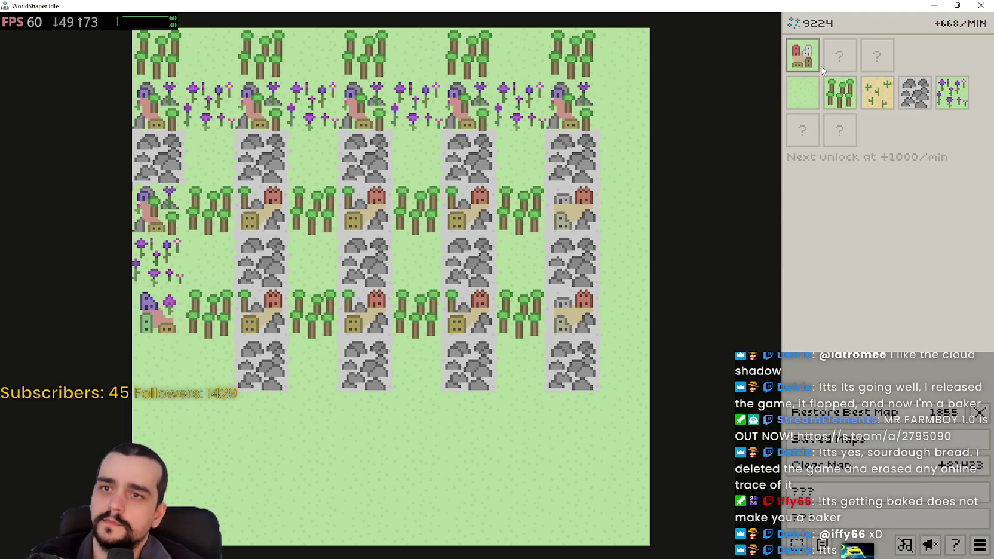
left_click(840, 93)
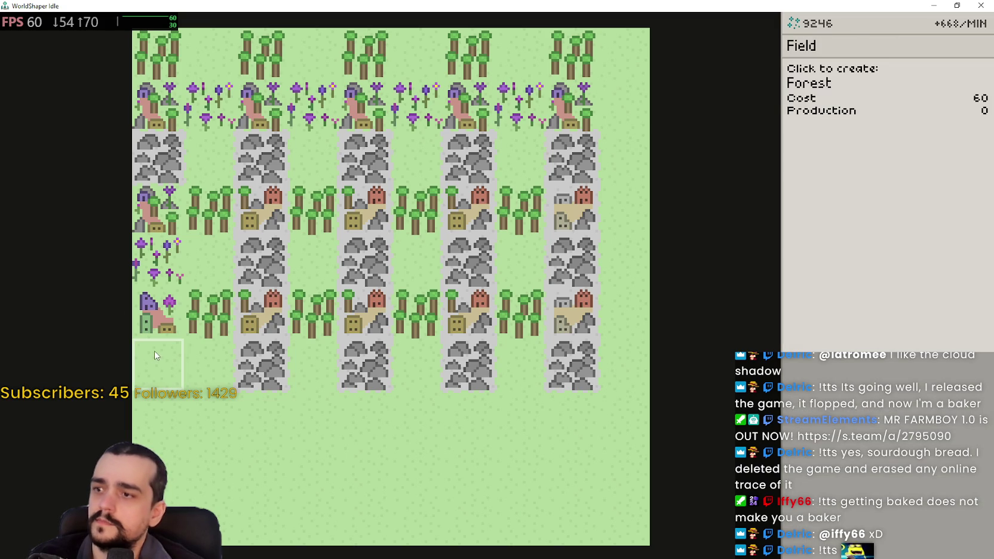
left_click(154, 353)
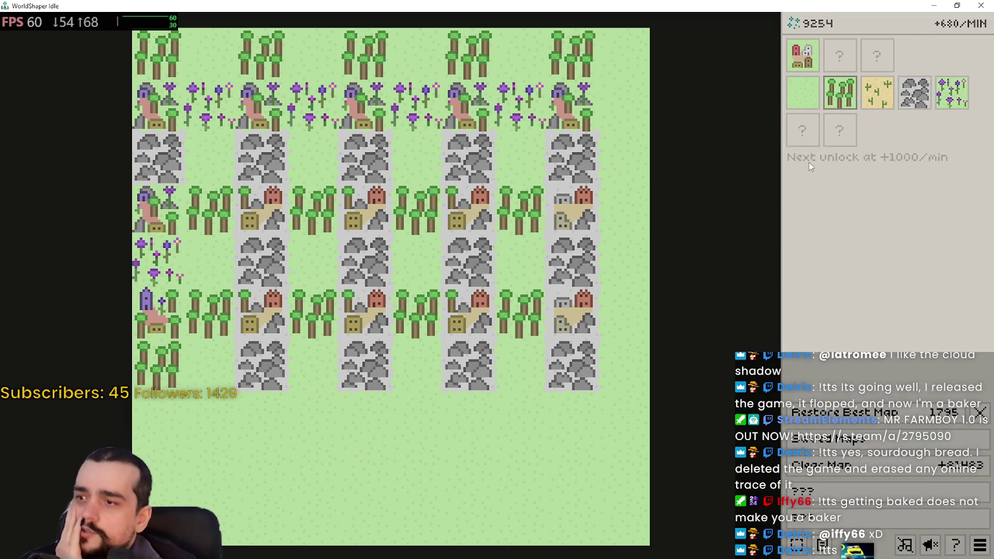
- Place villages on five empty bottom-row tiles
left_click(802, 55)
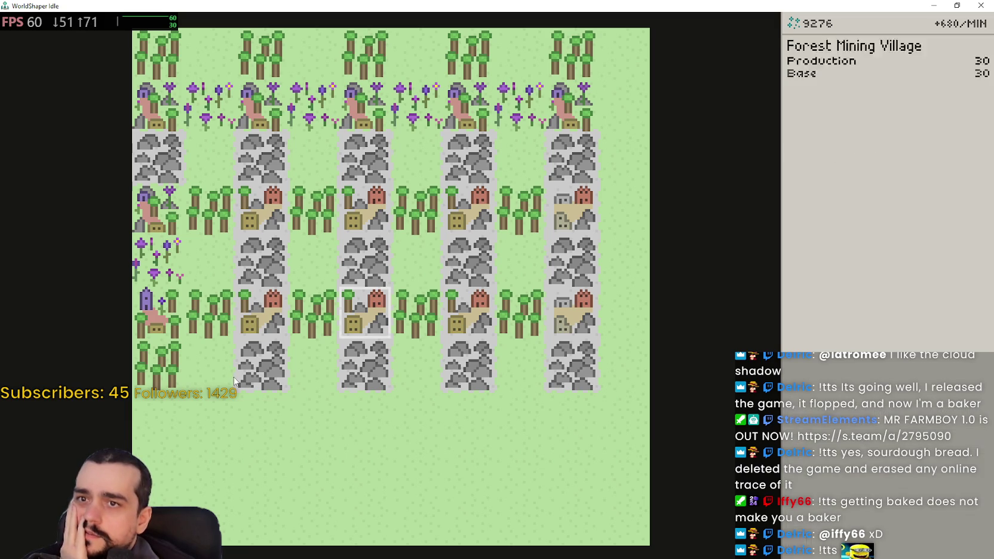
left_click(170, 427)
left_click(248, 421)
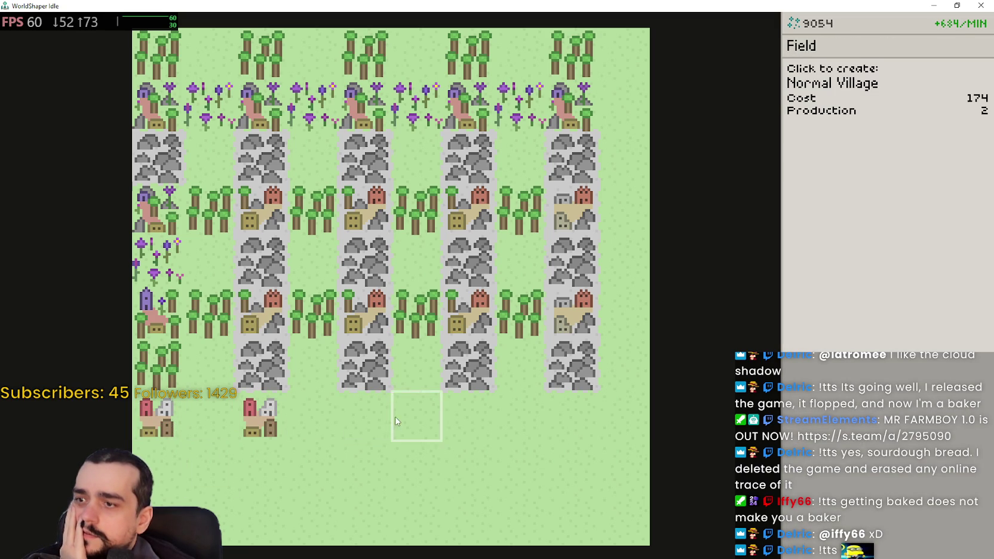
left_click(381, 421)
left_click(467, 421)
left_click(592, 423)
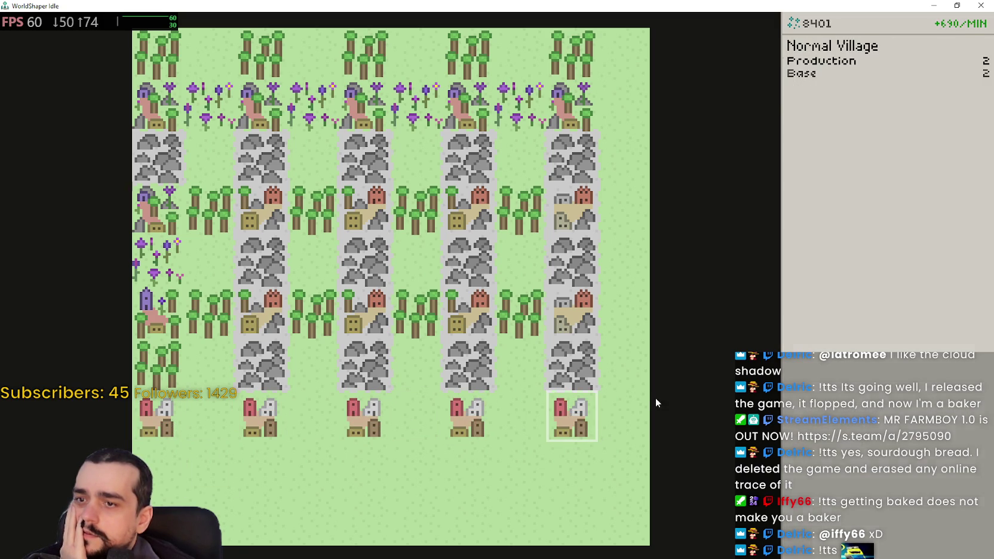
- Plant forests in the empty tiles between and below those villages
left_click(840, 89)
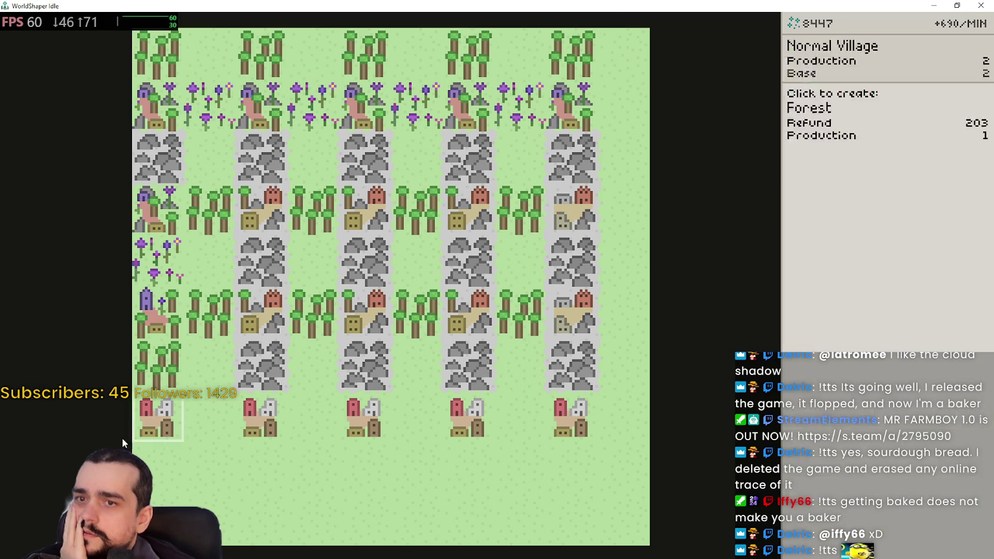
left_click(160, 464)
left_click(256, 457)
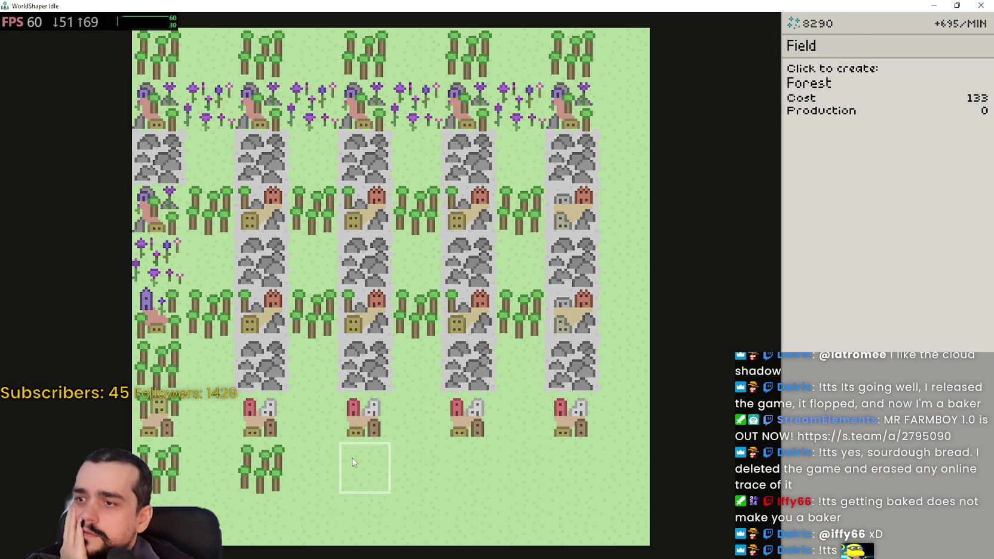
left_click(209, 418)
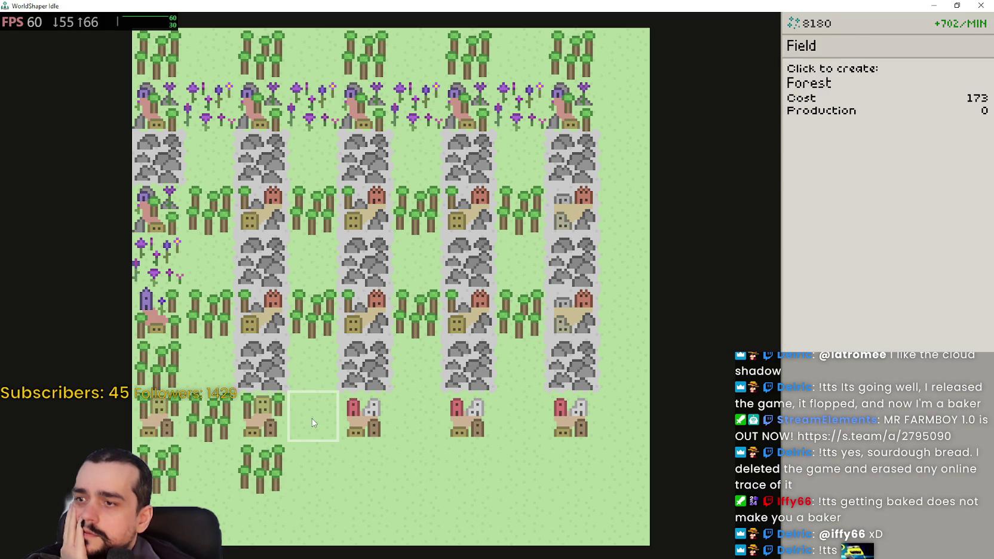
left_click(316, 419)
left_click(416, 422)
left_click(518, 423)
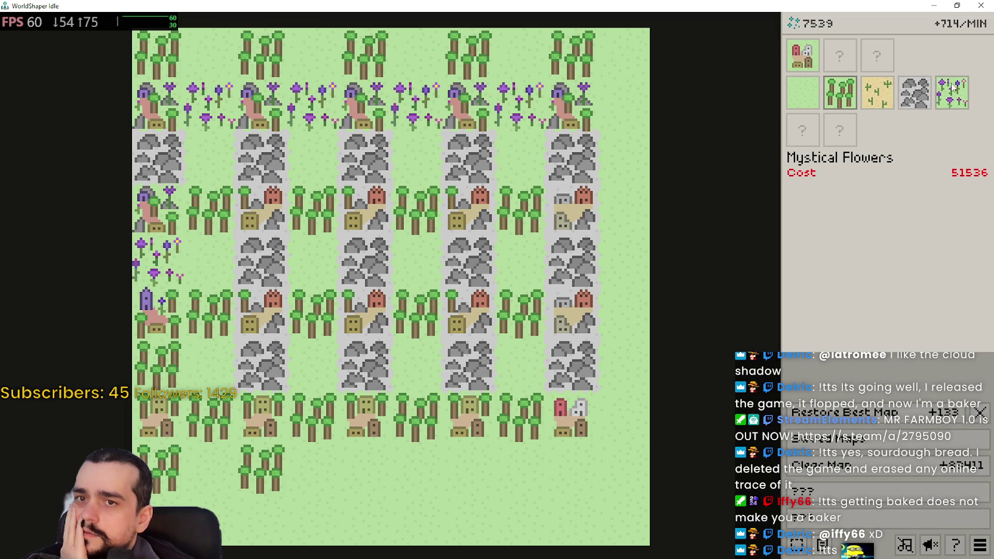
- Add a further bottom row of five normal villages, ending at the bottom-right tile
left_click(795, 54)
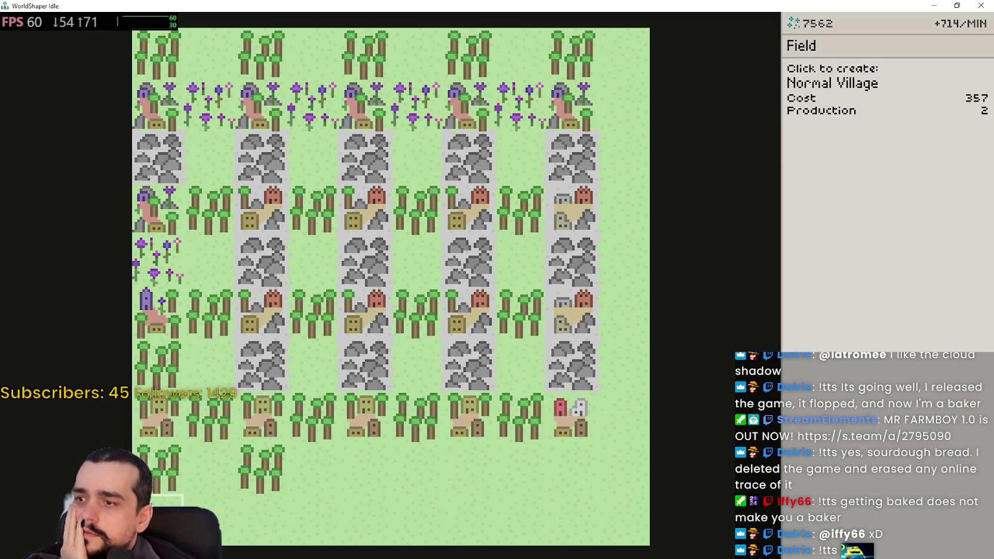
left_click(153, 505)
left_click(257, 513)
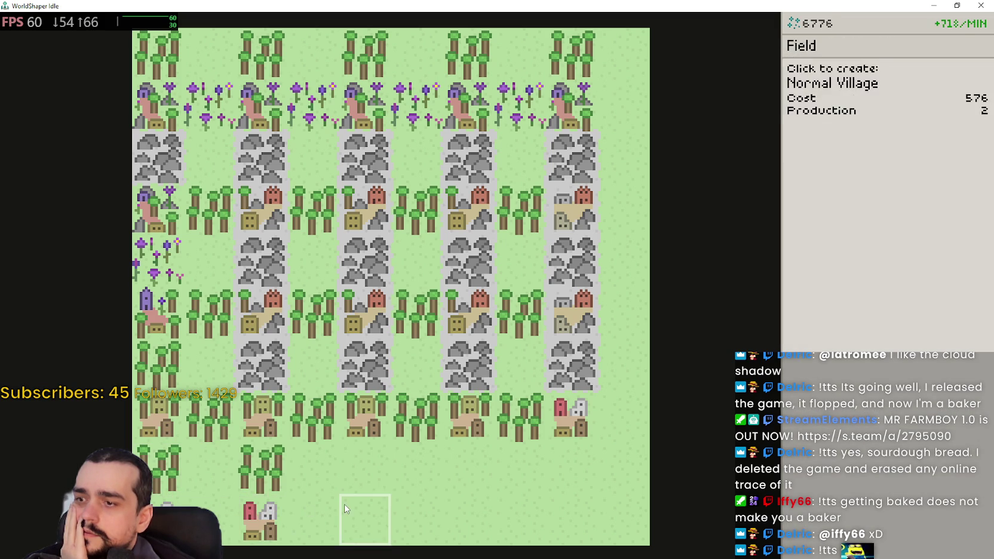
left_click(364, 514)
left_click(484, 512)
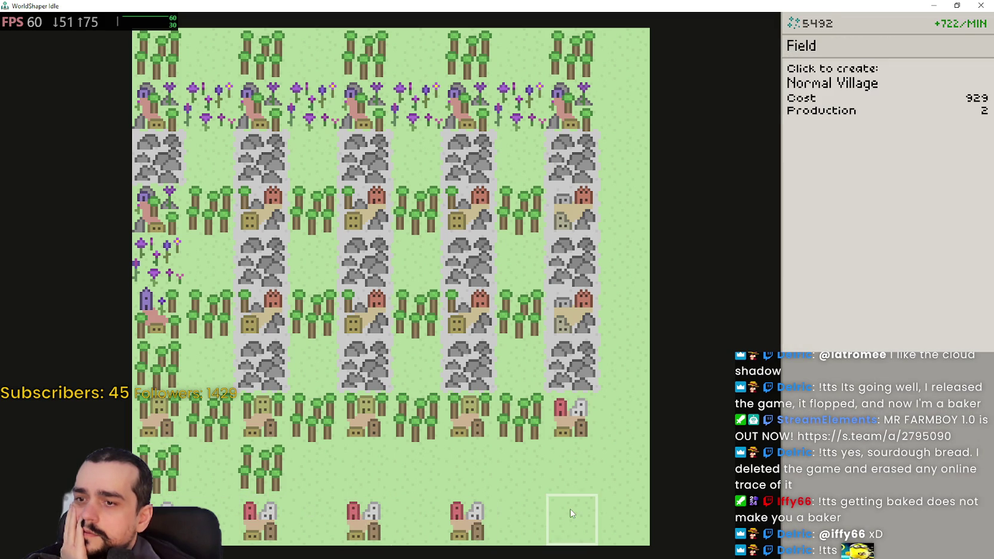
left_click(572, 519)
- Fill the remaining gaps in that lowest row with forests
left_click(841, 92)
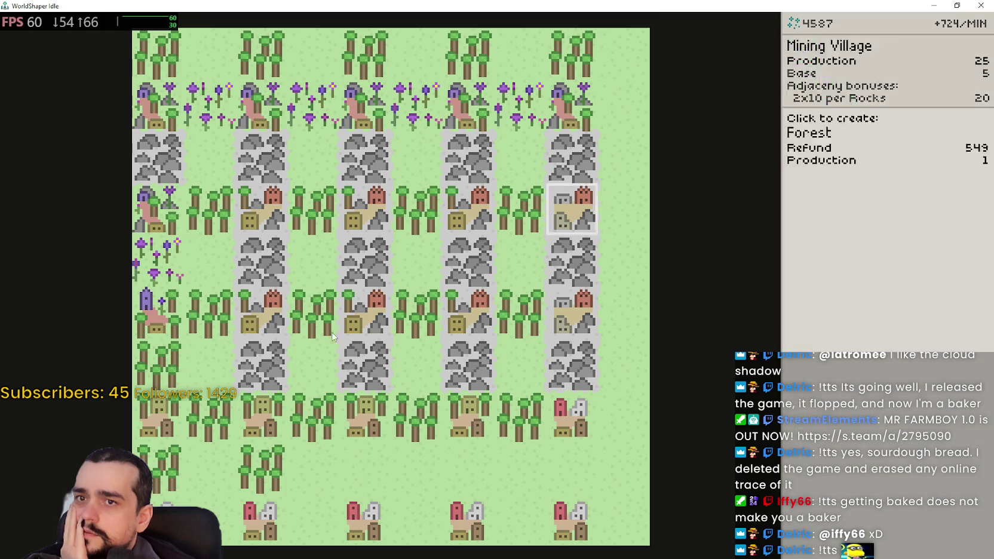
left_click(210, 518)
left_click(310, 513)
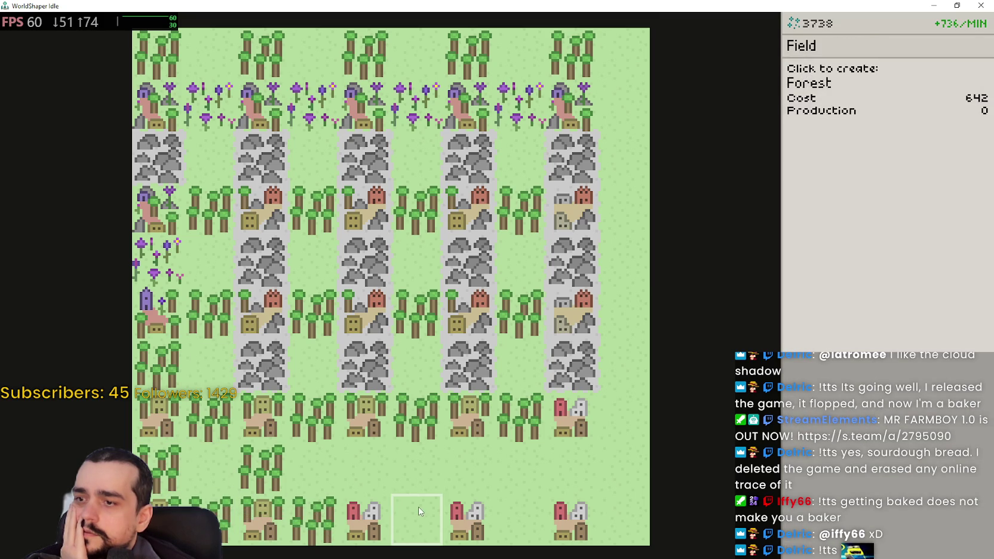
left_click(418, 509)
left_click(520, 511)
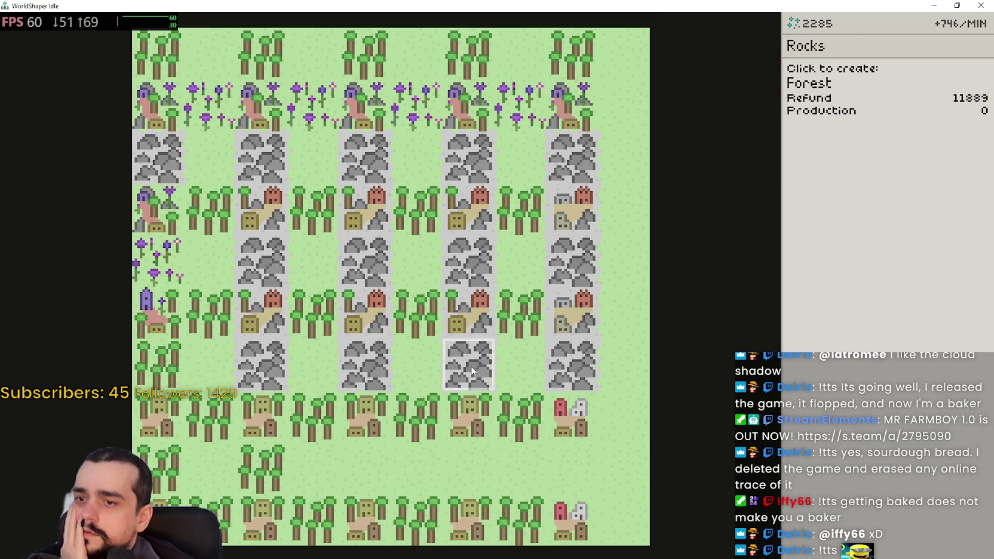
left_click(580, 476)
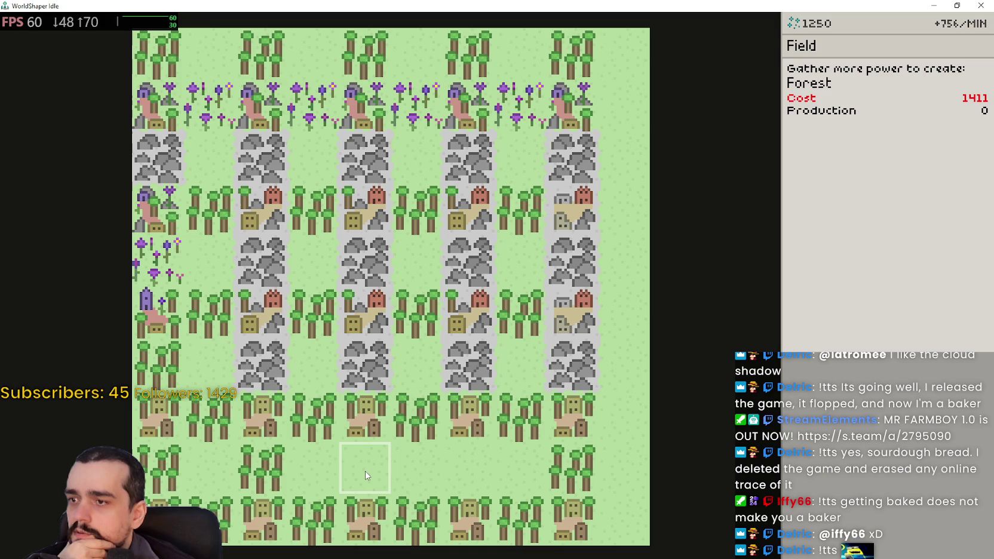
- Pick Rocks, then Mystical Flowers, as the tile type to build
mouse_move(875, 90)
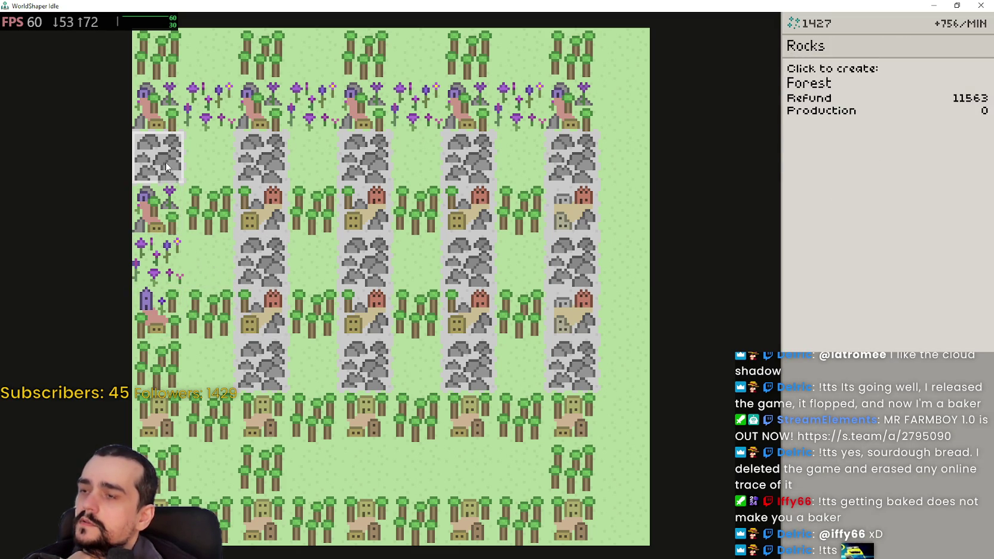
left_click(209, 203)
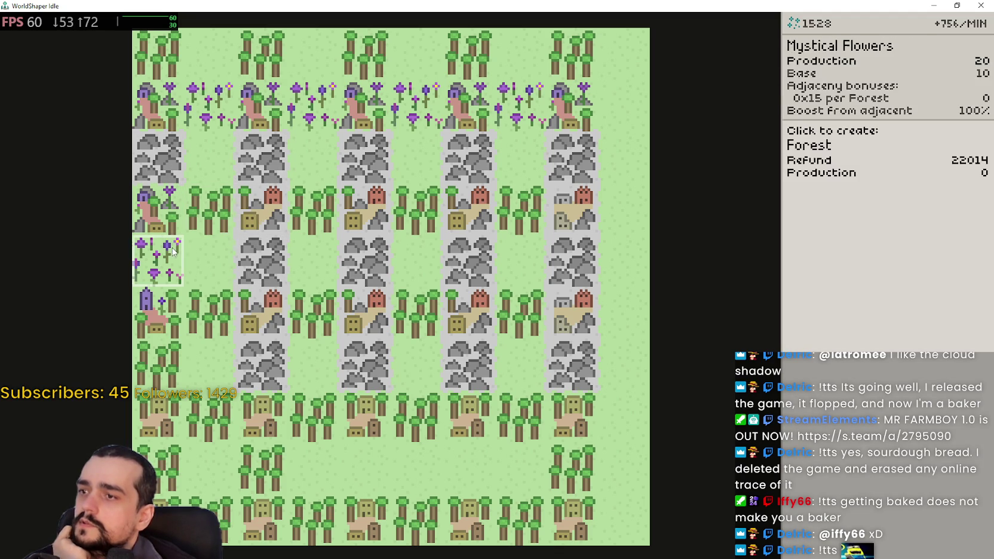
left_click(926, 89)
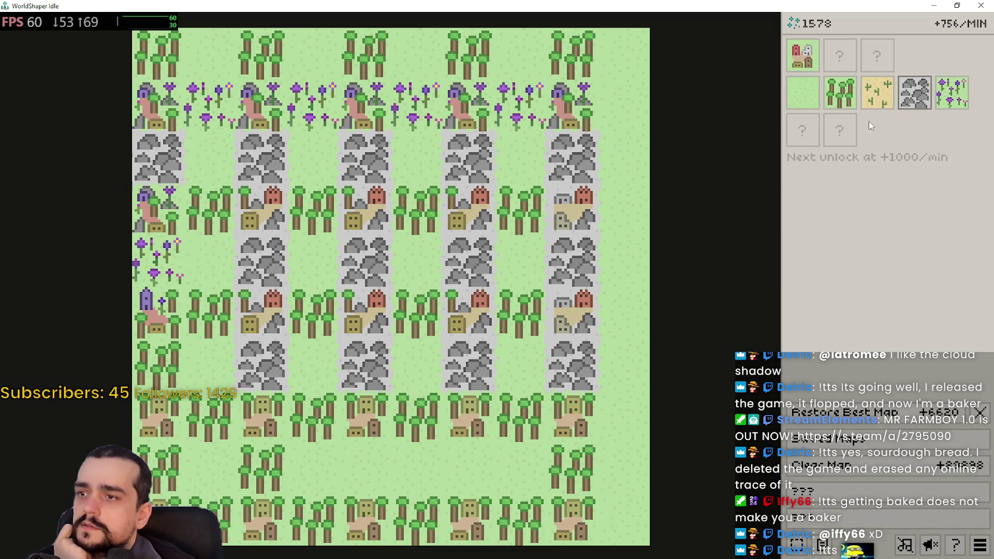
left_click(952, 92)
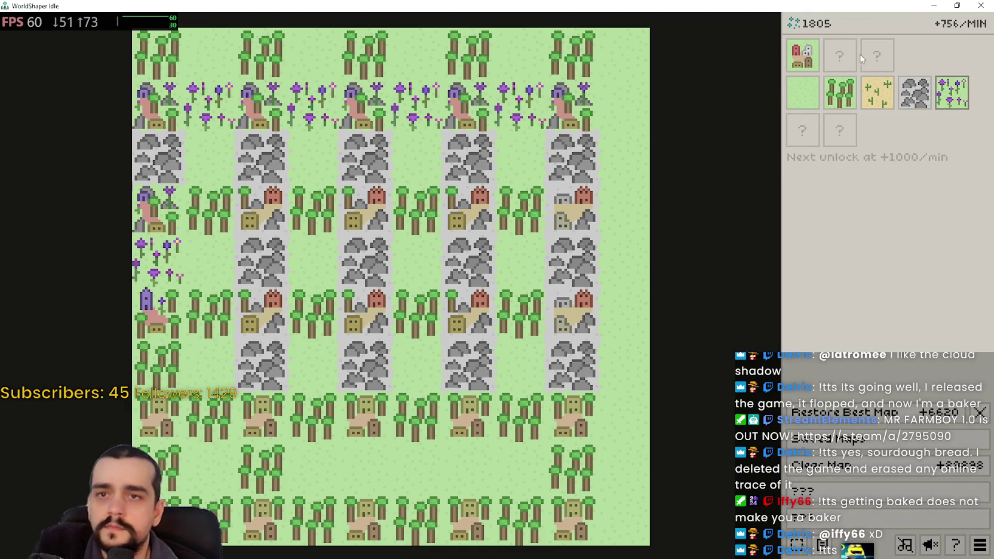
- Move the WorldShaper window off-screen and browse Mr Farmboy's saved games down to Save 7
left_click(956, 6)
left_click_drag(466, 64, 993, 66)
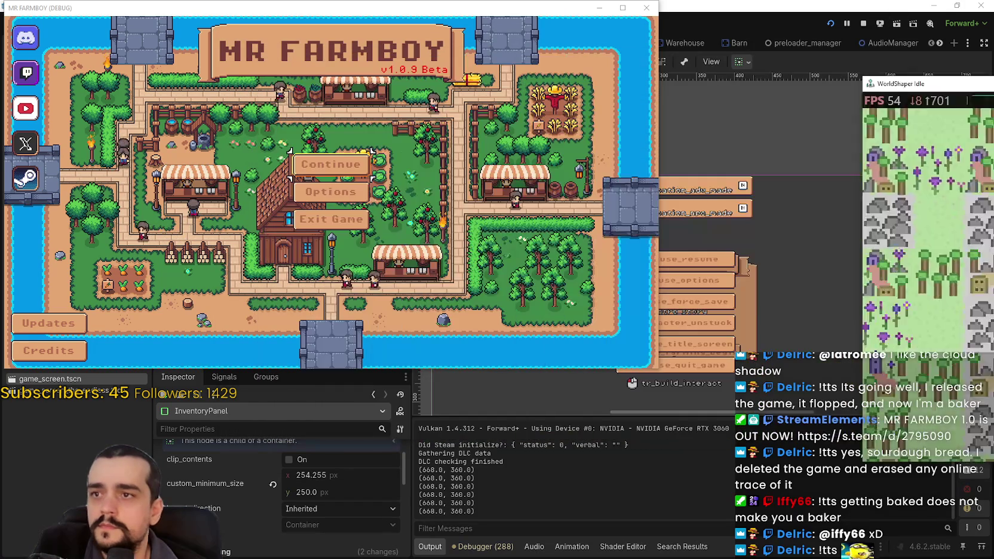
left_click(340, 164)
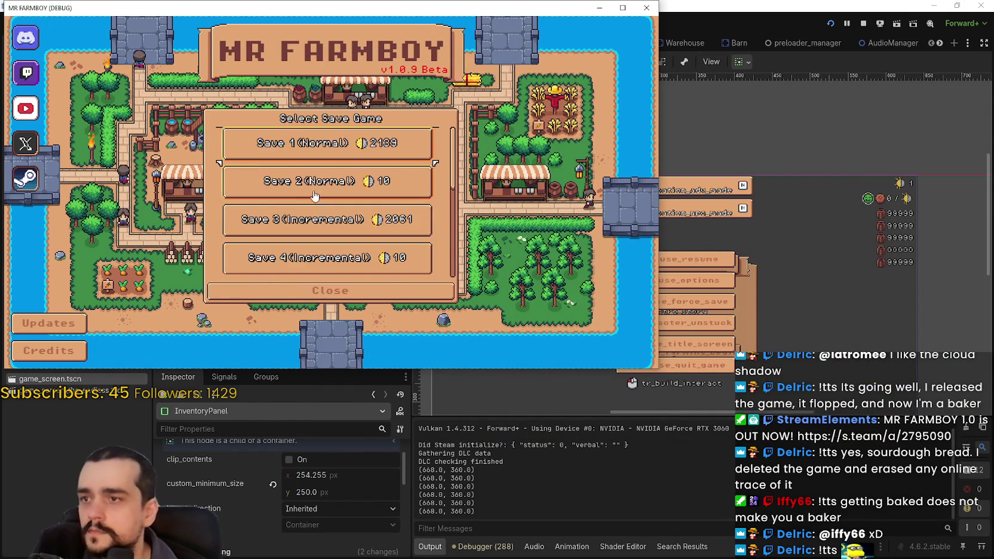
scroll(316, 218, "down", 3)
scroll(317, 222, "down", 2)
- Load Save 7 and maximize the game window
left_click(316, 222)
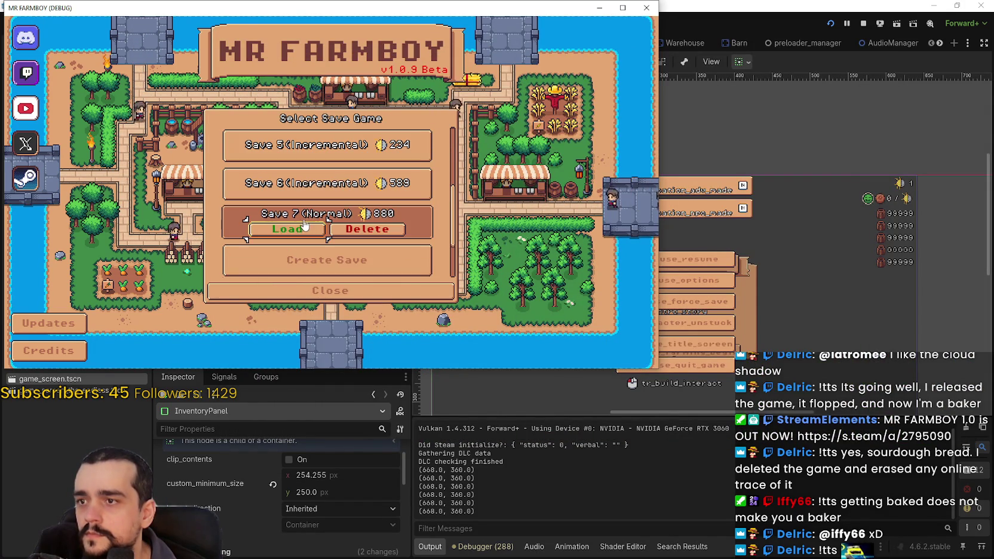
left_click(302, 223)
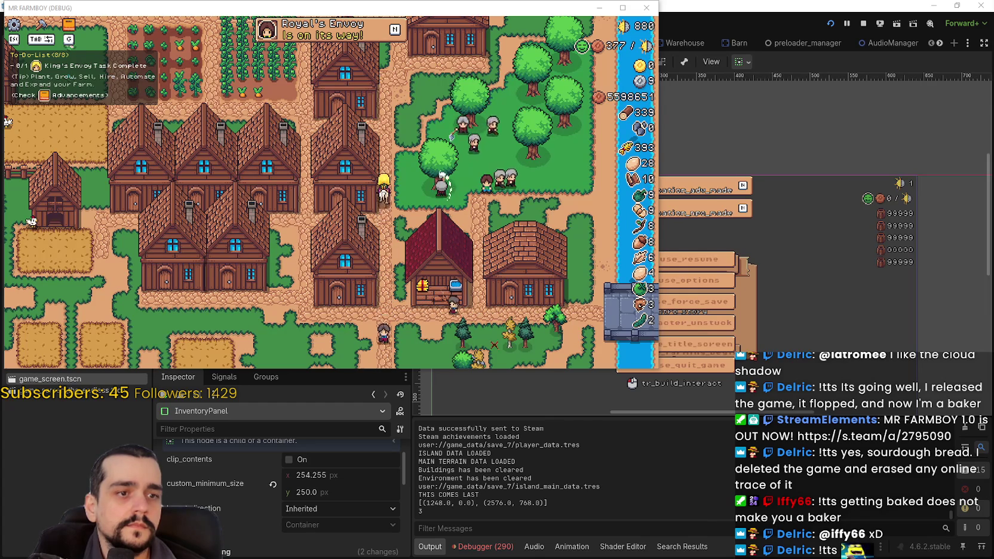
left_click(622, 7)
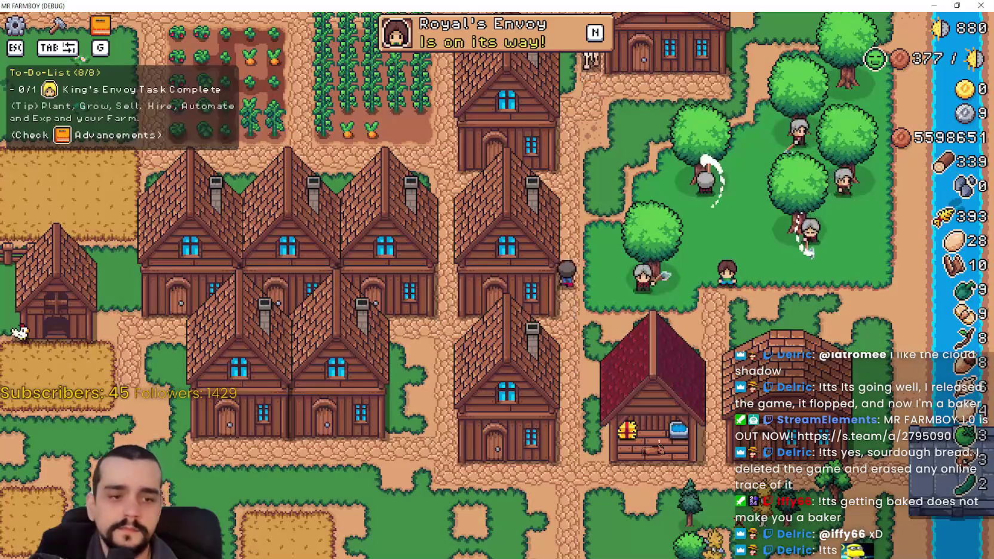
- Make InventoryPanel visible in Godot and scroll the in-game Stats & Inventory list
key("alt+Tab")
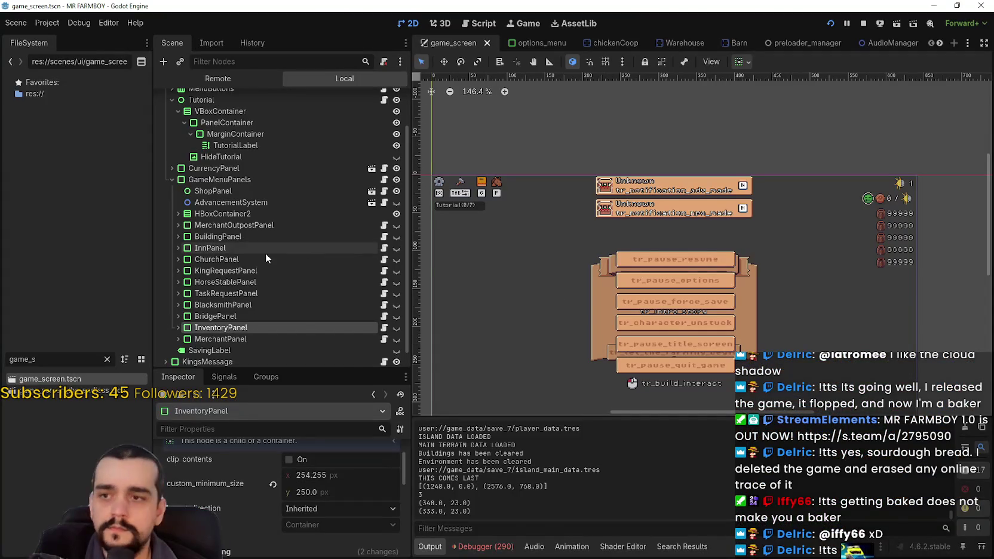
left_click(396, 328)
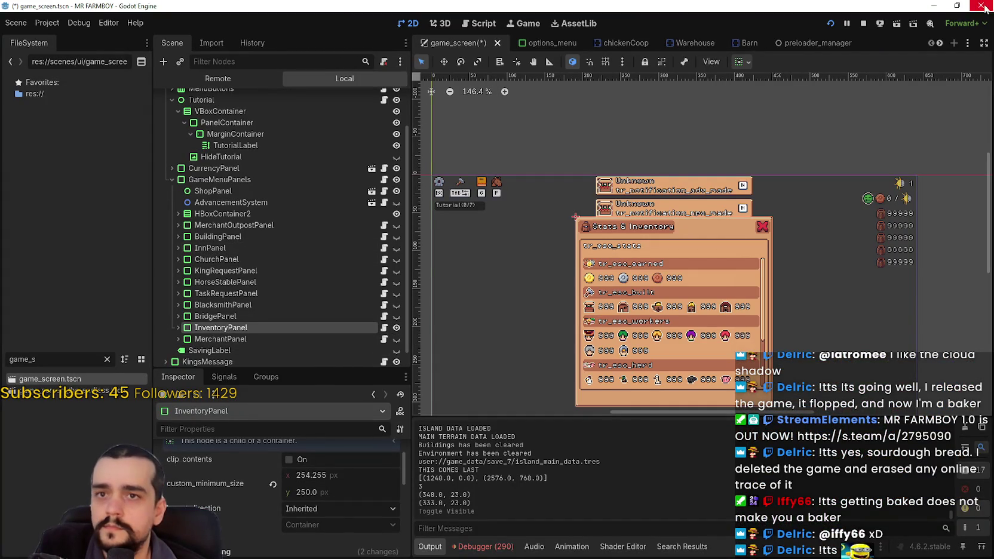
key("alt+Tab")
scroll(586, 364, "down", 1)
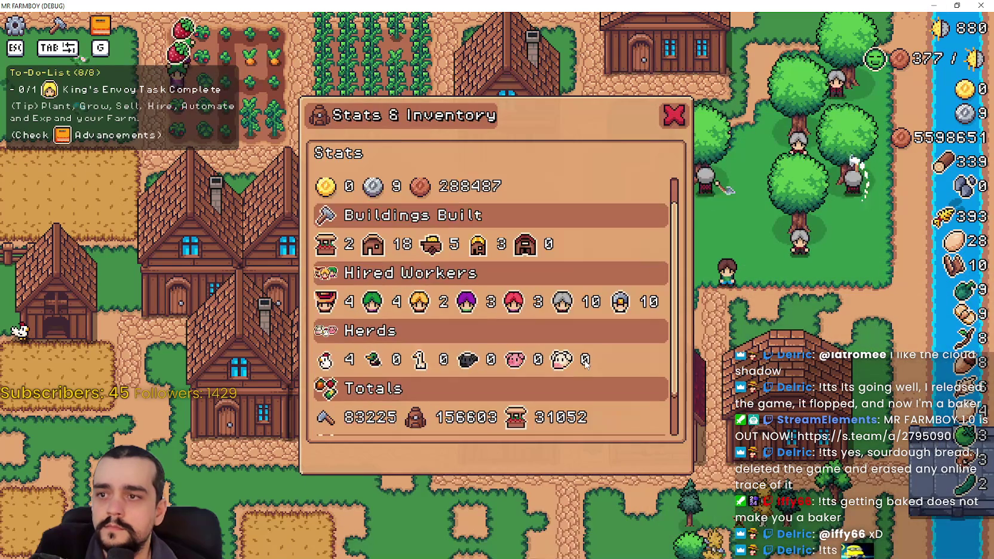
scroll(585, 361, "up", 1)
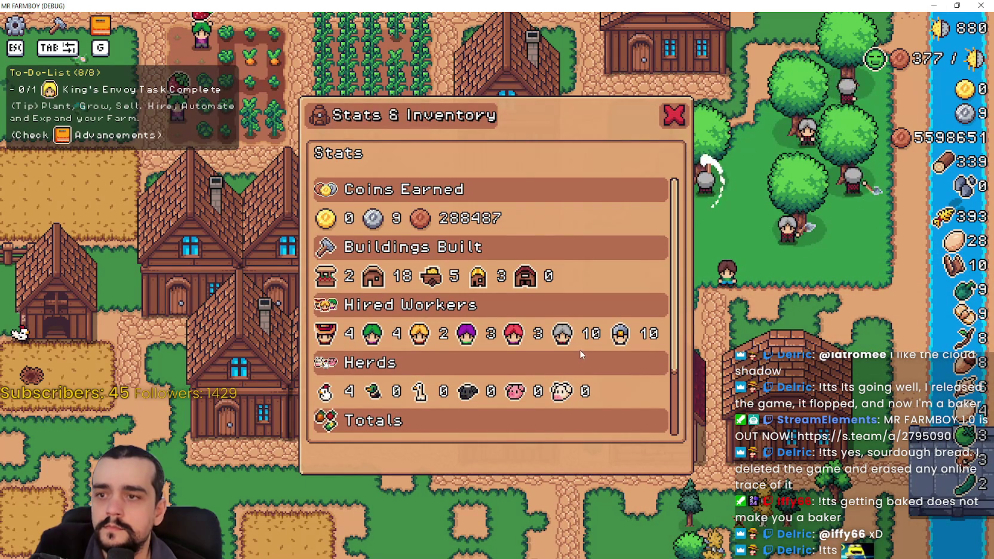
scroll(578, 353, "down", 3)
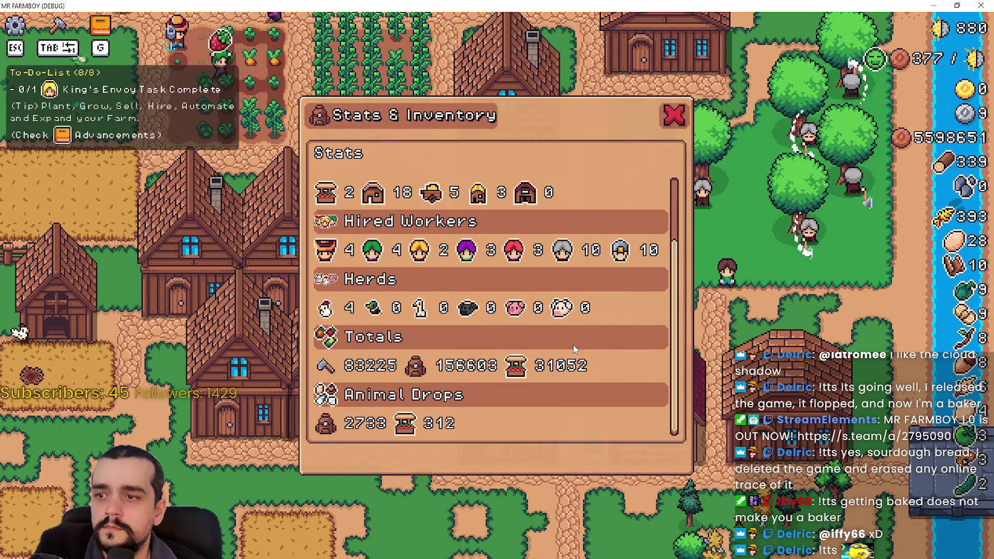
scroll(573, 346, "up", 3)
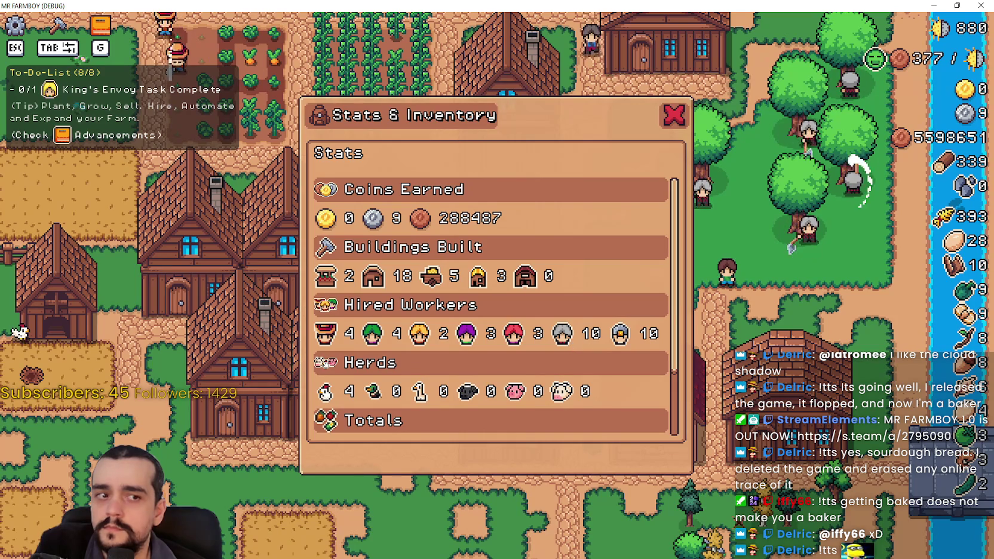
scroll(541, 236, "down", 1)
scroll(508, 245, "up", 1)
scroll(483, 250, "down", 3)
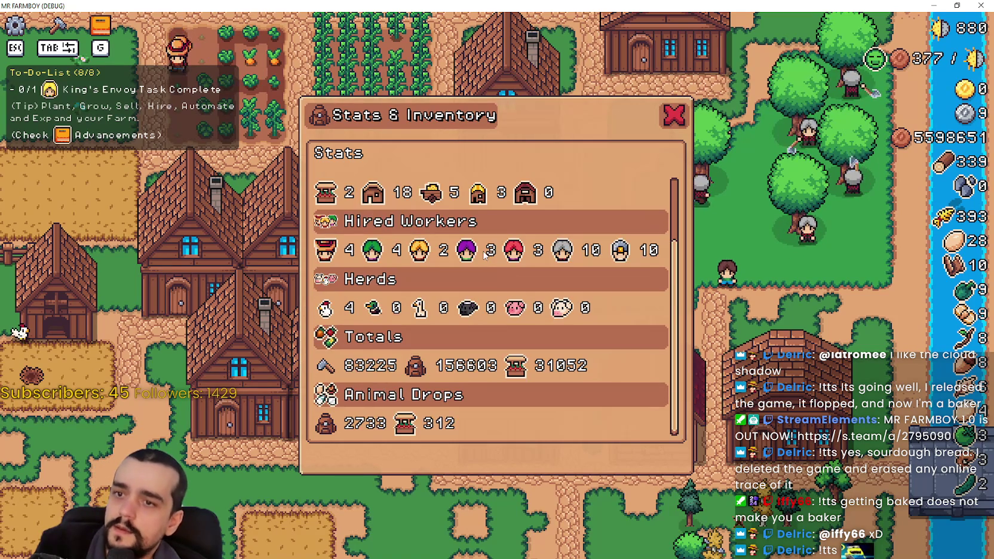
scroll(502, 340, "up", 2)
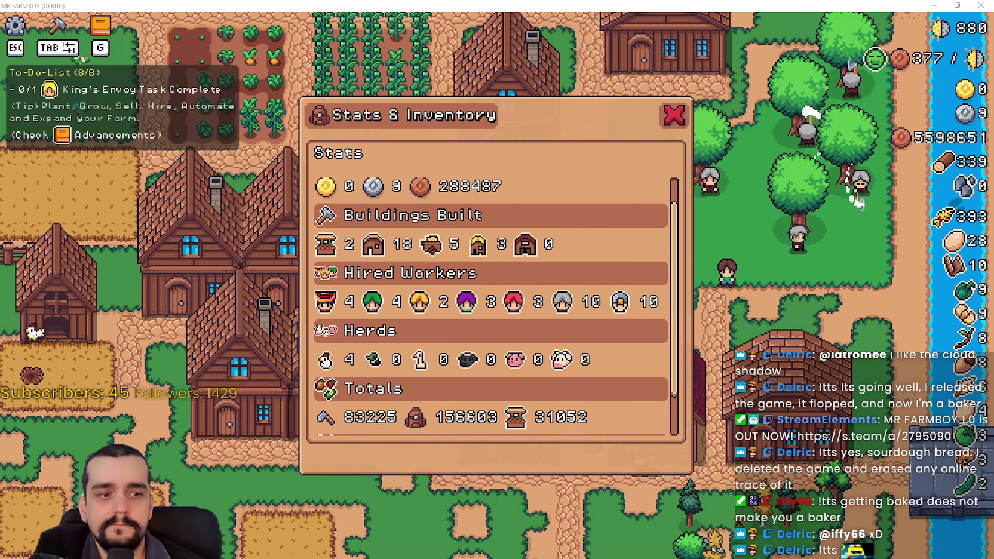
- Return to the Godot editor and open the Project menu
key("alt+Tab")
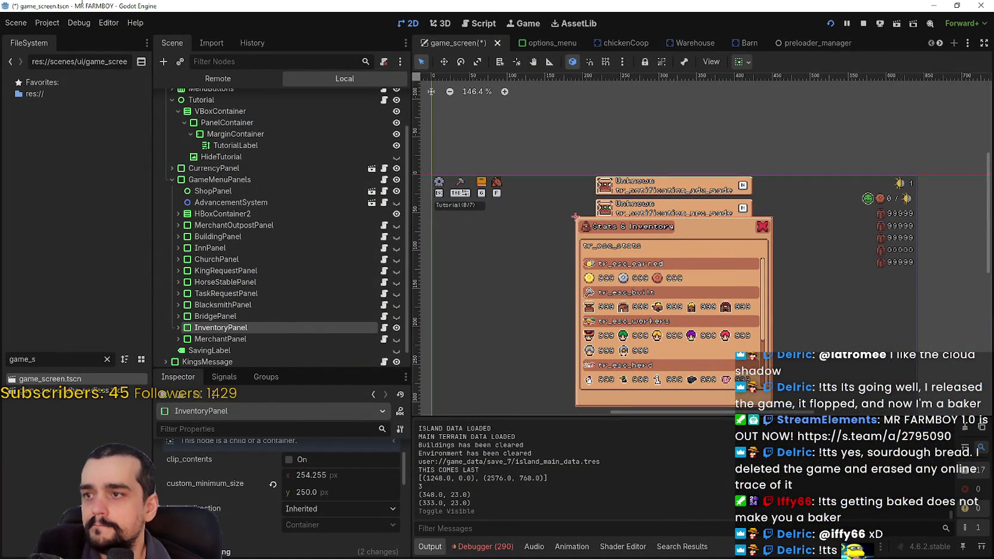
left_click(47, 23)
left_click(47, 22)
left_click(47, 23)
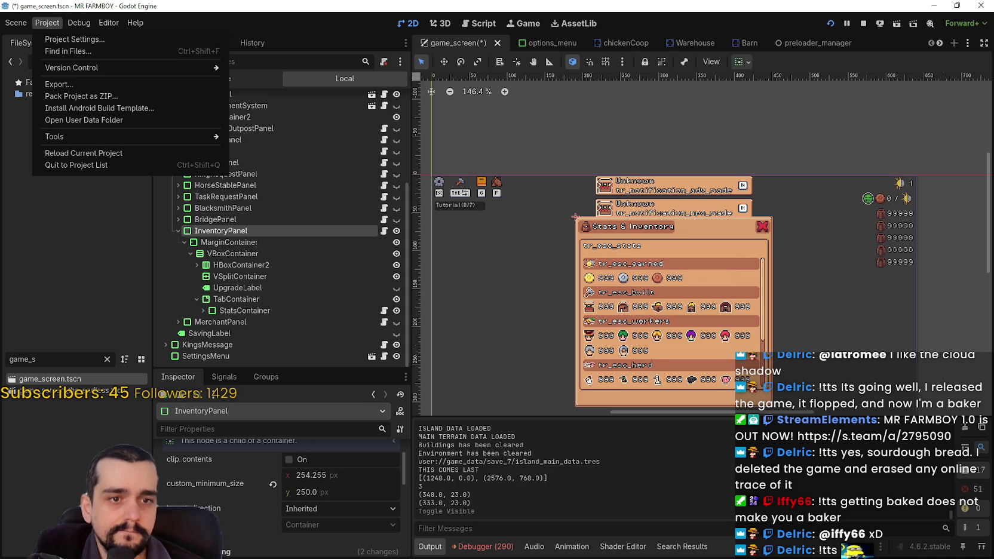
- Close the Project menu without choosing a command
key("Escape")
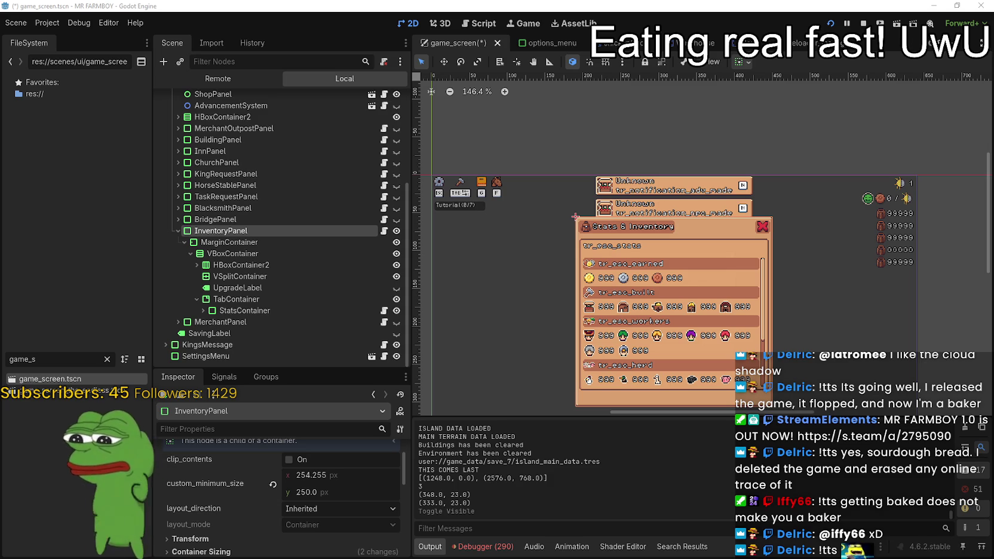
- Lower StatsContainer's minimum width from 220.17 to 218.655 px
key("ctrl+z")
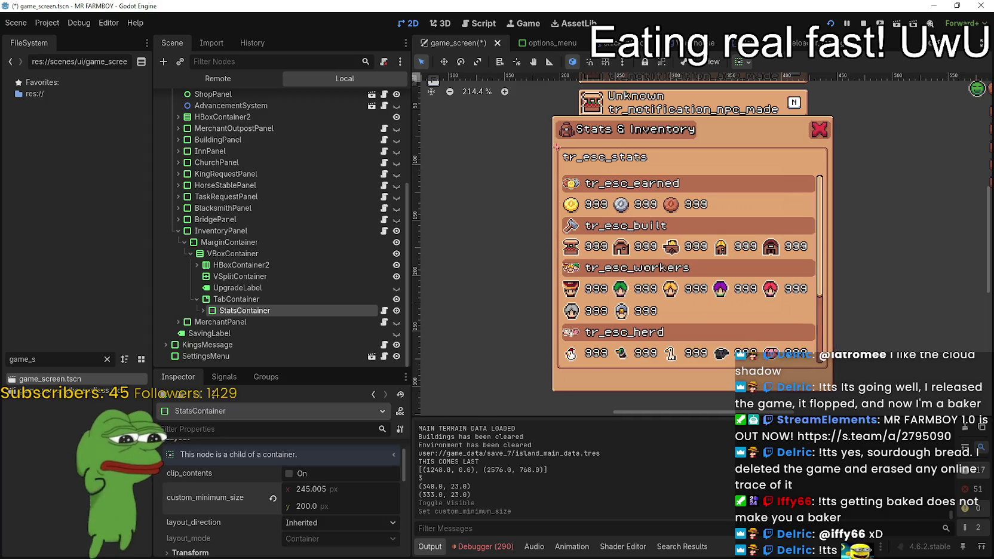
key("ctrl+z")
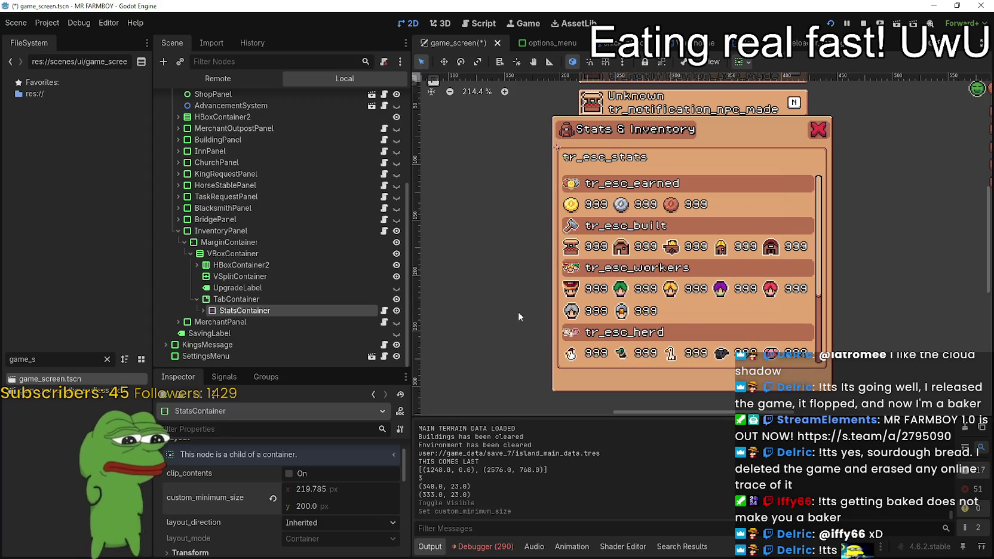
left_click_drag(323, 489, 320, 489)
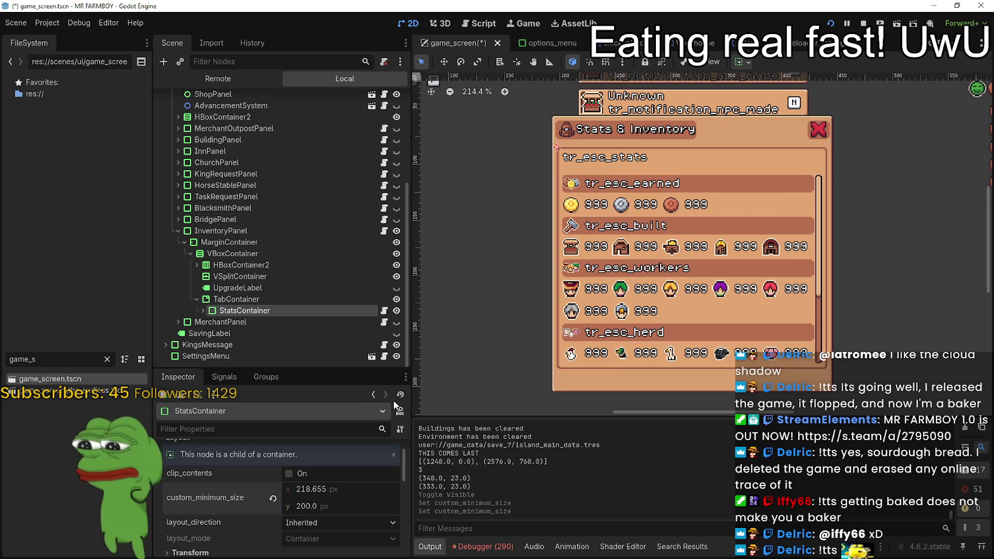
- Inspect the Coins container, ScrollContainer's Layout properties and VBoxContainer2 under StatsContainer
left_click(204, 311)
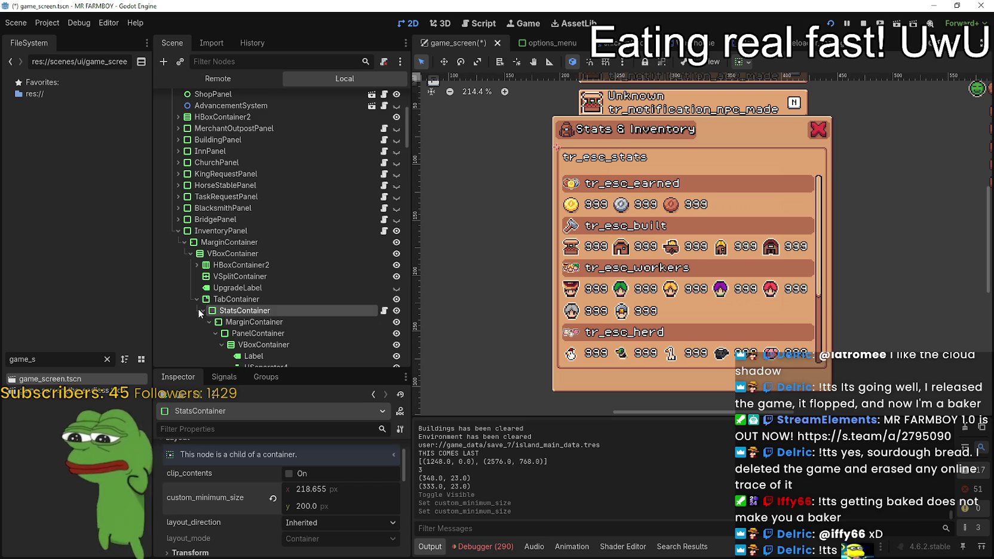
scroll(230, 283, "down", 5)
left_click(271, 283)
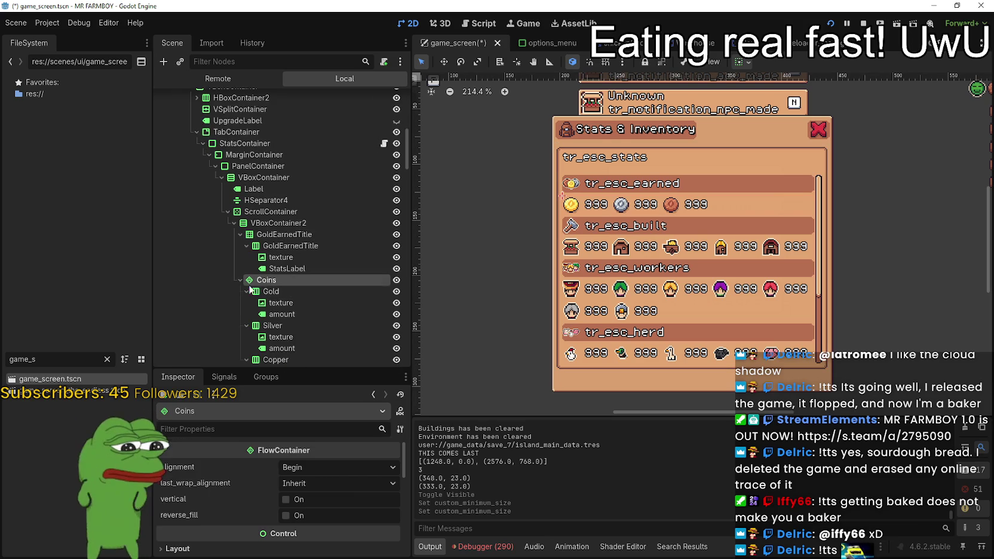
left_click(270, 211)
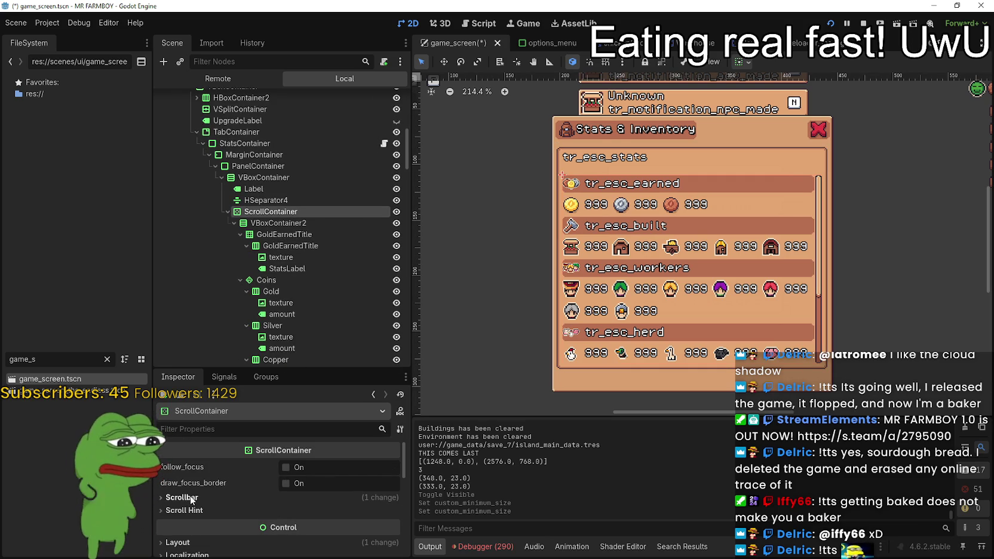
scroll(262, 502, "down", 2)
left_click(236, 484)
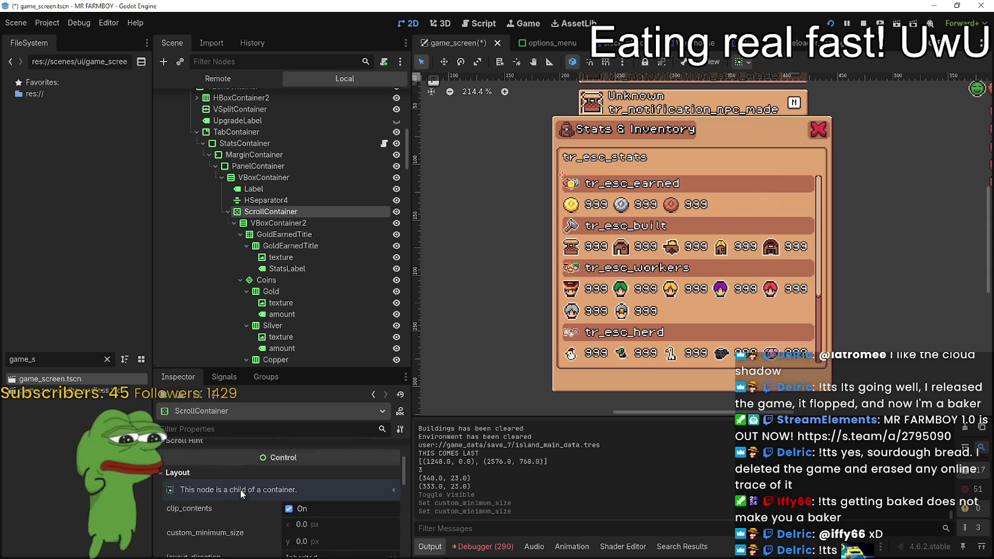
scroll(240, 489, "down", 2)
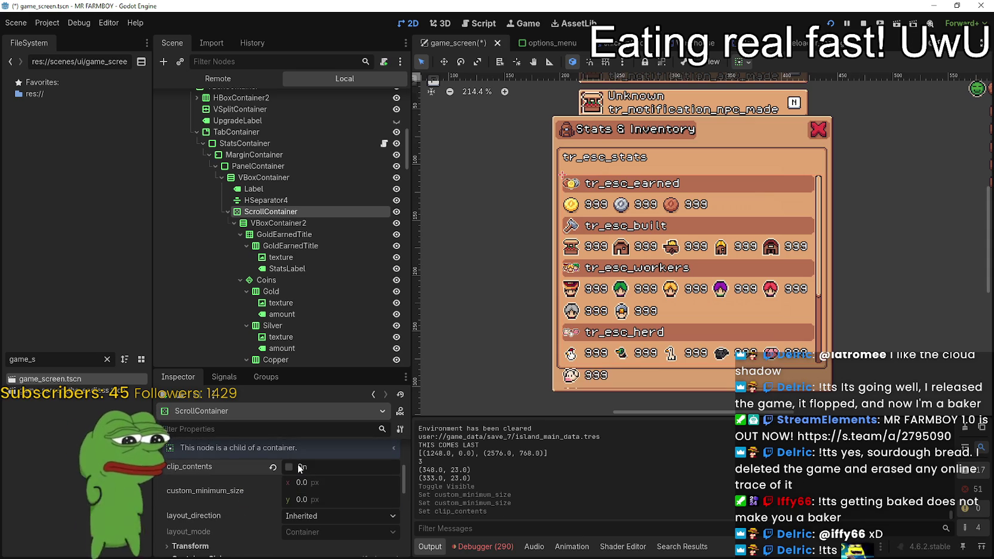
scroll(296, 481, "up", 2)
scroll(279, 247, "down", 2)
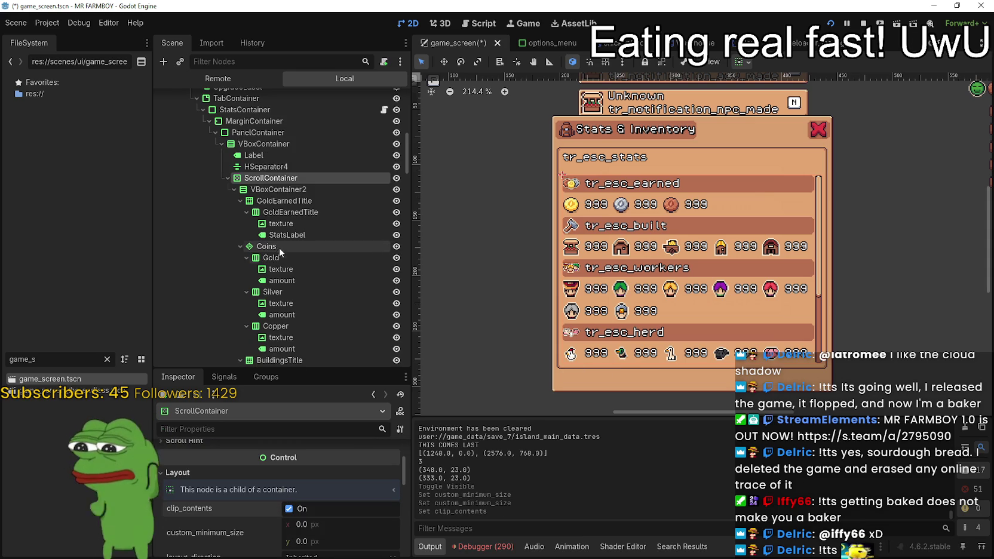
left_click(281, 190)
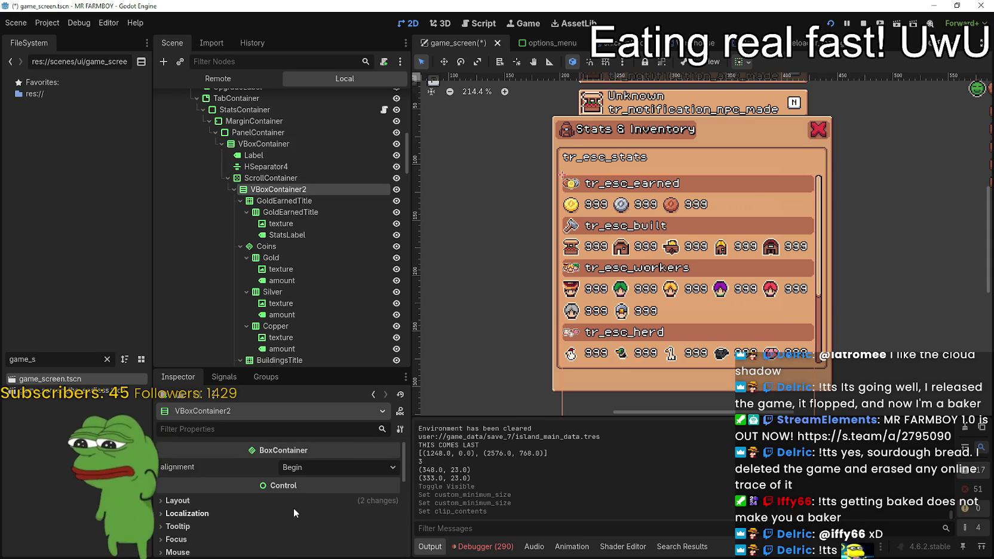
- Inspect VBoxContainer2's layout and the GoldEarnedTitle, Coins, Buildings and BuildingsTitle nodes
left_click(293, 507)
scroll(299, 498, "down", 1)
scroll(306, 200, "down", 1)
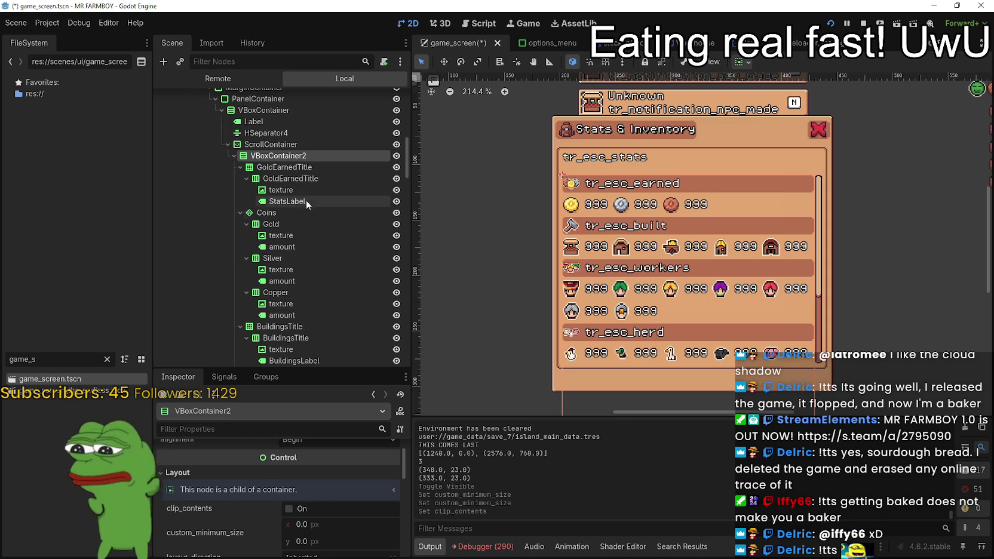
left_click(300, 168)
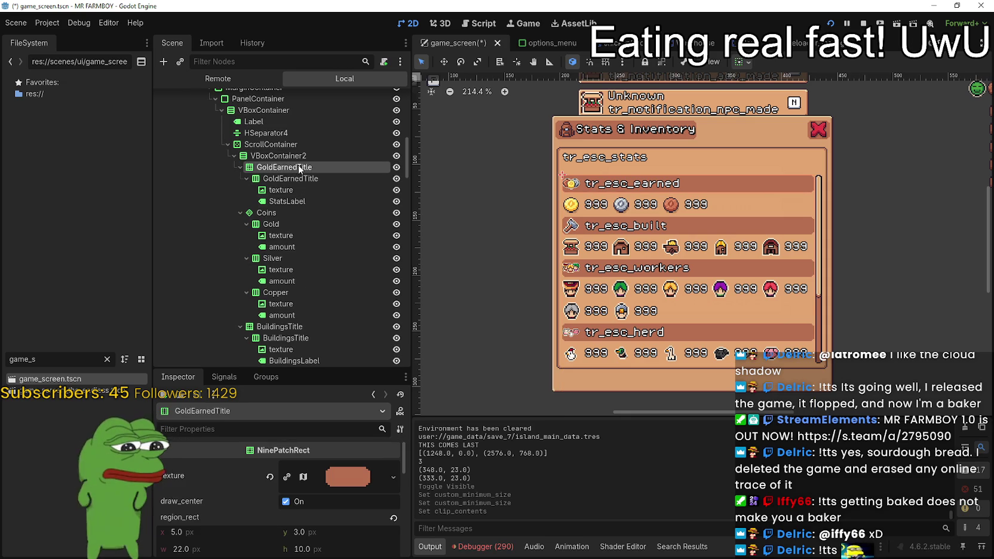
left_click(269, 215)
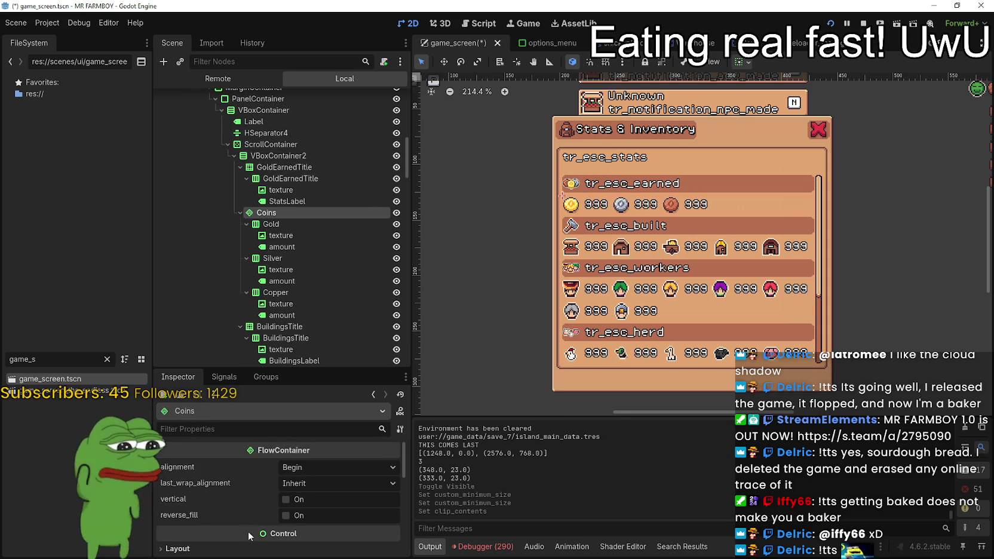
scroll(252, 515, "down", 5)
scroll(312, 216, "down", 5)
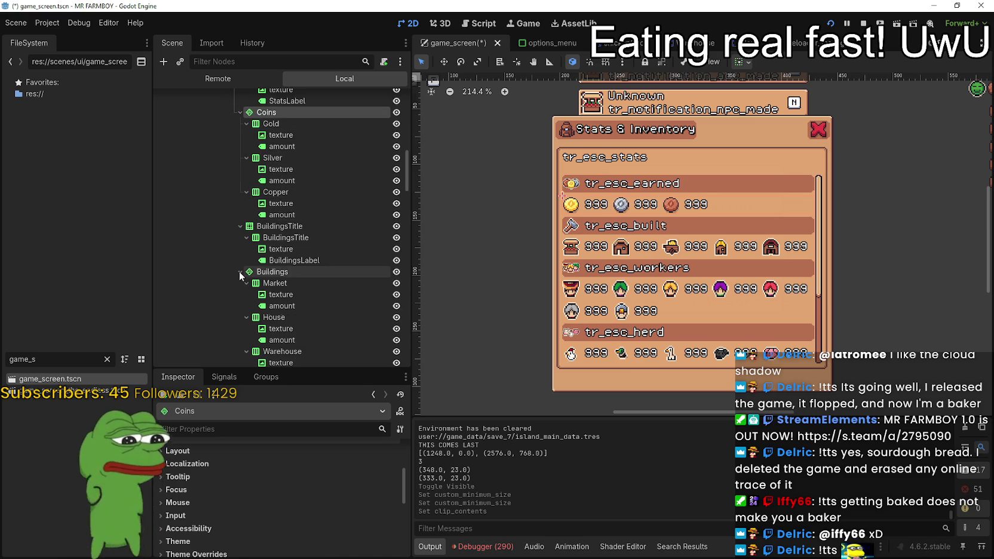
scroll(244, 210, "down", 3)
left_click(267, 205)
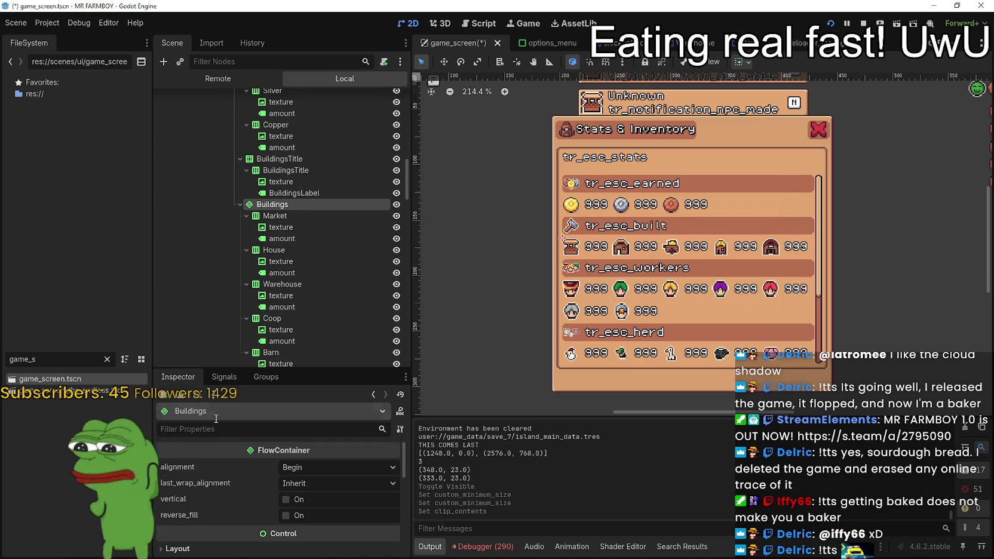
left_click(251, 160)
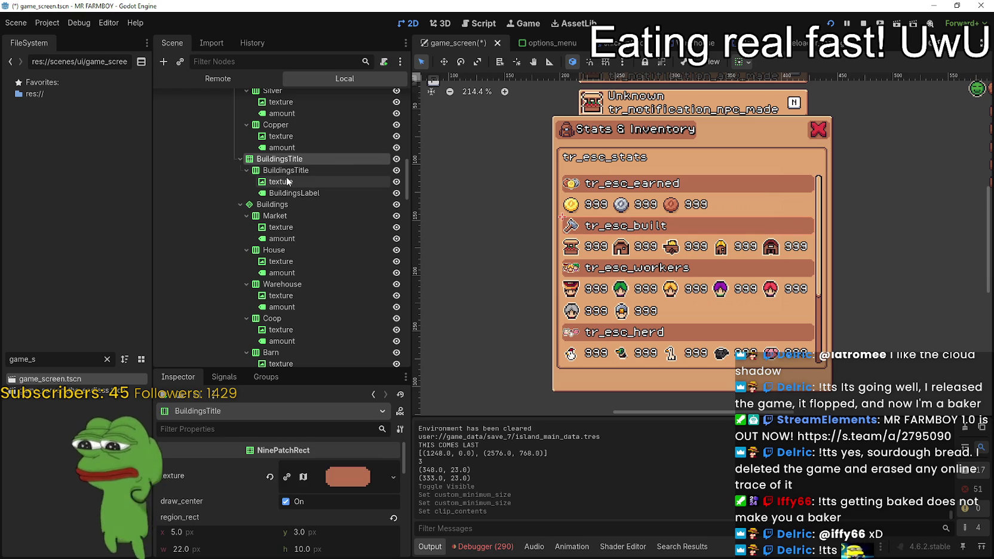
- Collapse the BuildingsTitle, Coins, Buildings, HiredTitle, HiredWorkers, AnimalHerd and CropsTotalTitle nodes
left_click(240, 159)
scroll(239, 203, "up", 2)
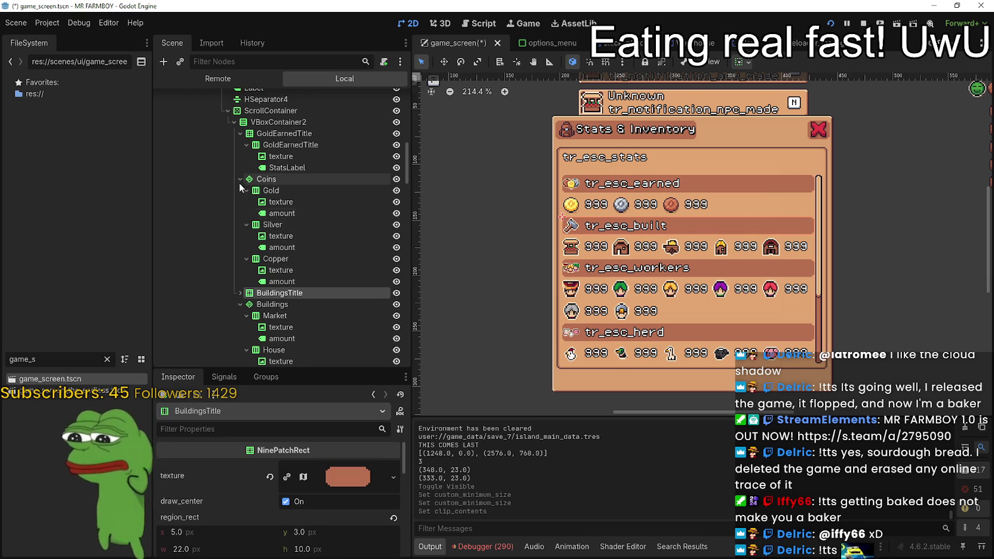
left_click(240, 179)
left_click(239, 201)
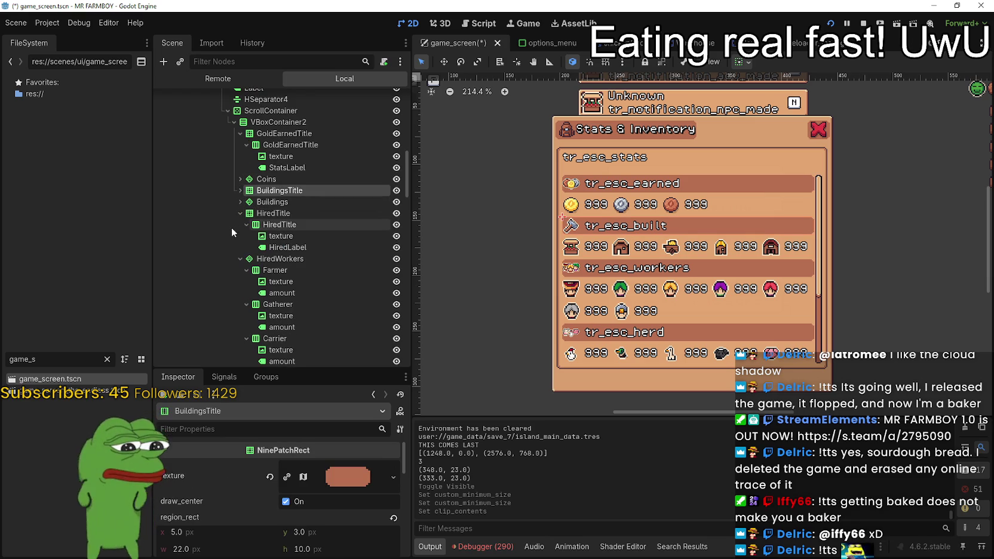
left_click(239, 213)
left_click(243, 227)
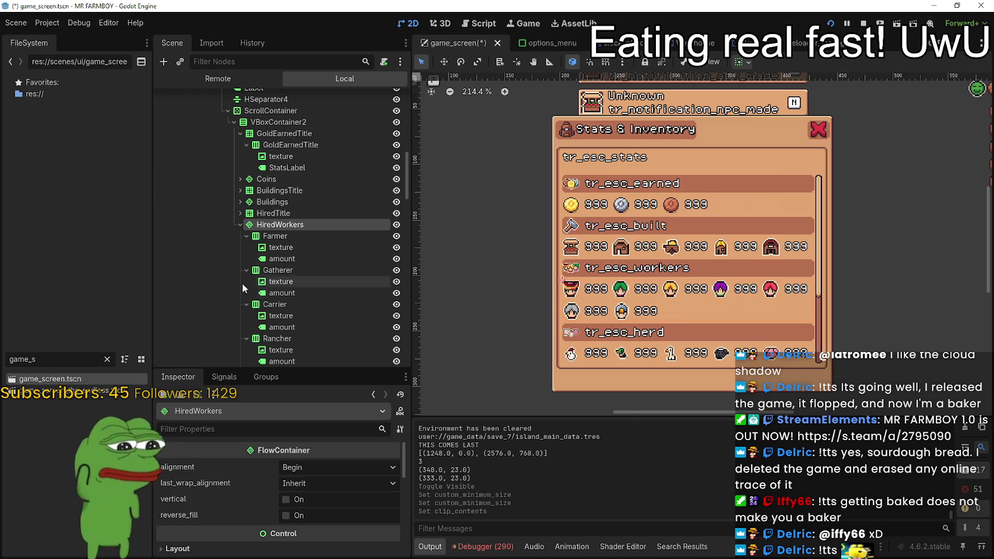
left_click(238, 225)
left_click(237, 238)
left_click(253, 248)
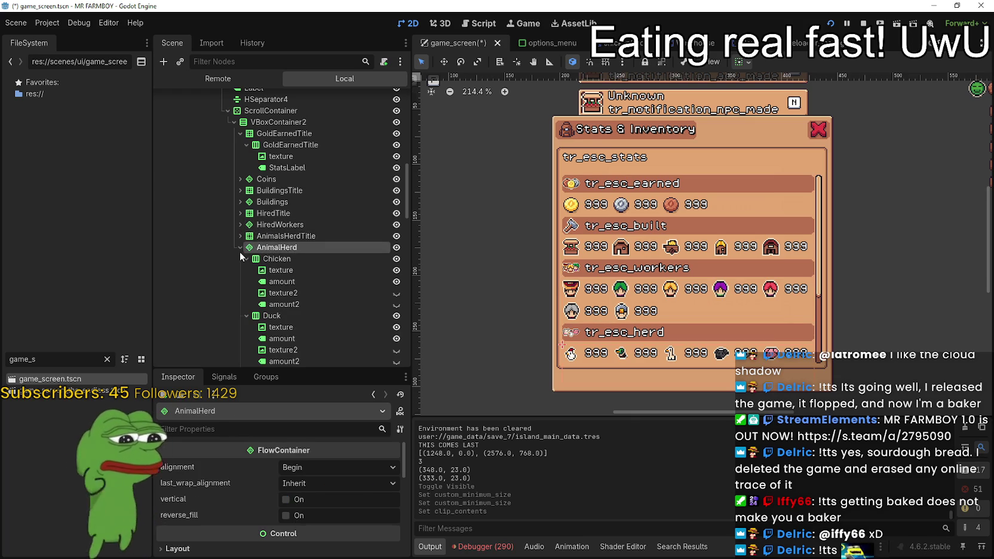
scroll(287, 526, "down", 1)
scroll(287, 525, "down", 3)
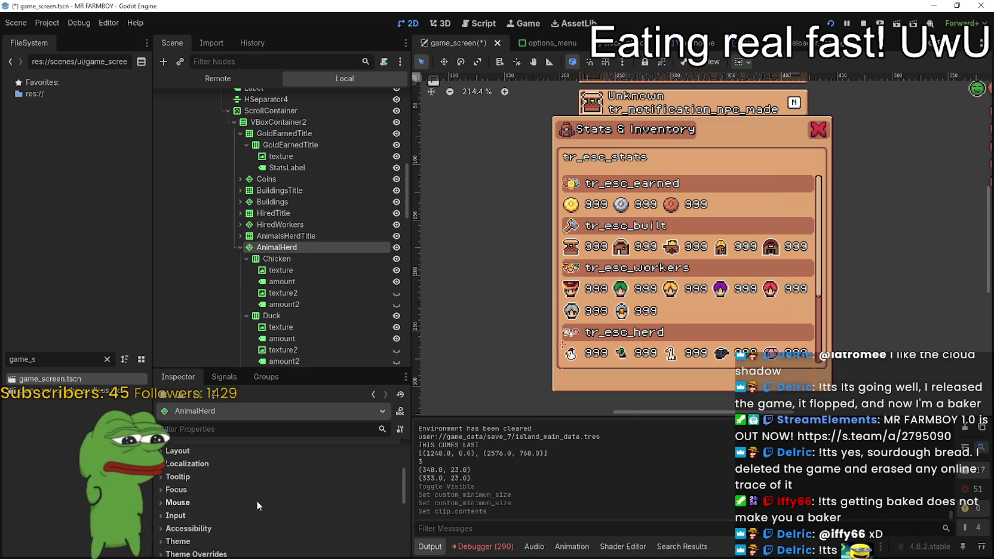
left_click(237, 250)
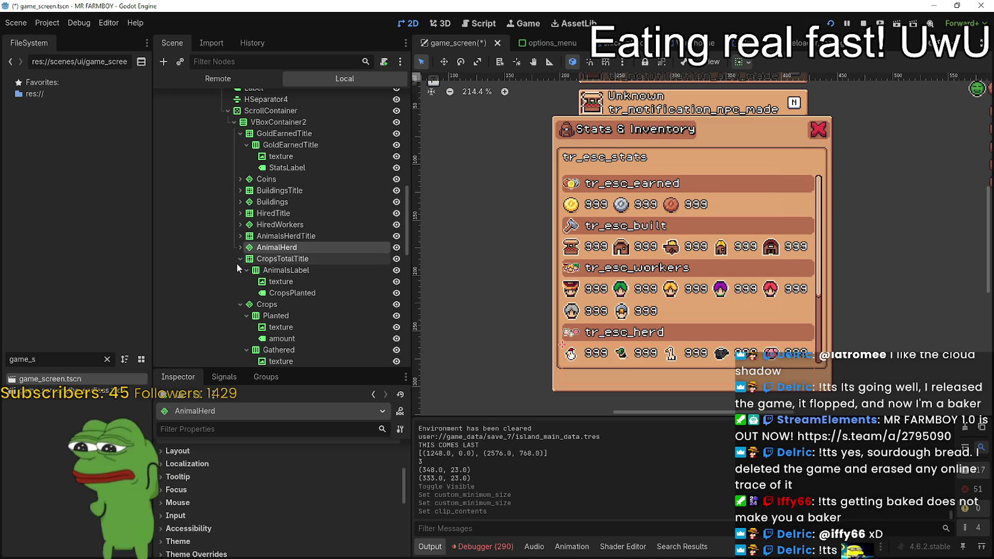
left_click(237, 259)
- Collapse the Crops, AnimalDrops, FishTotal and FruitsTotal nodes and their title nodes
left_click(236, 270)
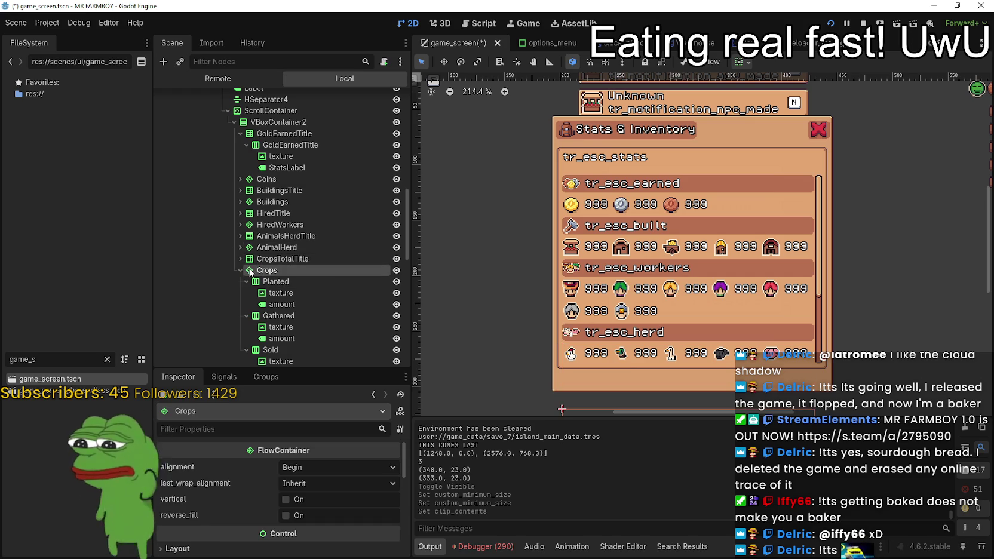
scroll(268, 465, "down", 3)
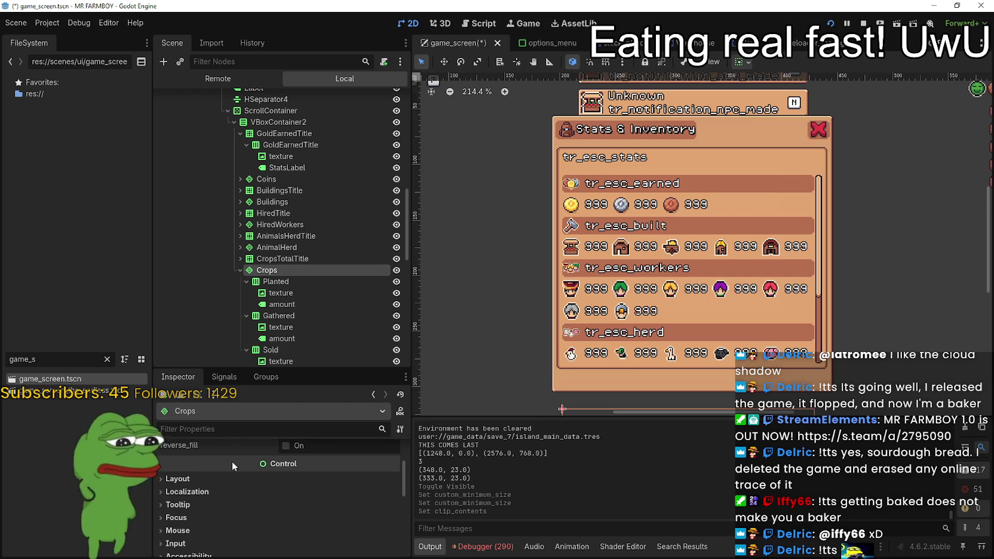
left_click(239, 270)
scroll(260, 303, "down", 1)
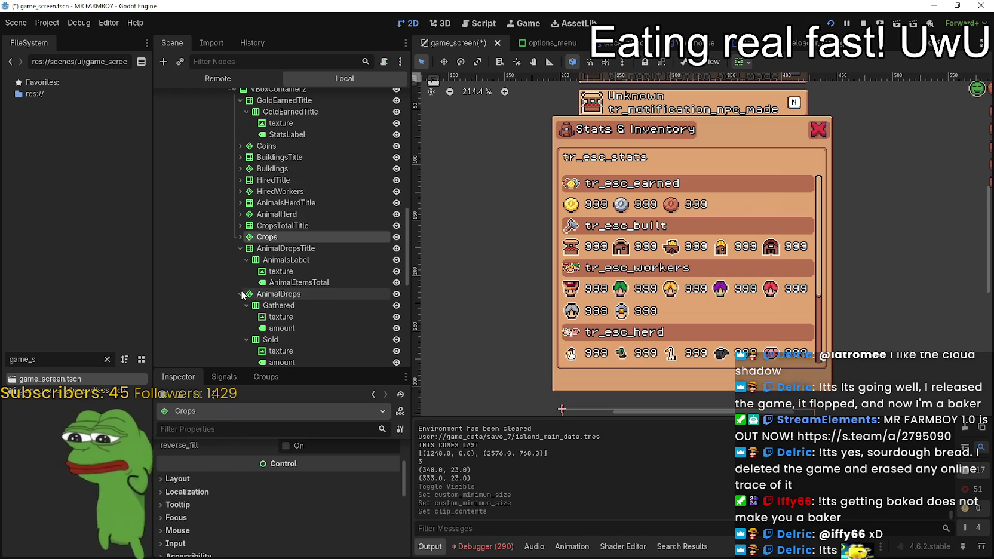
left_click(251, 295)
left_click(240, 248)
scroll(257, 465, "down", 3)
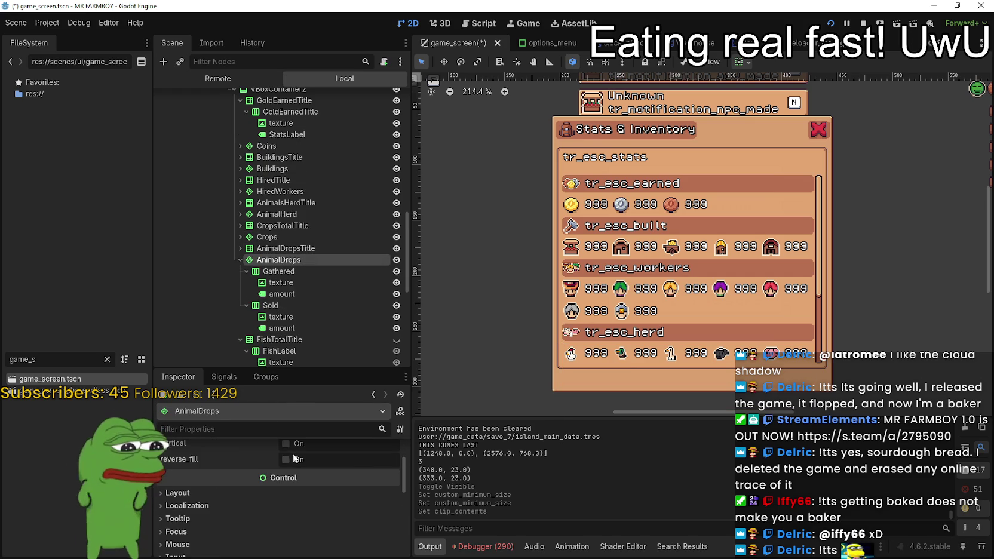
left_click(240, 260)
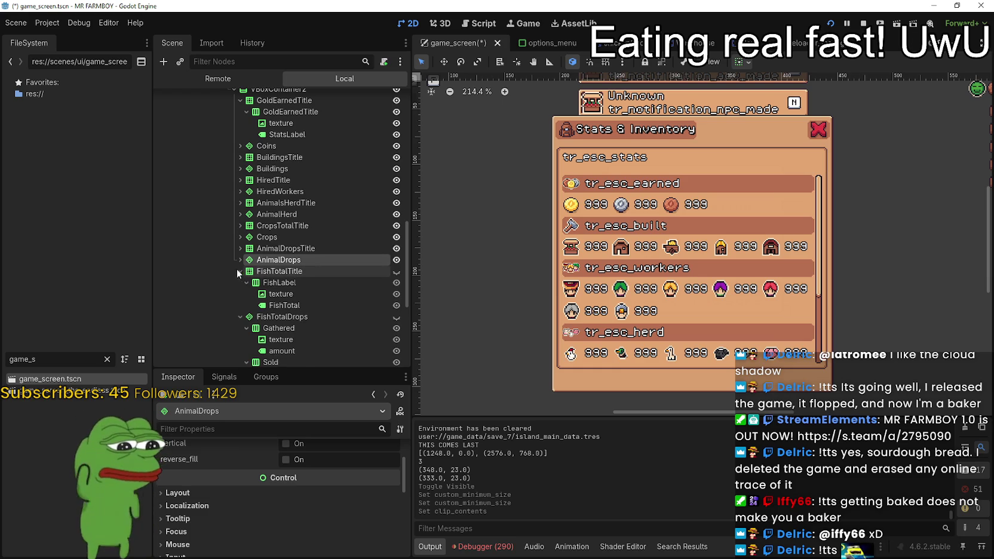
left_click(240, 271)
left_click(239, 283)
left_click(240, 294)
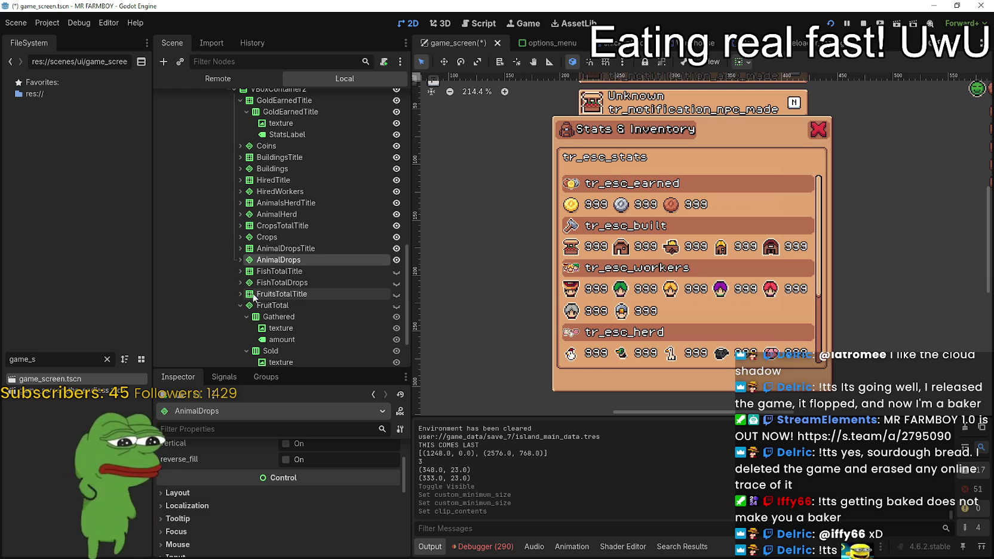
left_click(285, 272)
scroll(277, 512, "down", 2)
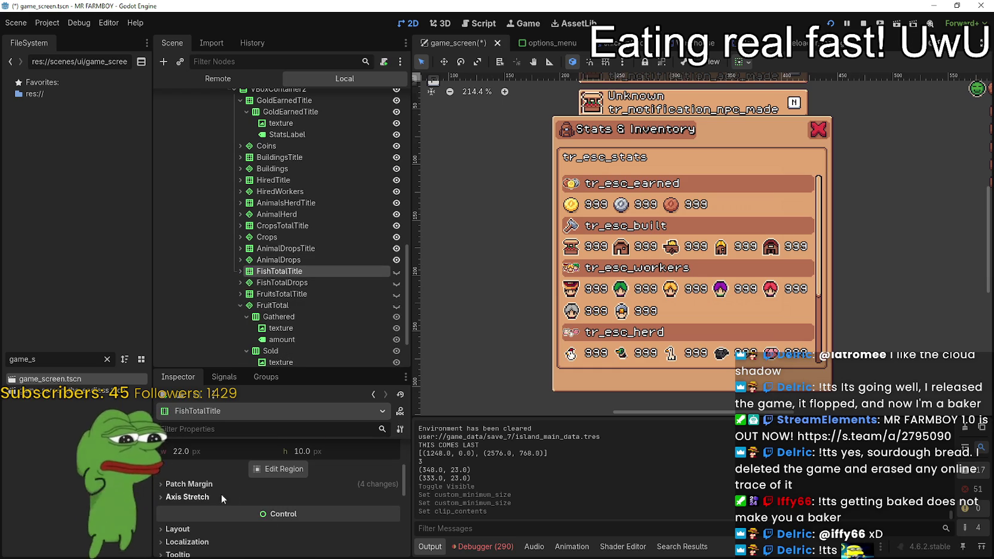
scroll(301, 256, "down", 3)
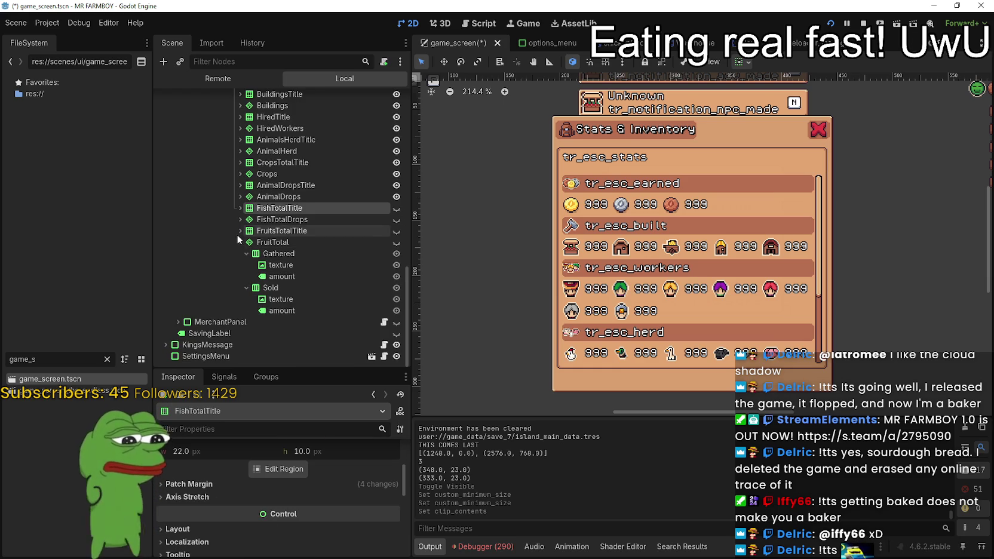
left_click(240, 242)
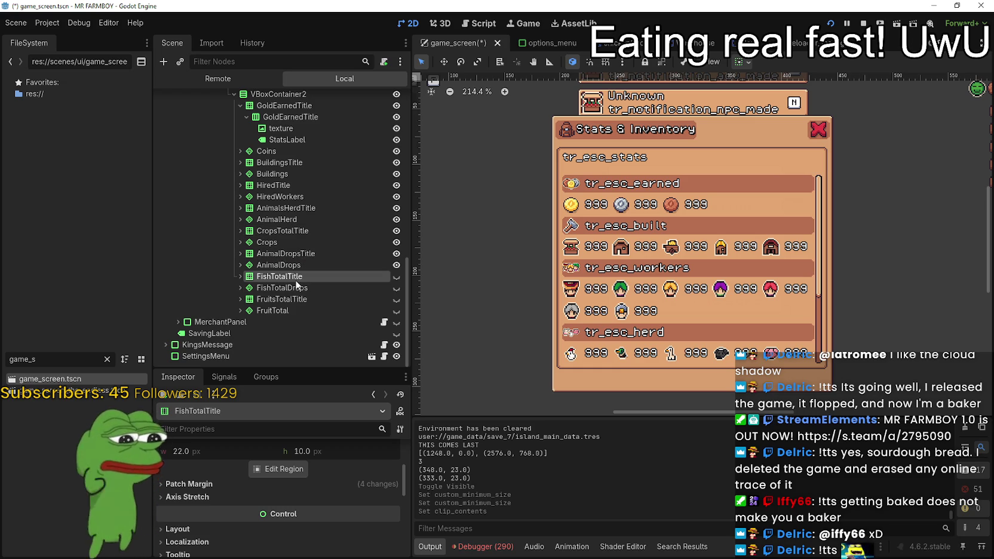
left_click(283, 302)
left_click(273, 313)
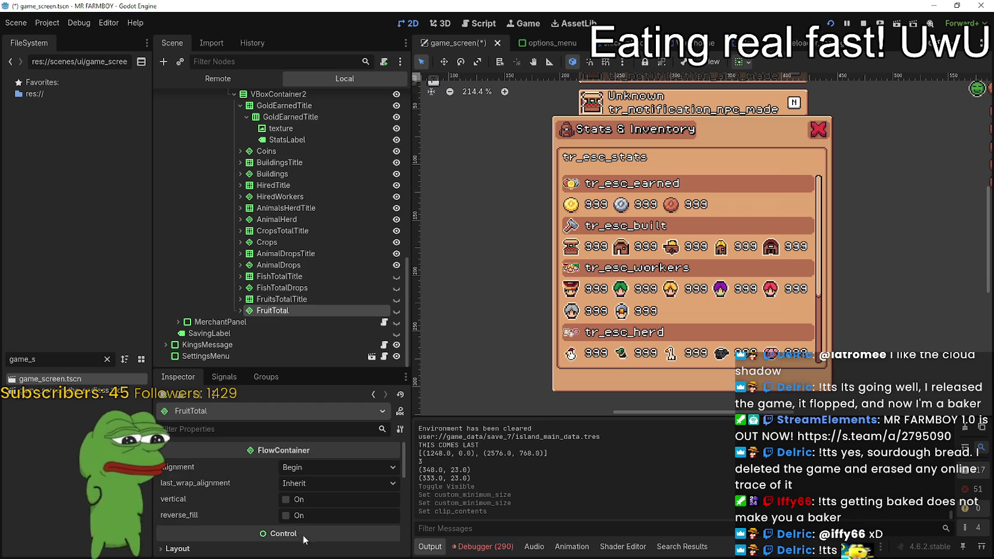
scroll(301, 259, "up", 5)
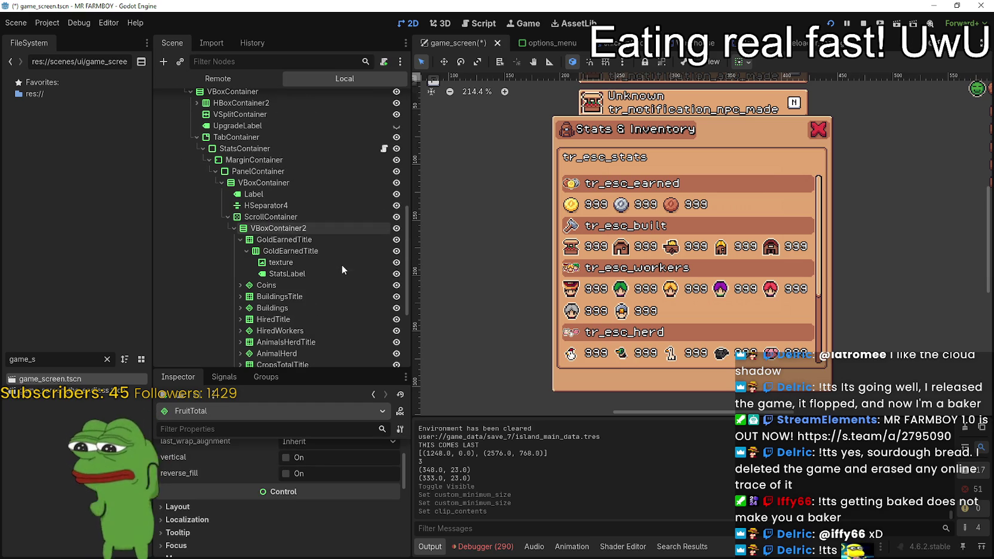
left_click(295, 251)
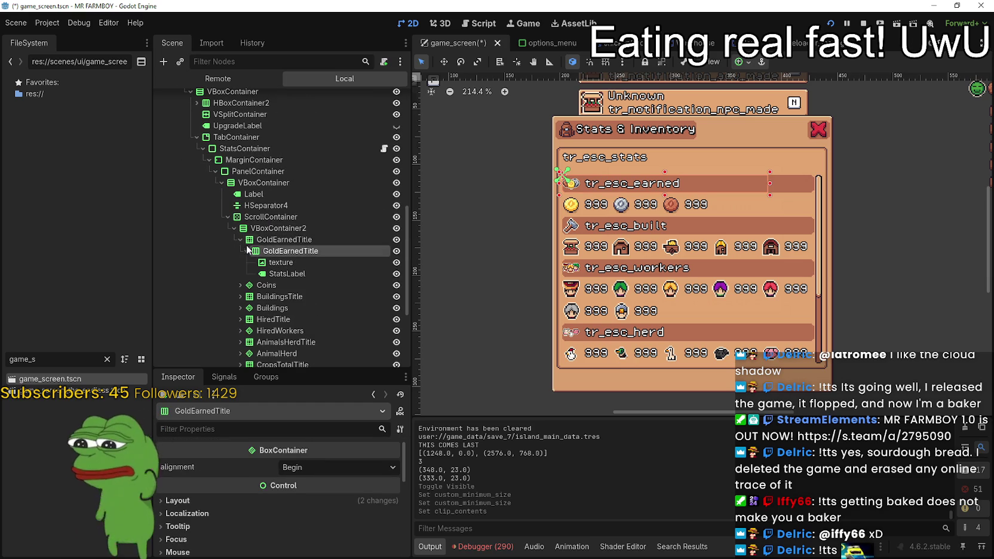
left_click(261, 239)
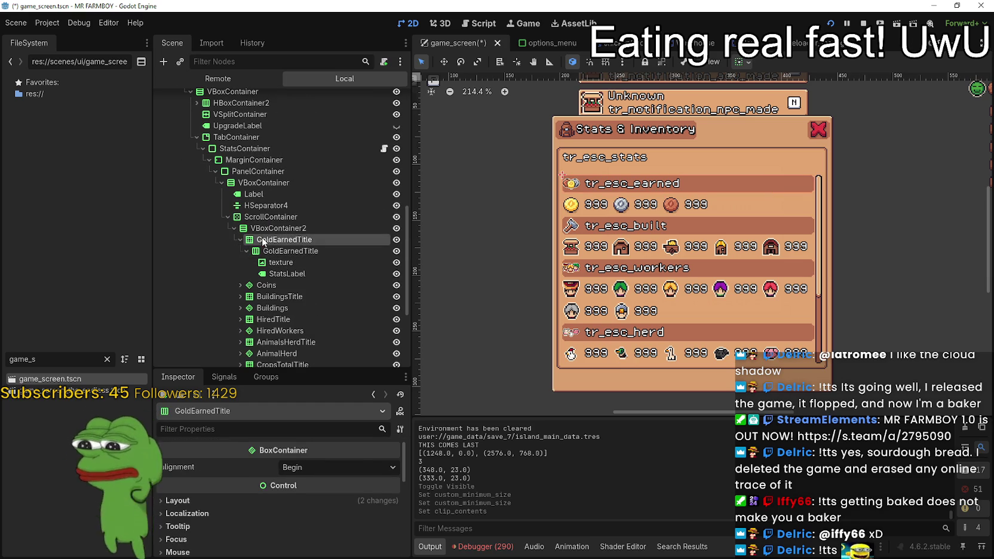
left_click(279, 251)
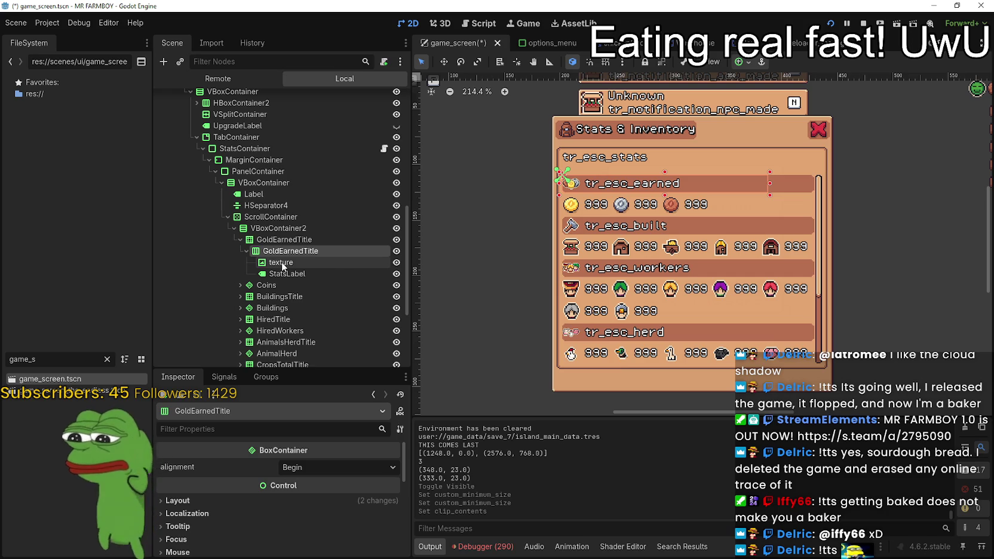
left_click(282, 266)
left_click(289, 275)
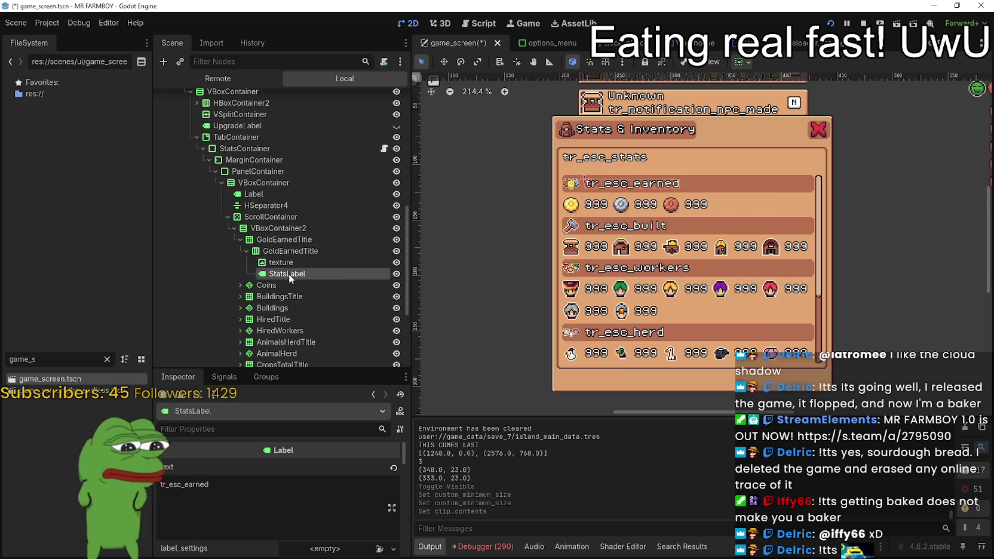
left_click(288, 261)
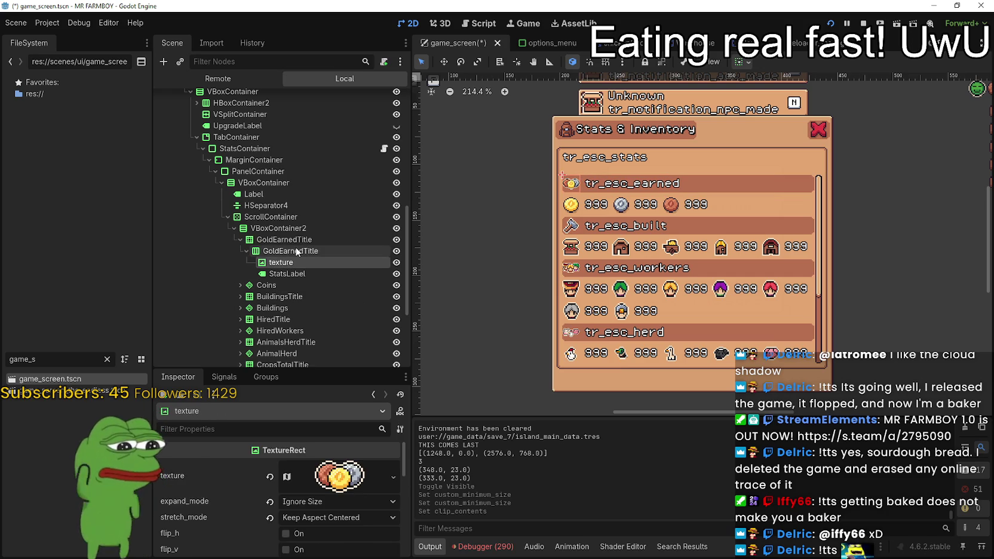
left_click(297, 251)
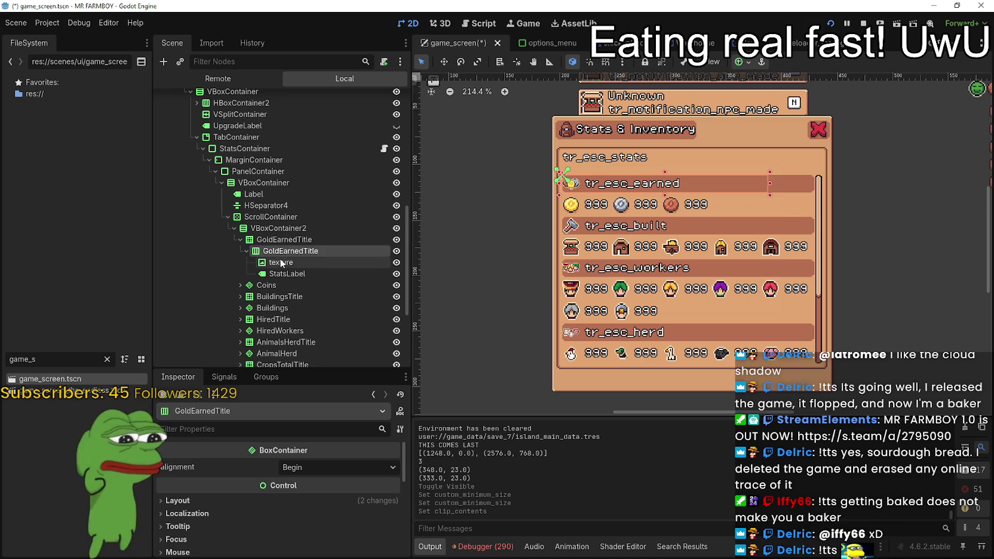
left_click(262, 218)
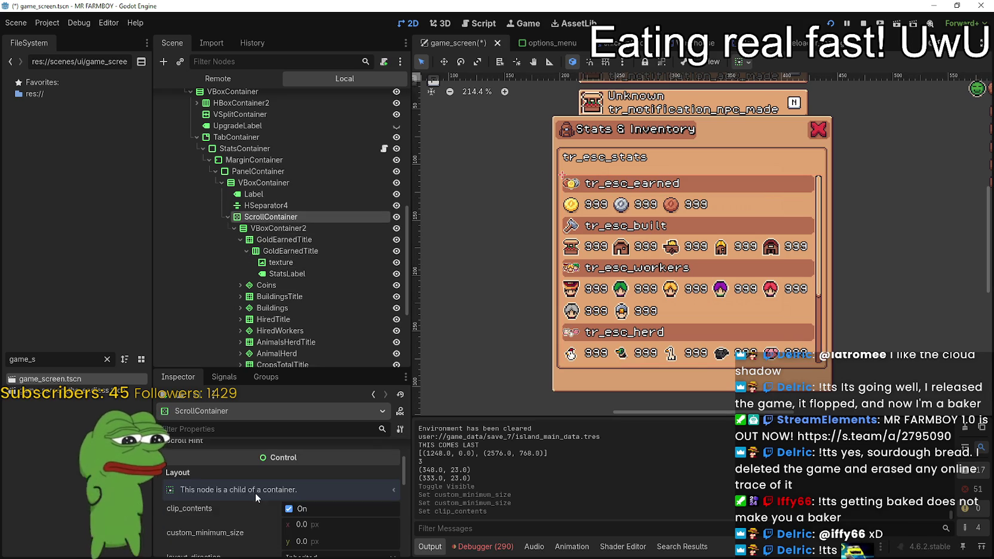
scroll(326, 534, "down", 1)
scroll(228, 491, "down", 2)
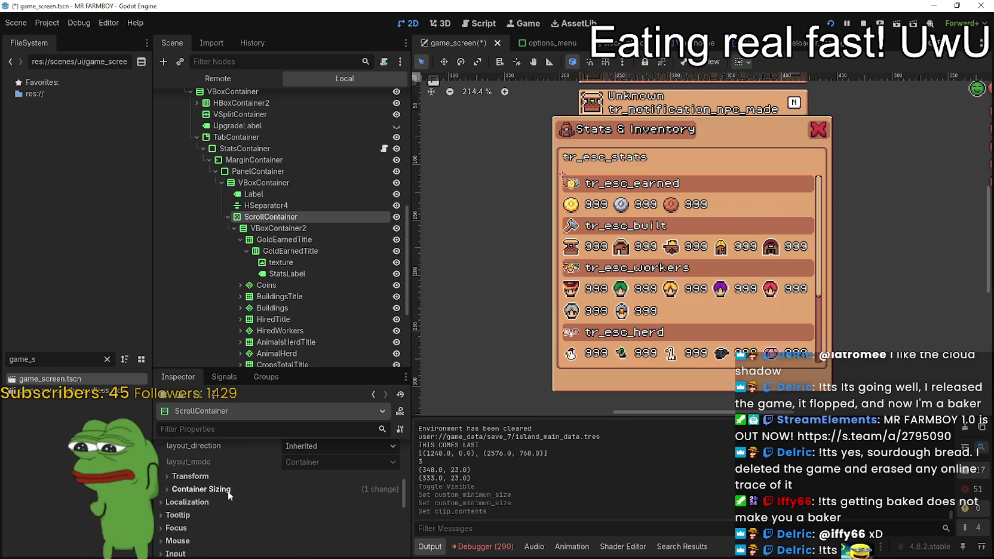
left_click(233, 480)
left_click(233, 479)
left_click(235, 476)
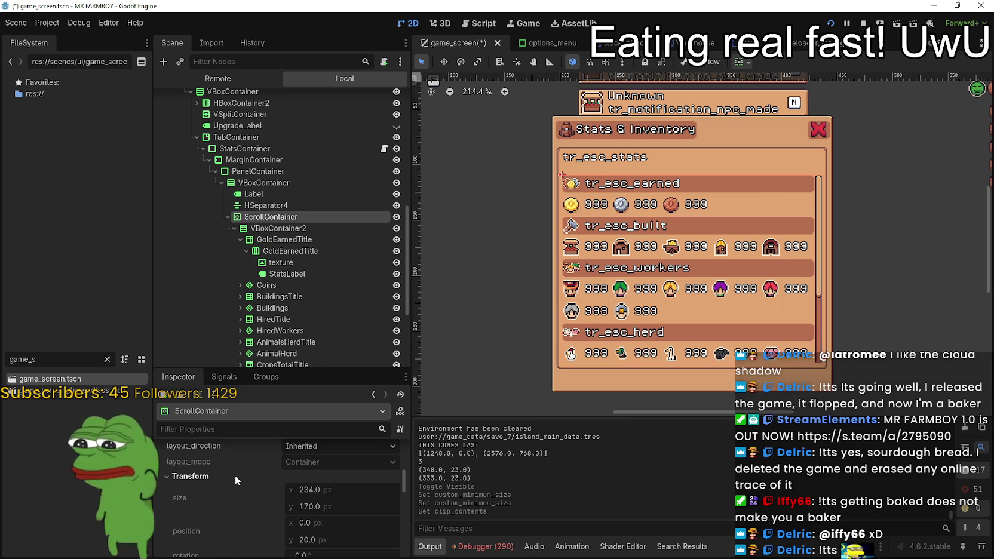
left_click(332, 506)
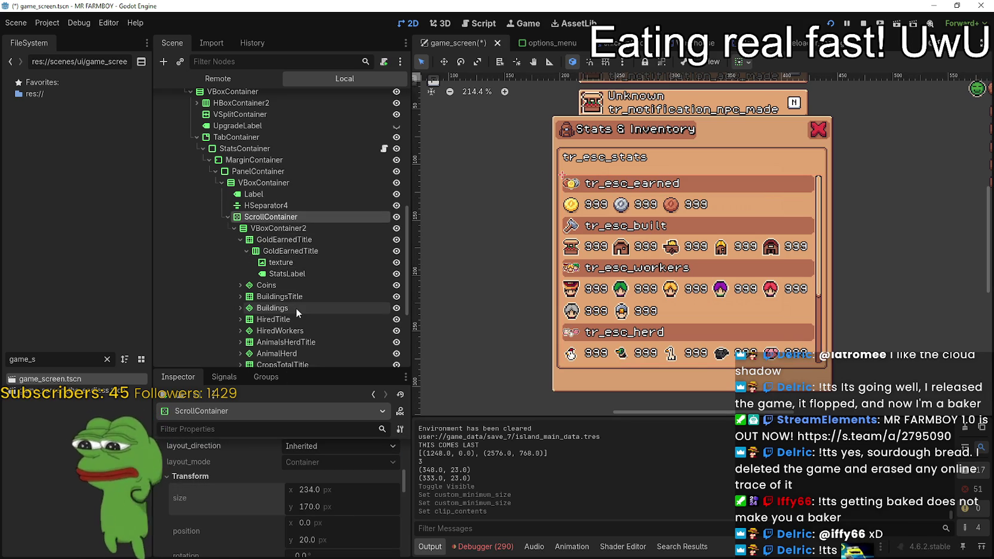
left_click(261, 206)
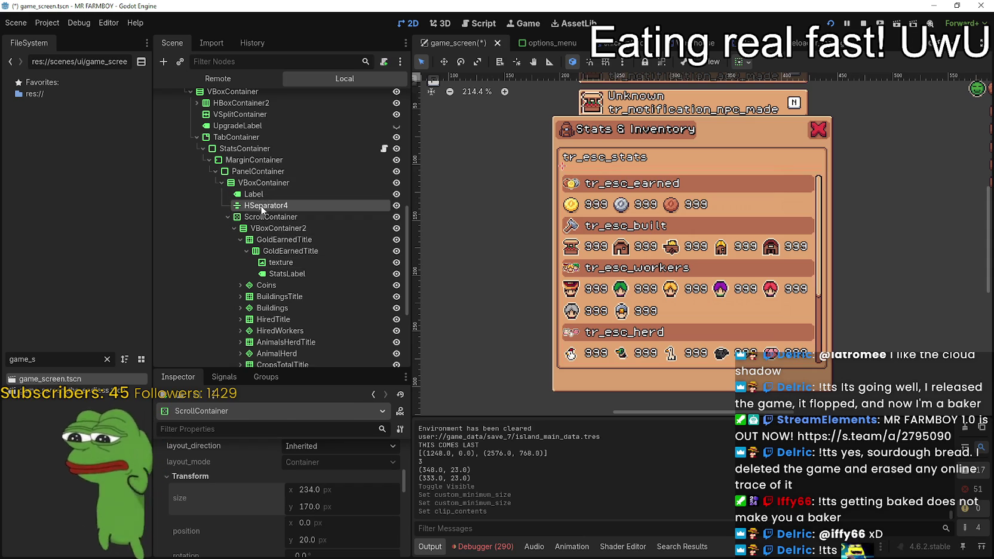
left_click(262, 184)
left_click(258, 173)
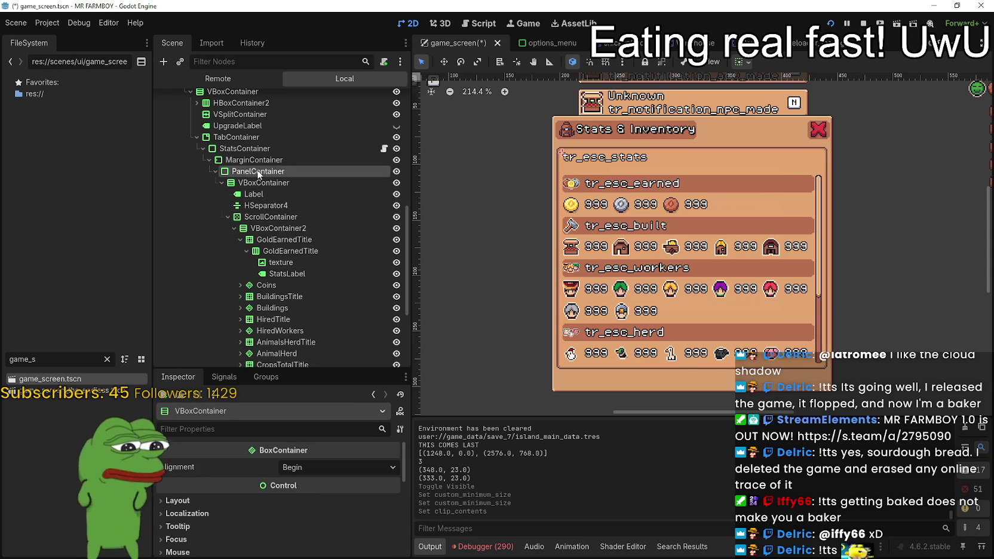
left_click(254, 163)
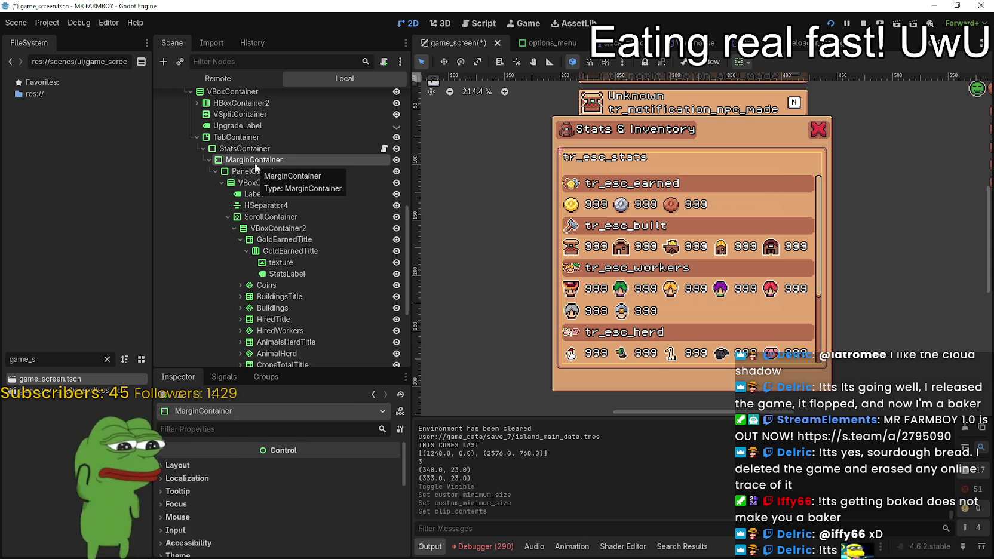
left_click(245, 149)
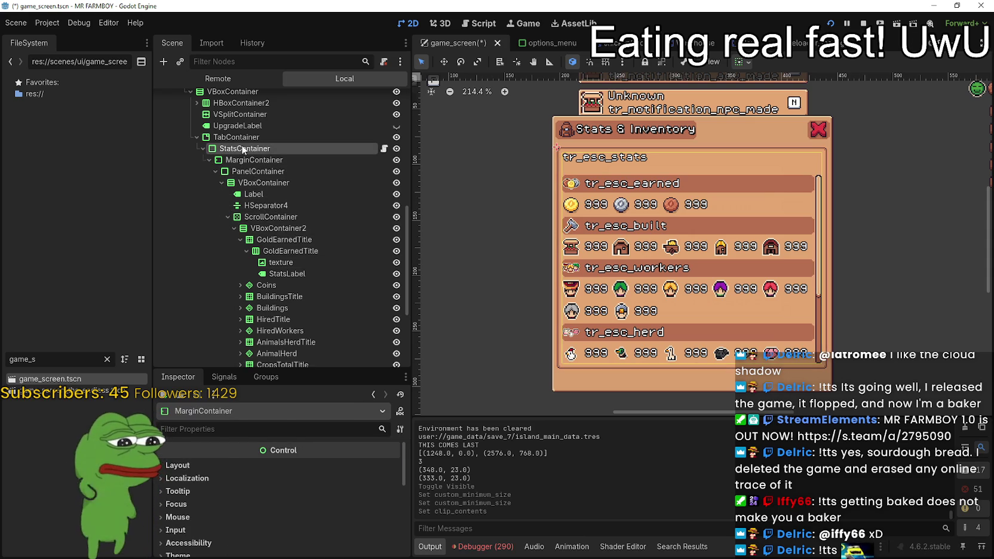
- Narrow StatsContainer's minimum width slightly and raise its minimum height to 299.405 px
left_click_drag(341, 489, 341, 494)
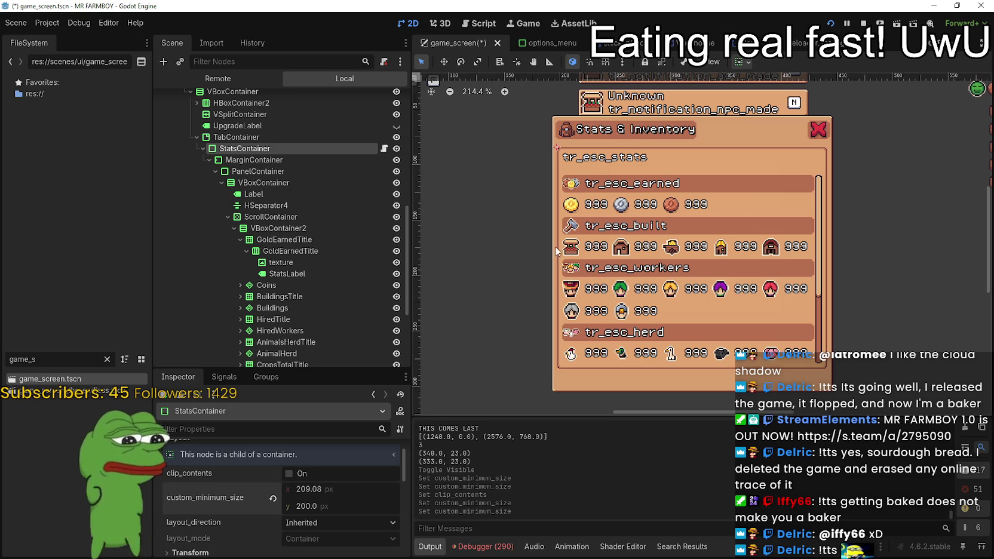
scroll(270, 274, "down", 2)
scroll(257, 256, "up", 1)
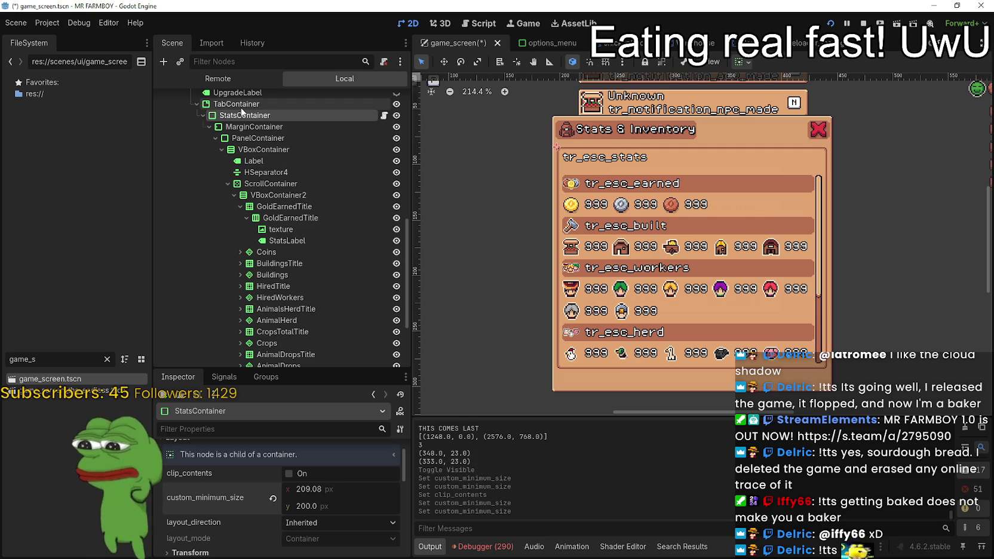
left_click_drag(310, 506, 397, 506)
scroll(589, 256, "down", 2)
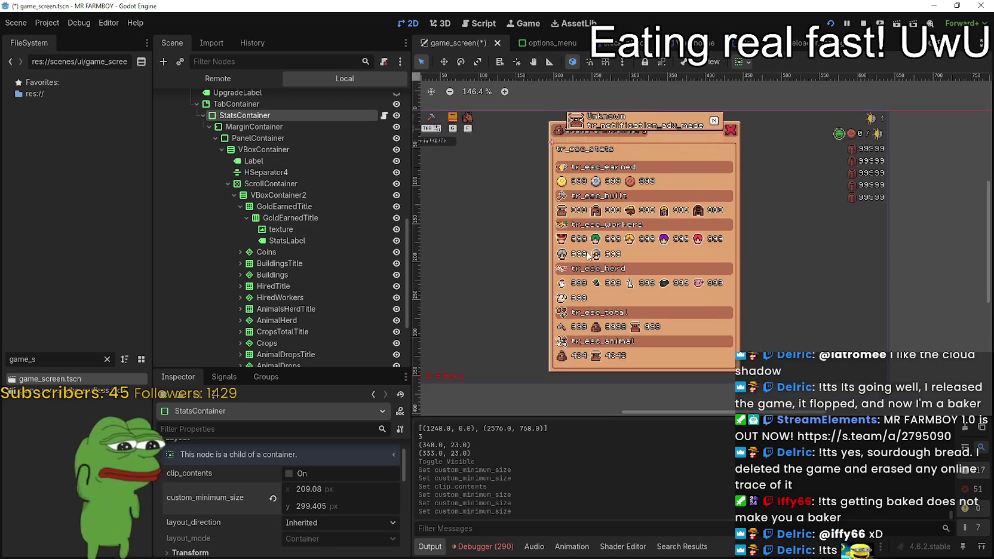
scroll(588, 256, "up", 1)
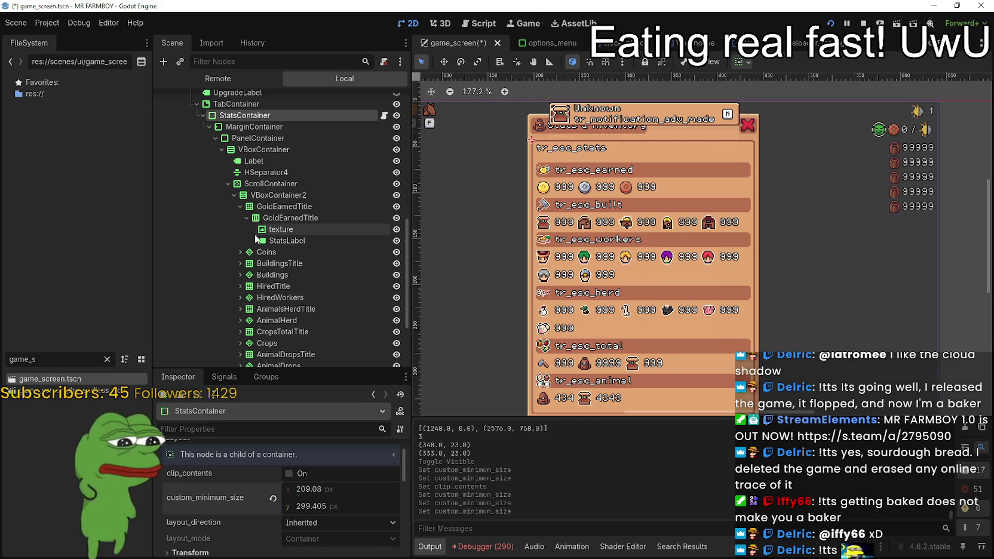
left_click(311, 184)
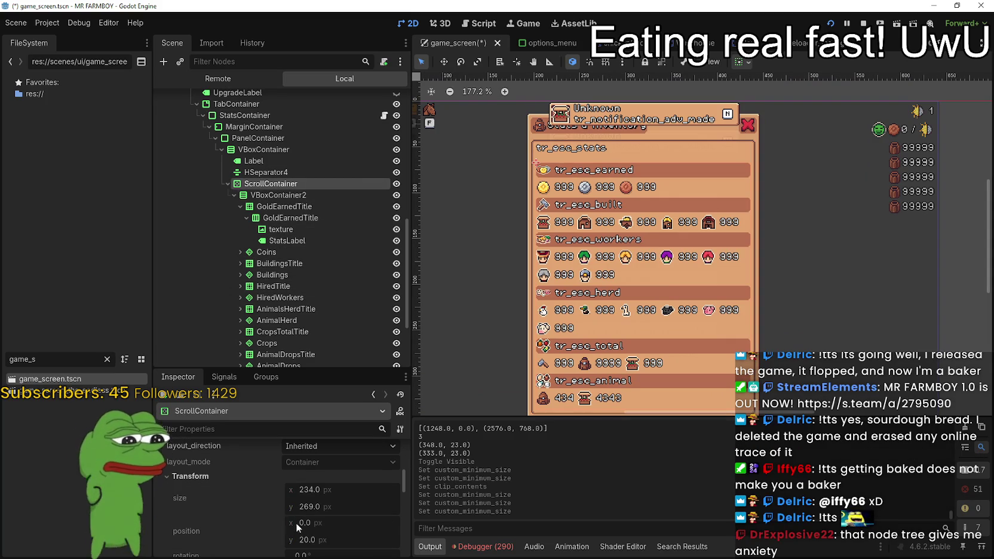
scroll(362, 536, "up", 5)
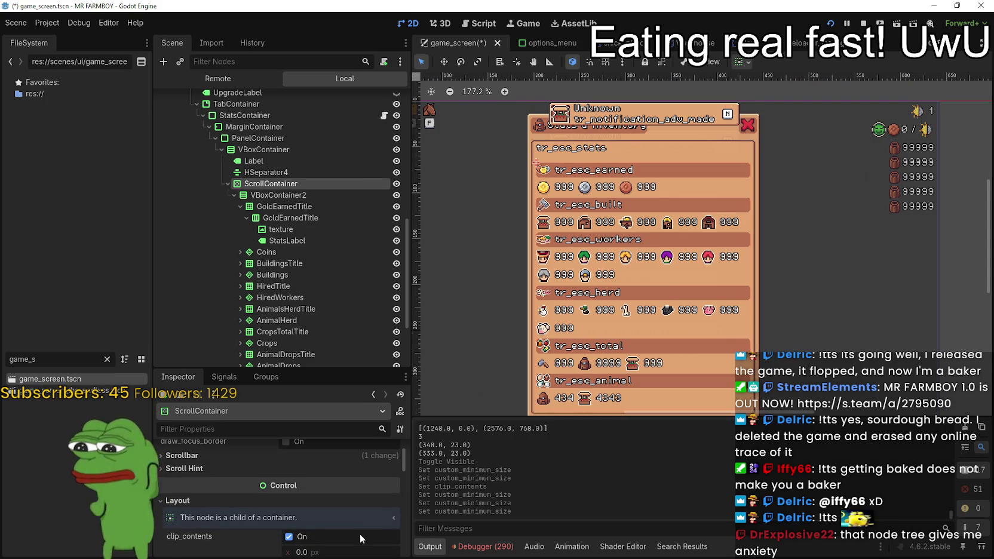
scroll(359, 531, "up", 2)
left_click(299, 498)
left_click(299, 499)
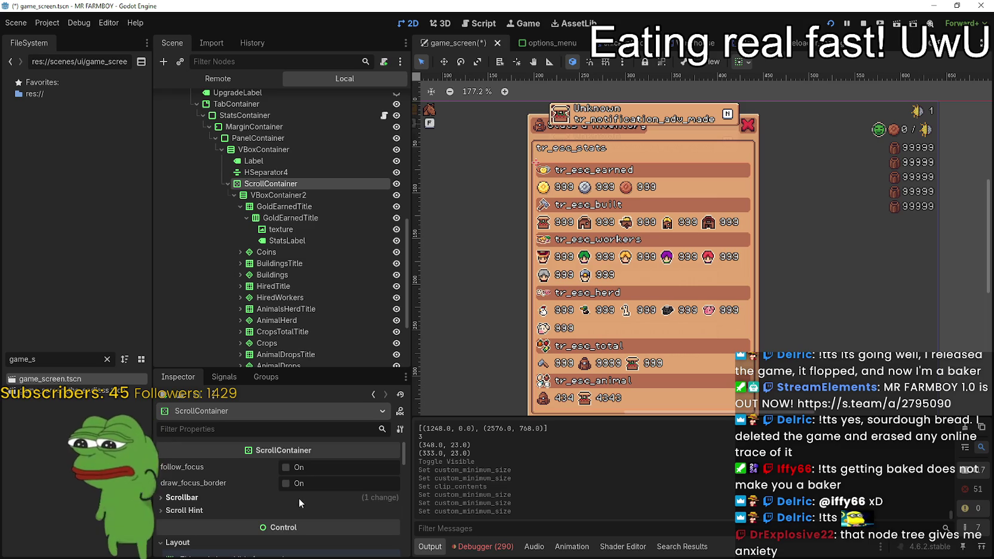
left_click(287, 195)
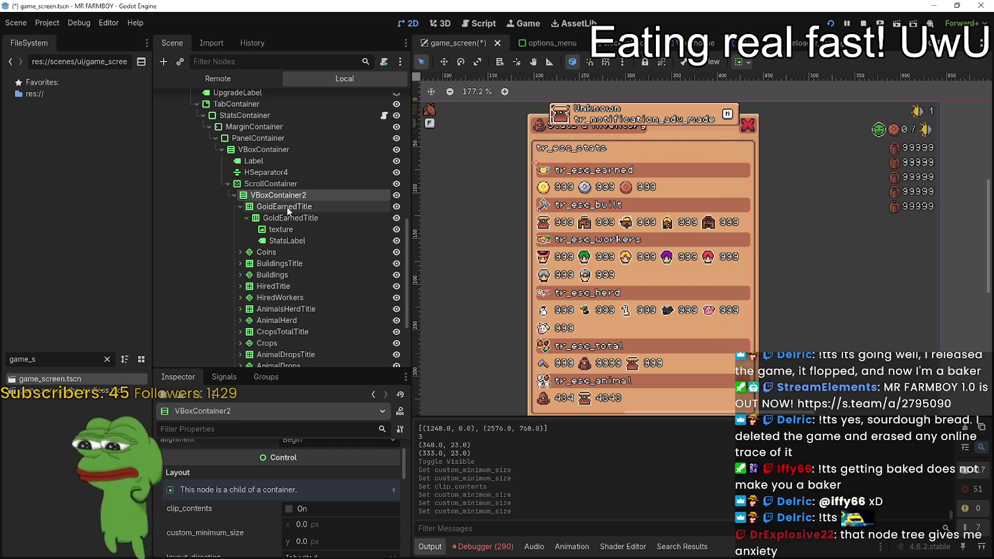
scroll(296, 494, "down", 3)
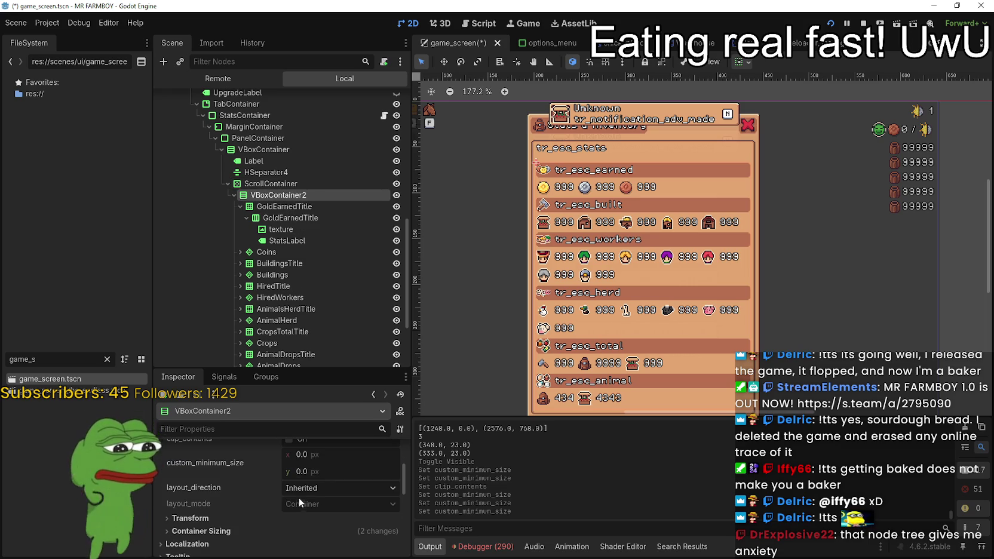
left_click(240, 207)
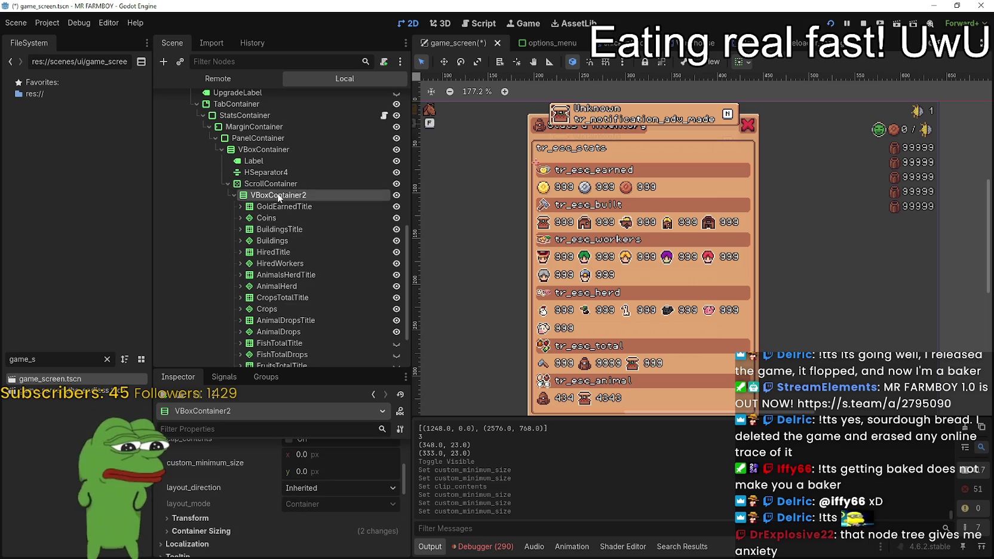
scroll(314, 484, "up", 1)
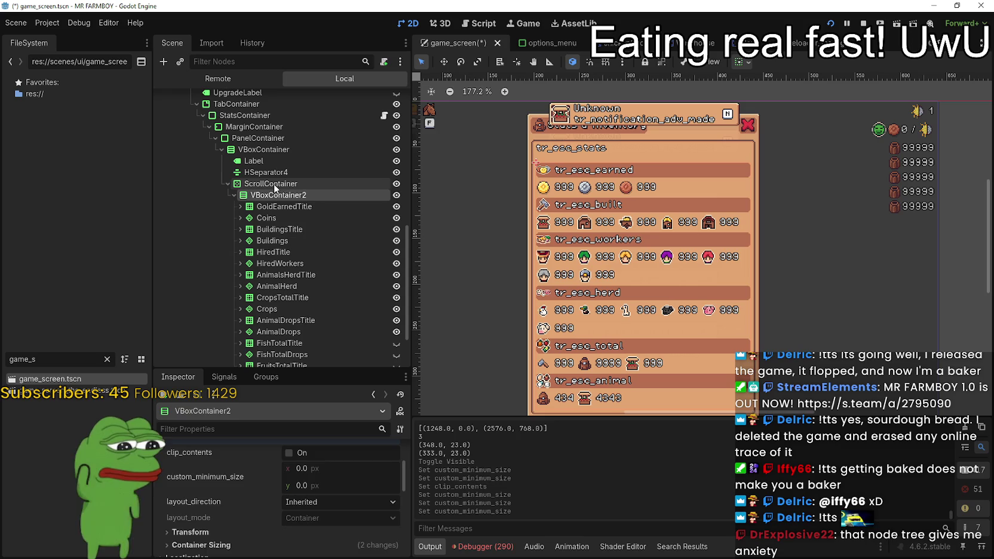
left_click(273, 184)
scroll(303, 526, "down", 3)
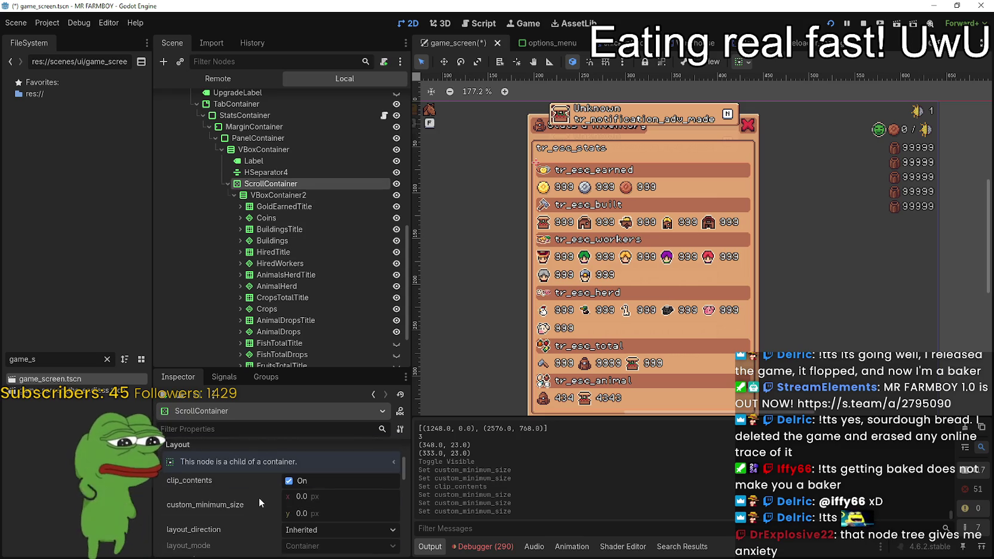
- Scroll up the Stats & Inventory list in the running game to check its rows
scroll(258, 499, "up", 4)
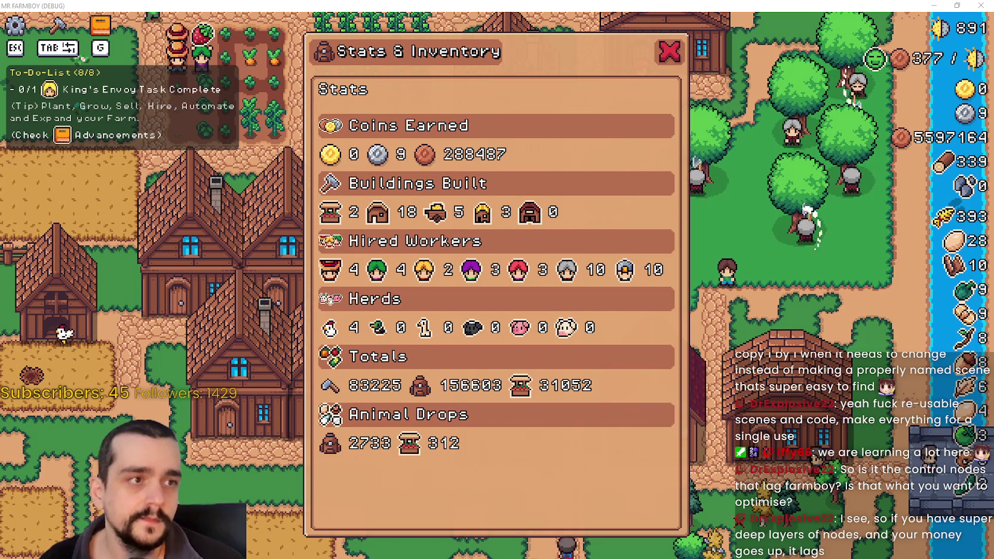
- Back in the editor, graph Total Draw Calls in the debugger's Monitors panel, holding around 220
key("alt+Tab")
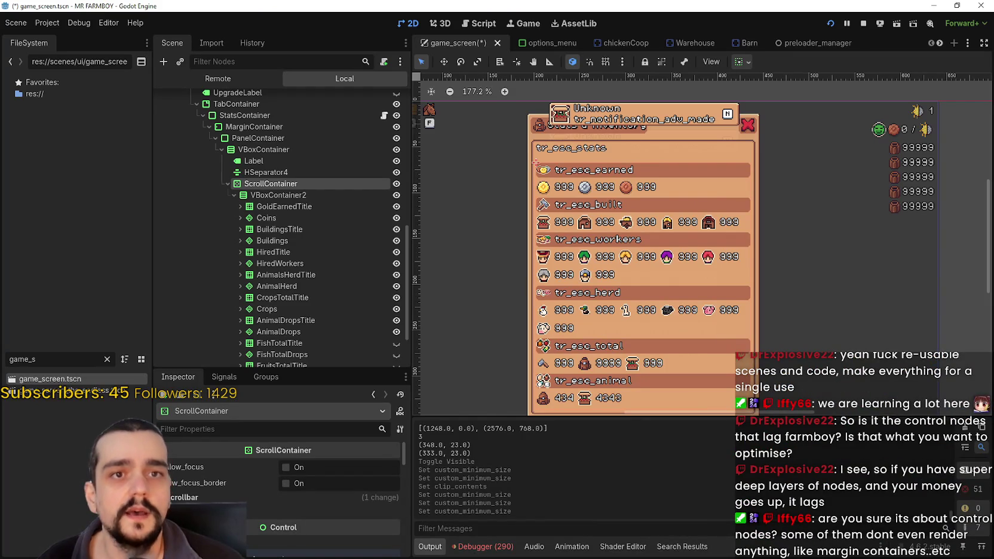
left_click(485, 547)
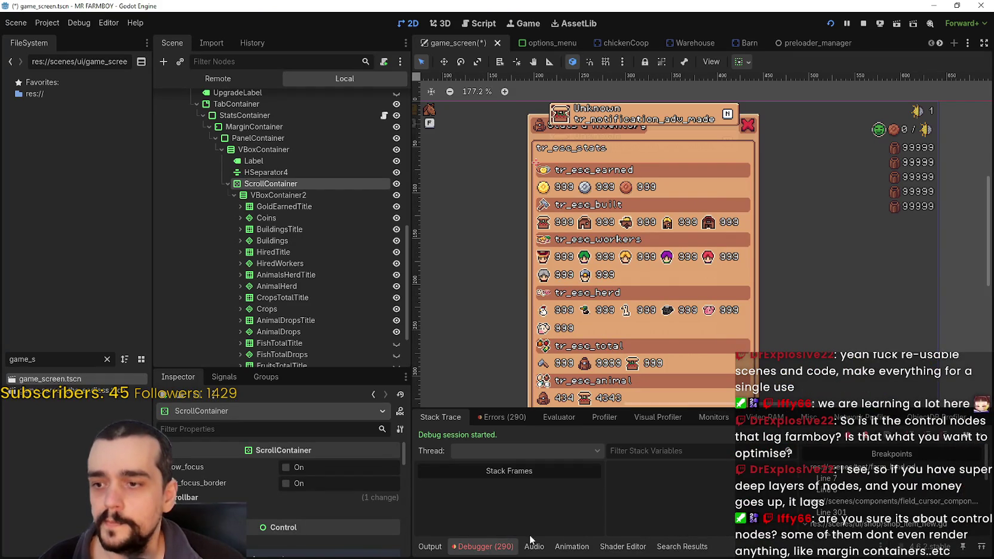
left_click(716, 418)
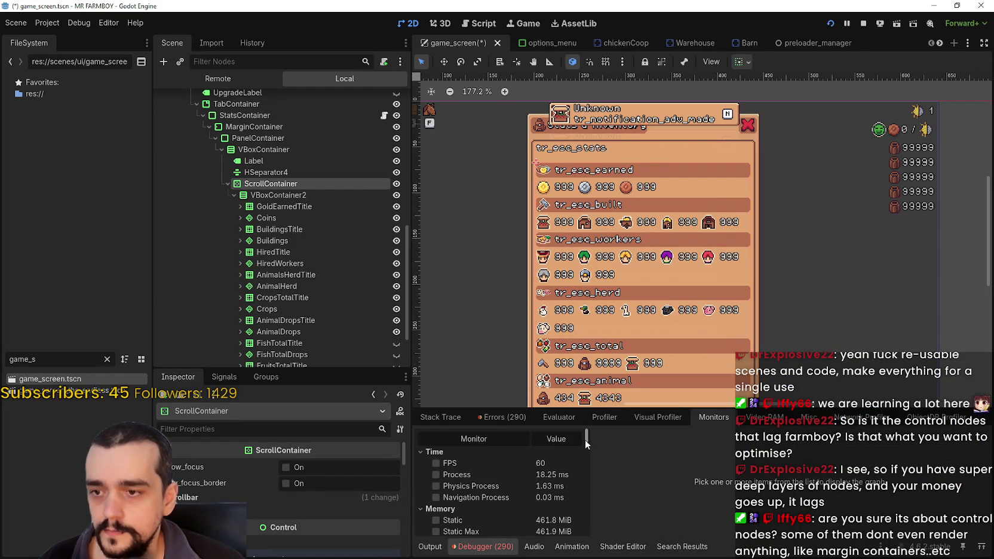
left_click_drag(585, 440, 587, 459)
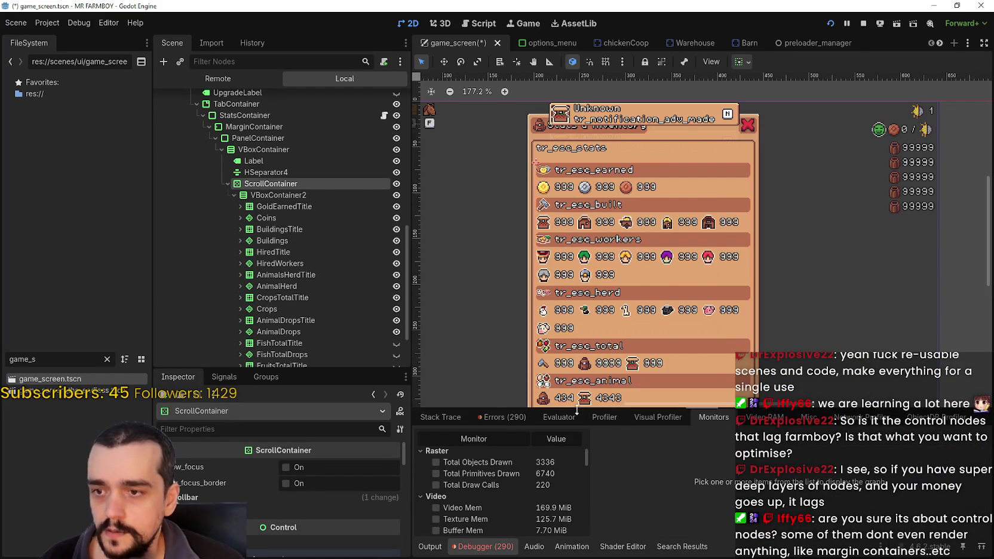
left_click_drag(576, 410, 573, 172)
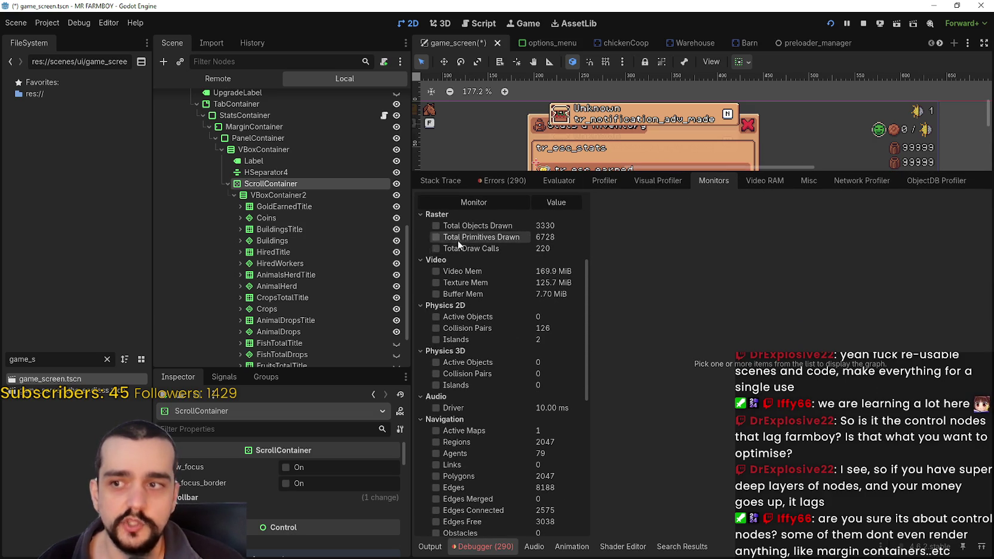
left_click(437, 248)
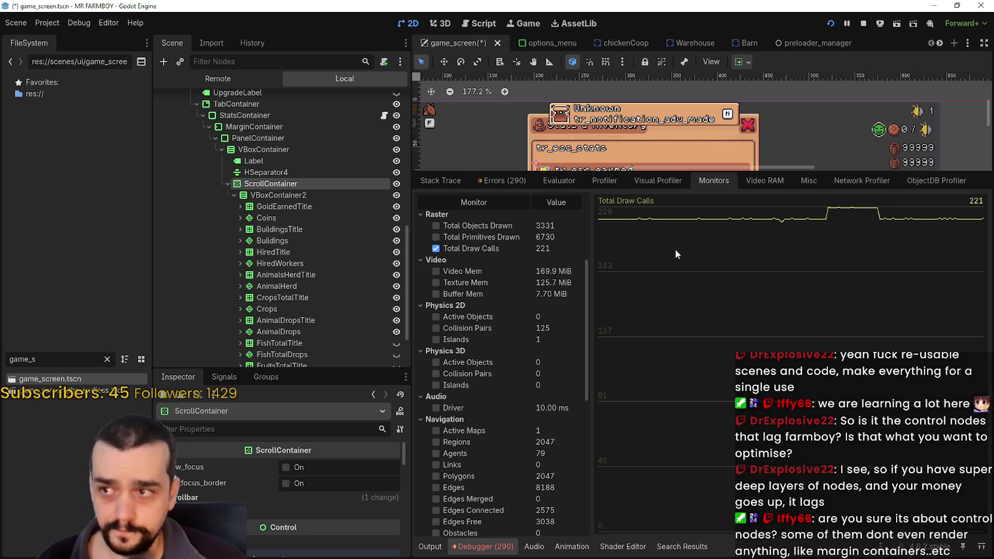
scroll(338, 188, "up", 2)
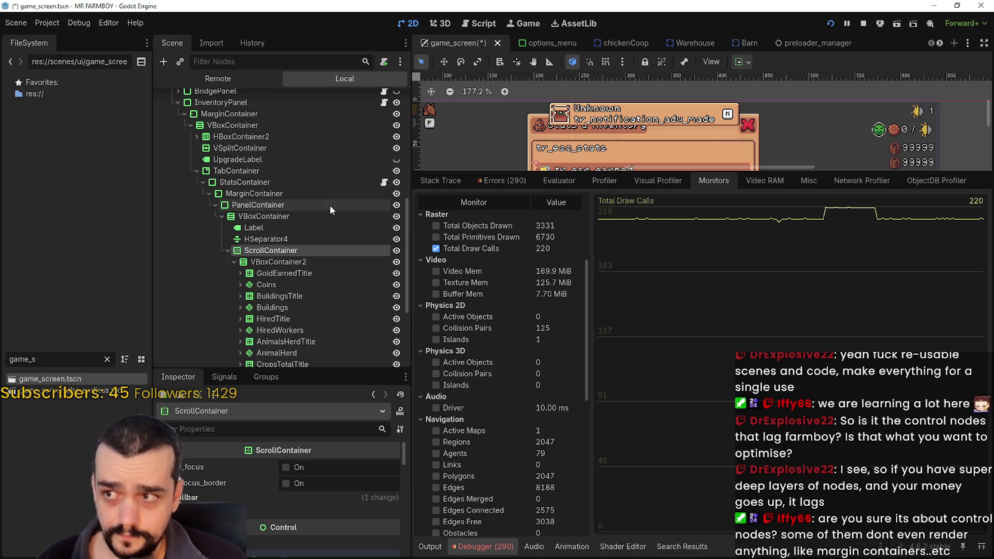
- Collapse the TabContainer branch, hide the InventoryPanel, and check the running game
left_click(193, 166)
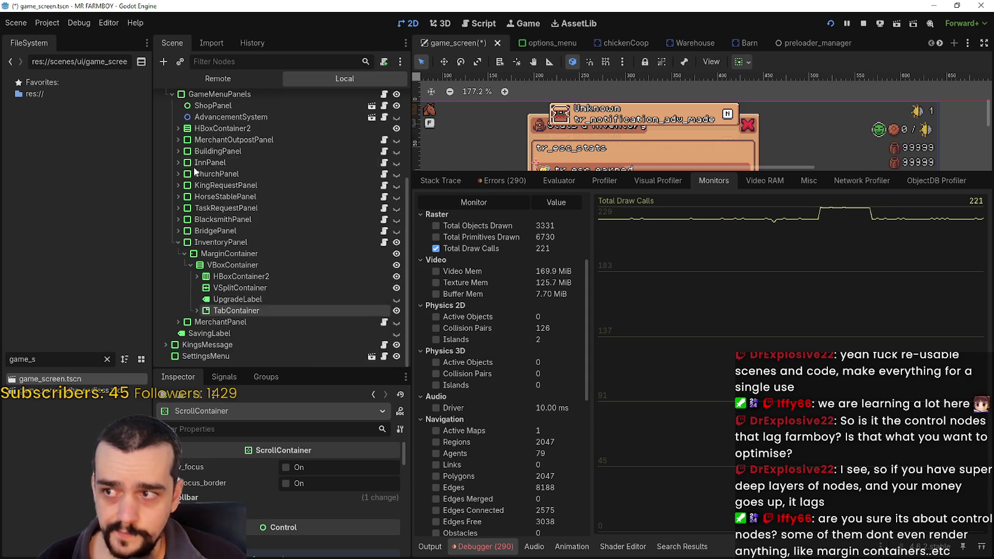
left_click(396, 244)
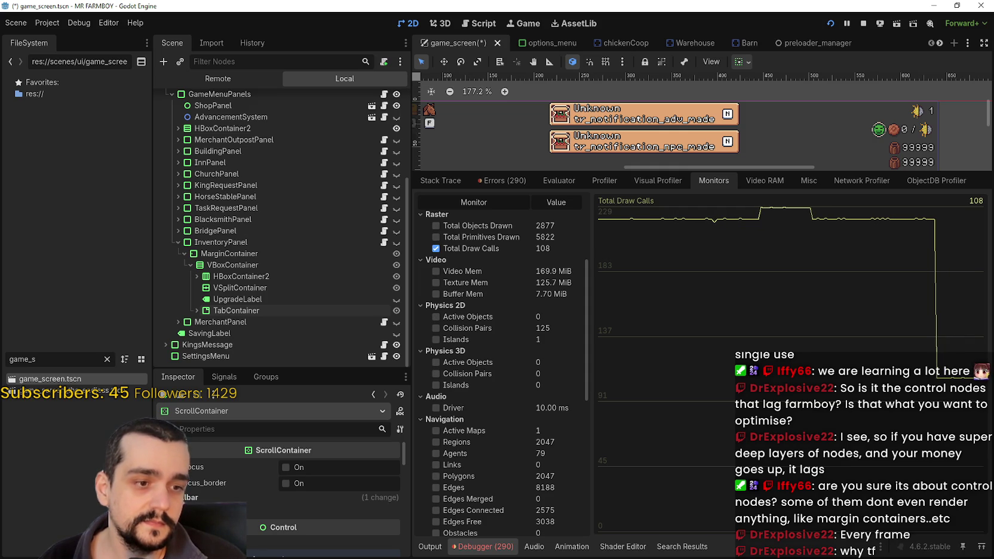
key("alt+Tab")
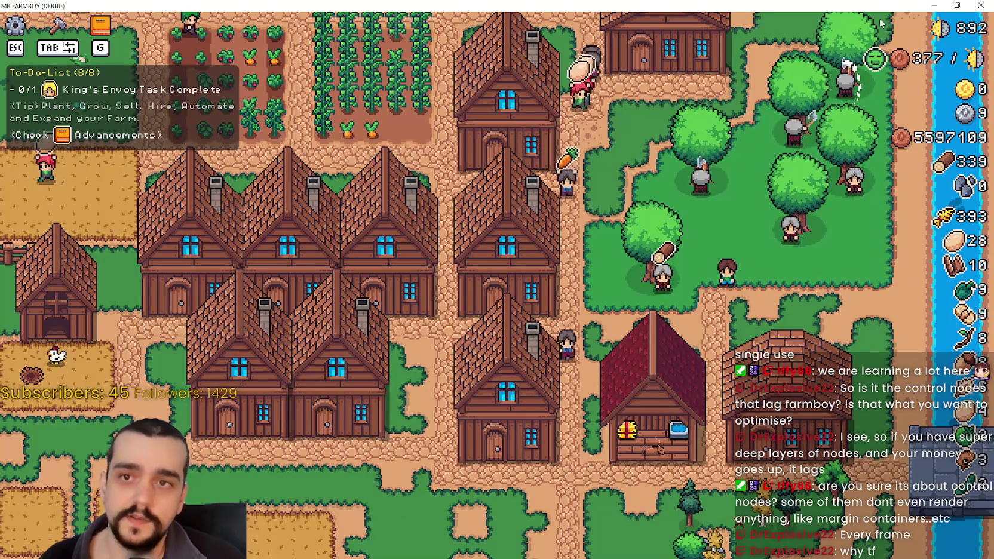
- Hide the whole GameScreen UI, dropping draw calls to 108, and view the game's bare village map
left_click(933, 5)
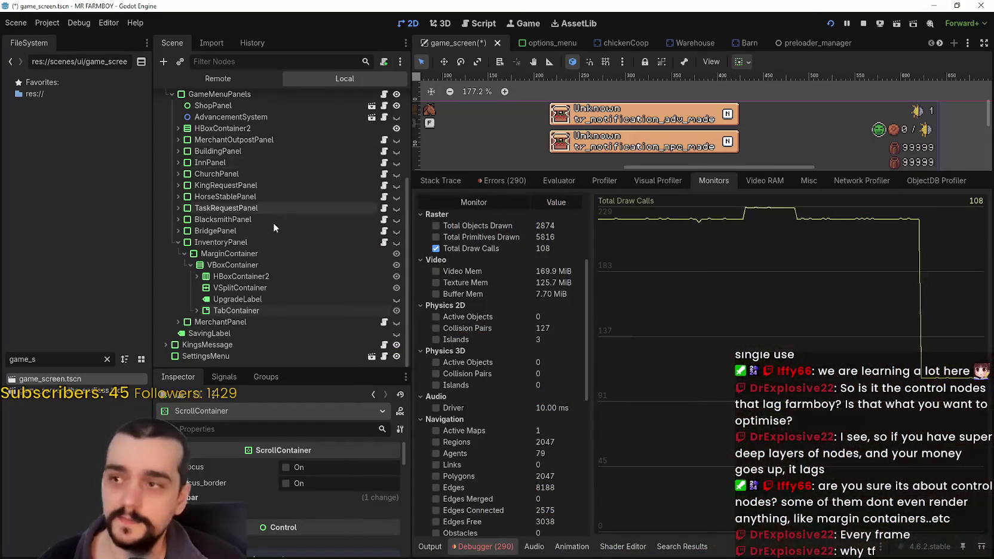
scroll(273, 222, "up", 5)
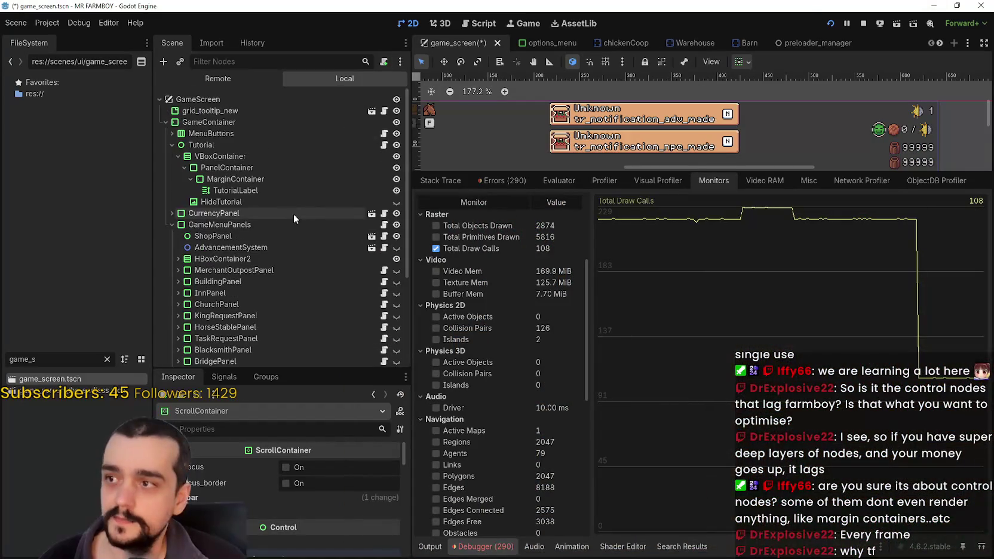
left_click(395, 99)
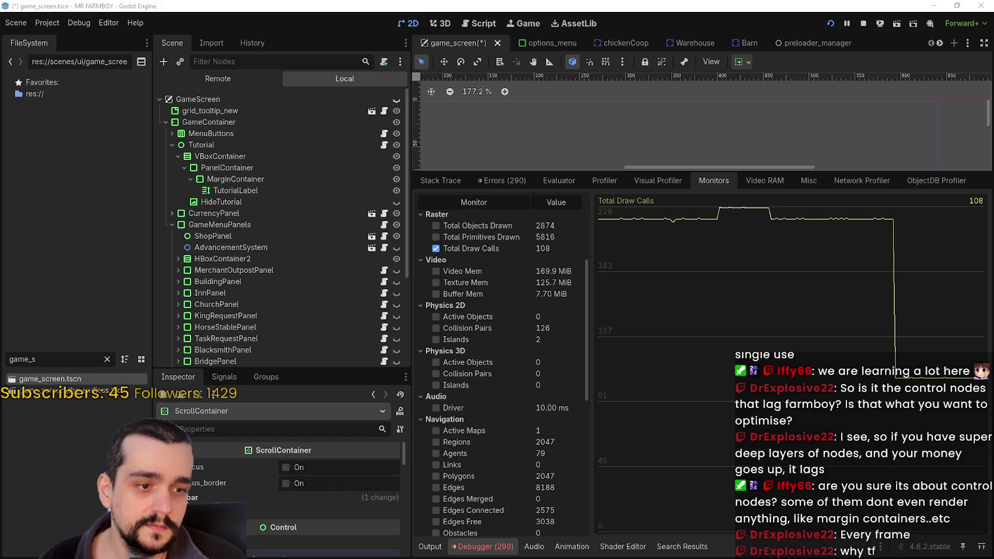
key("alt+Tab")
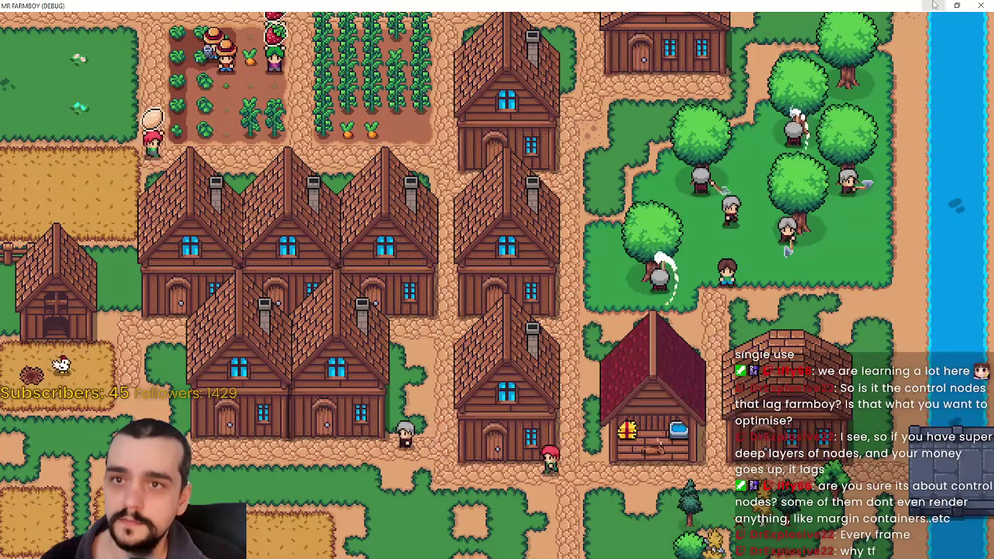
- Add an FPS graph beside Total Draw Calls (60 FPS, 17 calls) and enlarge the 2D viewport
key("alt+Tab")
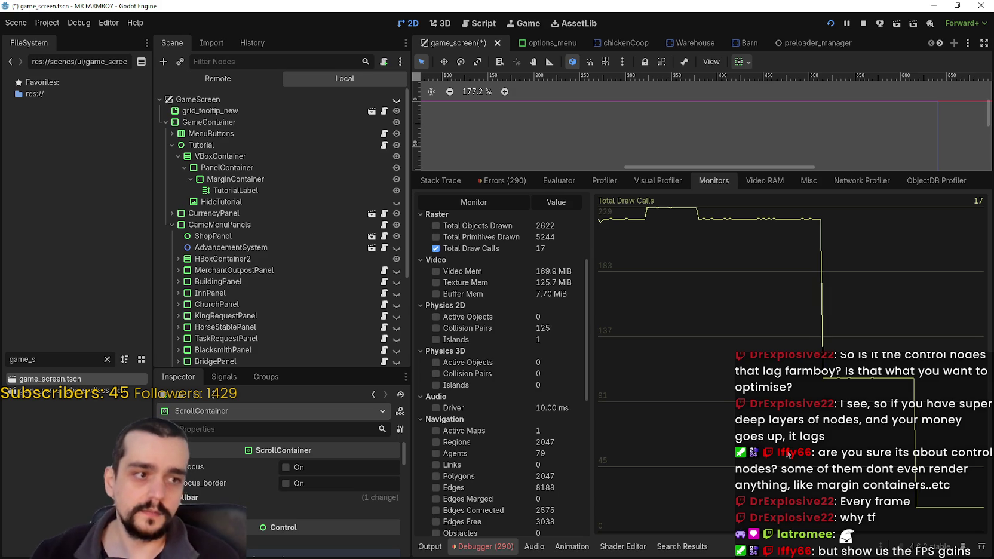
scroll(566, 329, "up", 5)
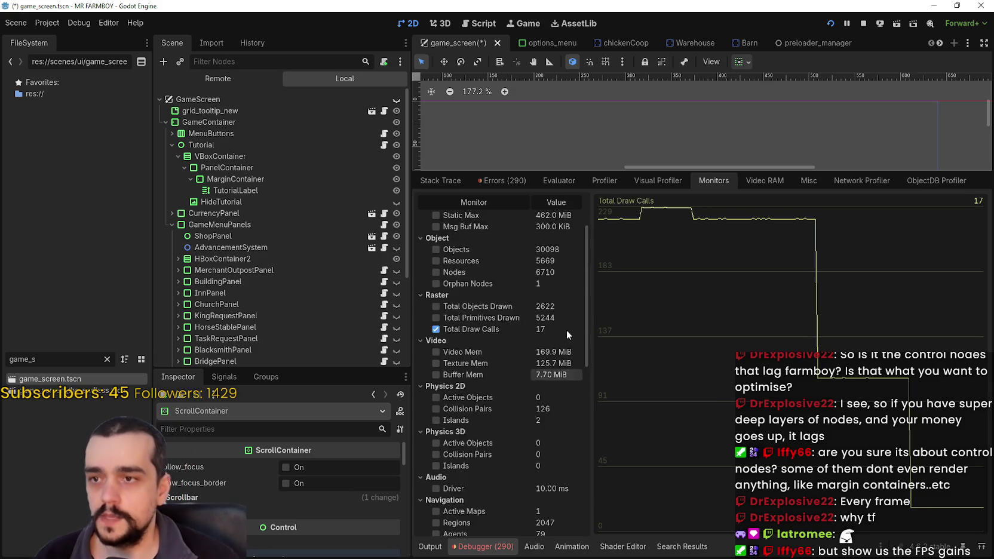
left_click(468, 223)
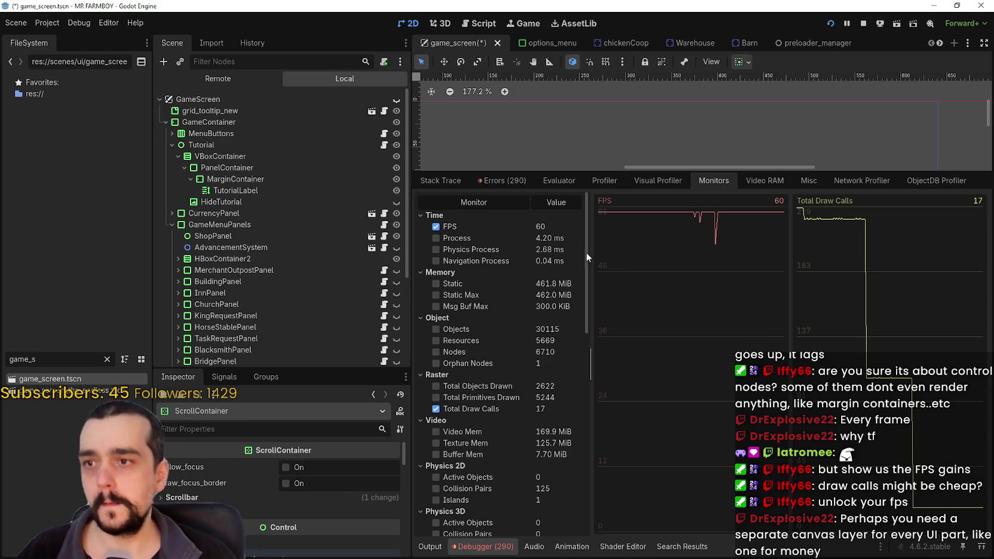
left_click_drag(572, 171, 592, 298)
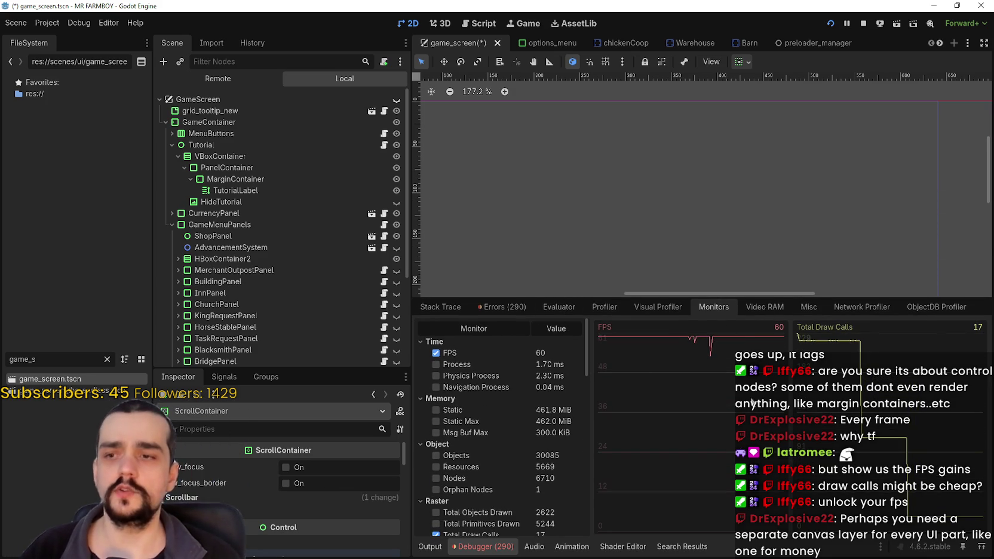
- Make the GameScreen UI visible again in the Scene dock
left_click(397, 99)
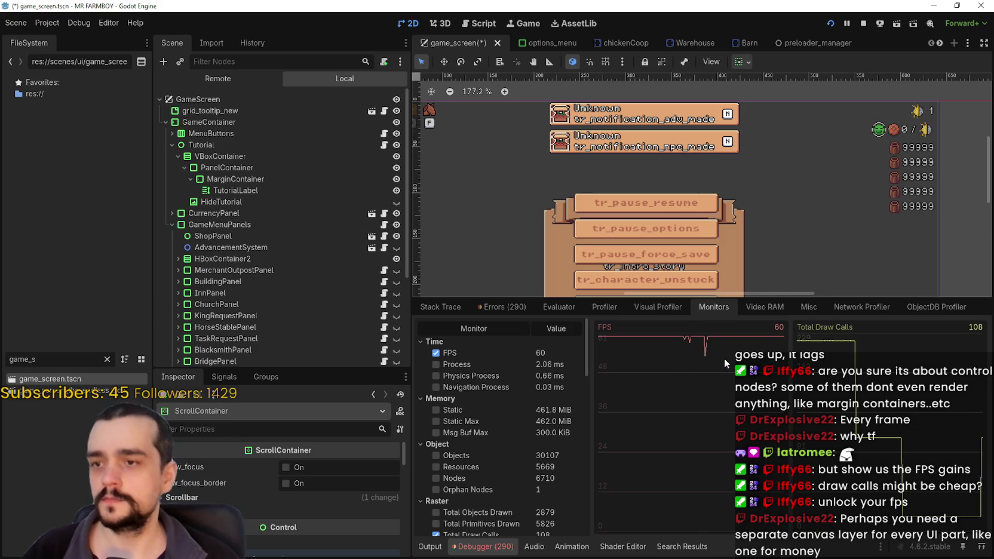
left_click_drag(763, 298, 762, 343)
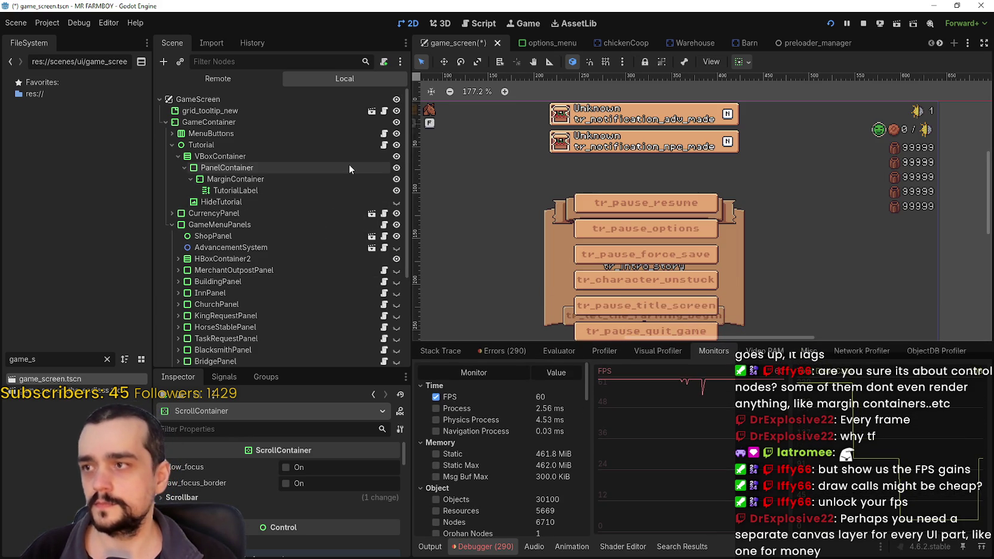
scroll(348, 166, "down", 3)
- Inspect the MerchantOutpostPanel, MerchantPanel and InventoryPanel nodes, then check the game and switch to Aseprite
left_click(299, 169)
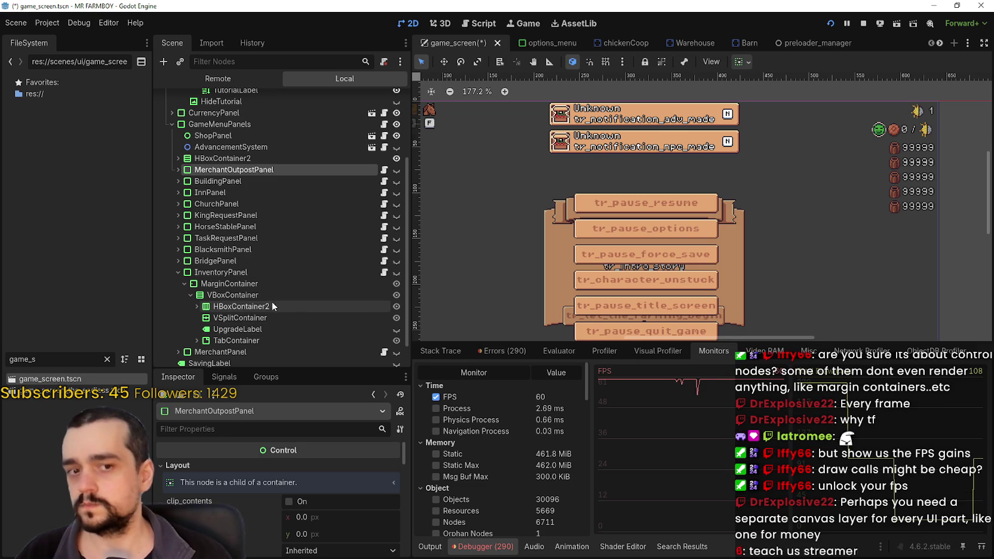
left_click(178, 273)
left_click(248, 322)
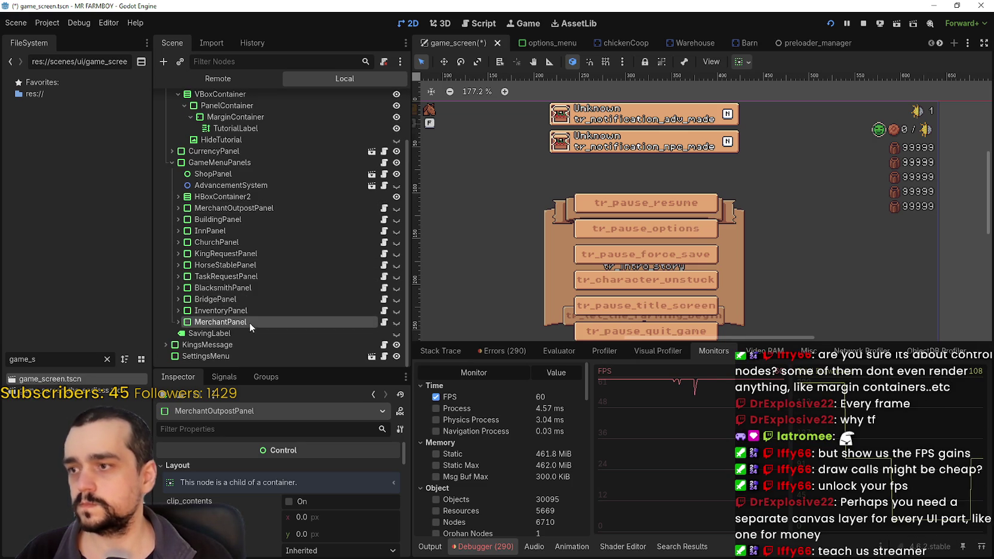
left_click(236, 311)
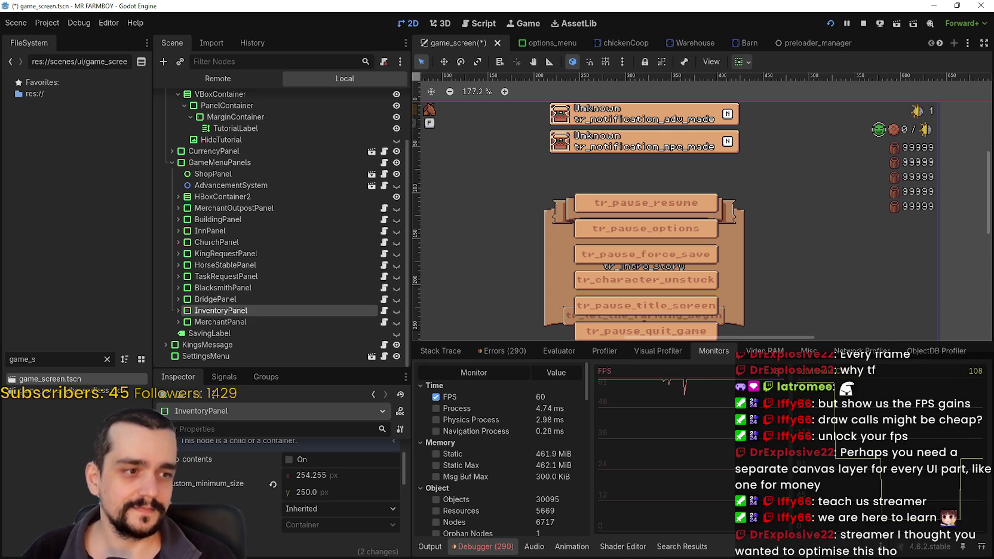
key("alt+Tab")
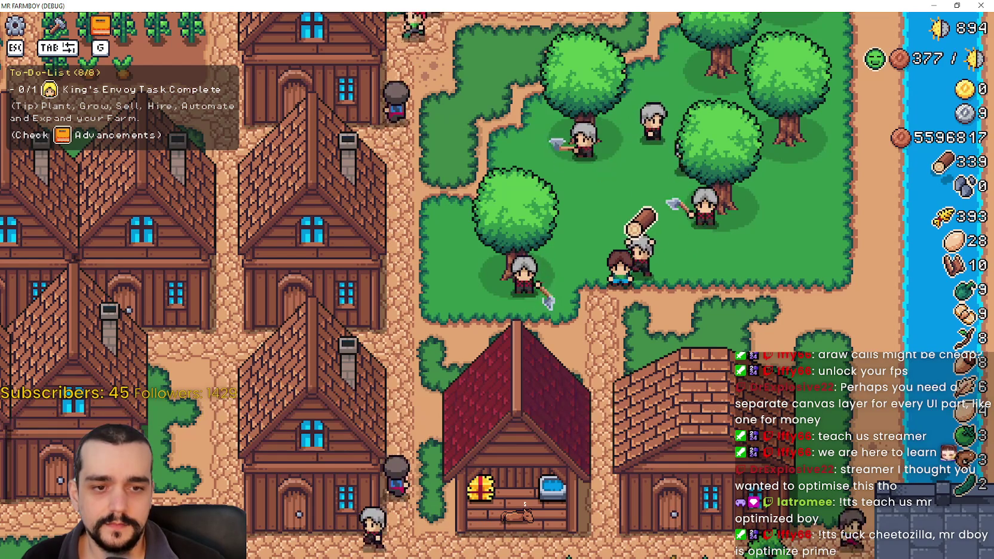
key("alt+Tab")
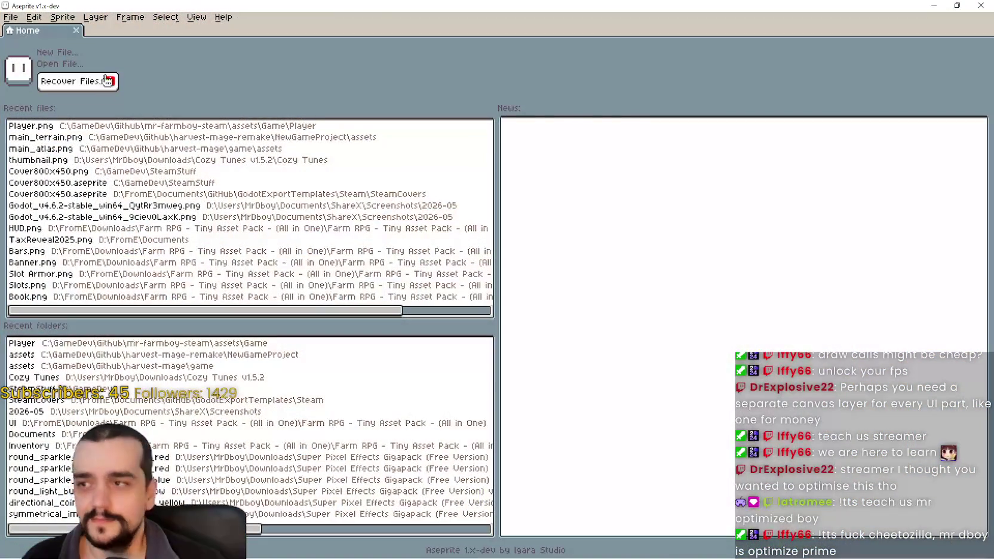
- Open the Player.png atlas and pan across its sprites down to the houses and trees
left_click(36, 126)
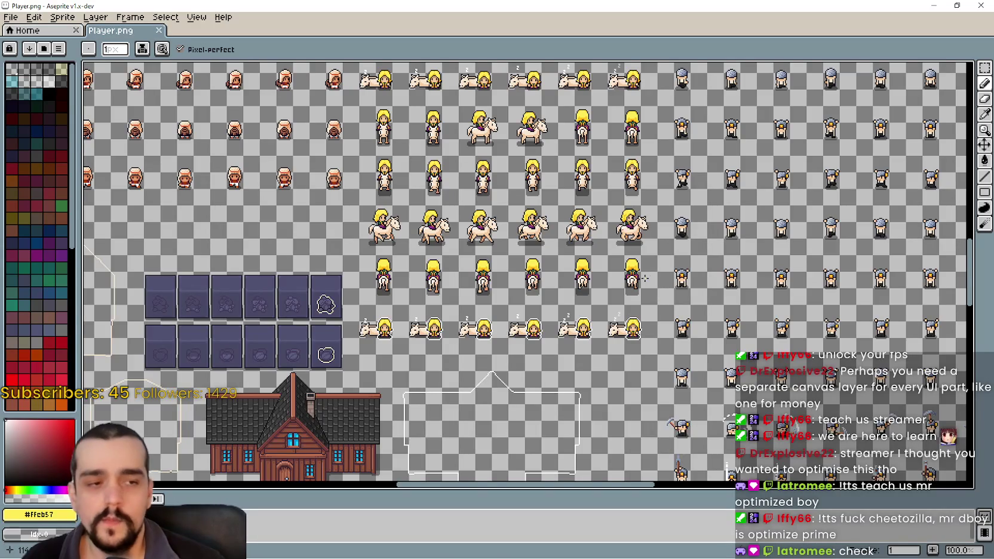
scroll(645, 278, "down", 2)
scroll(564, 243, "up", 1)
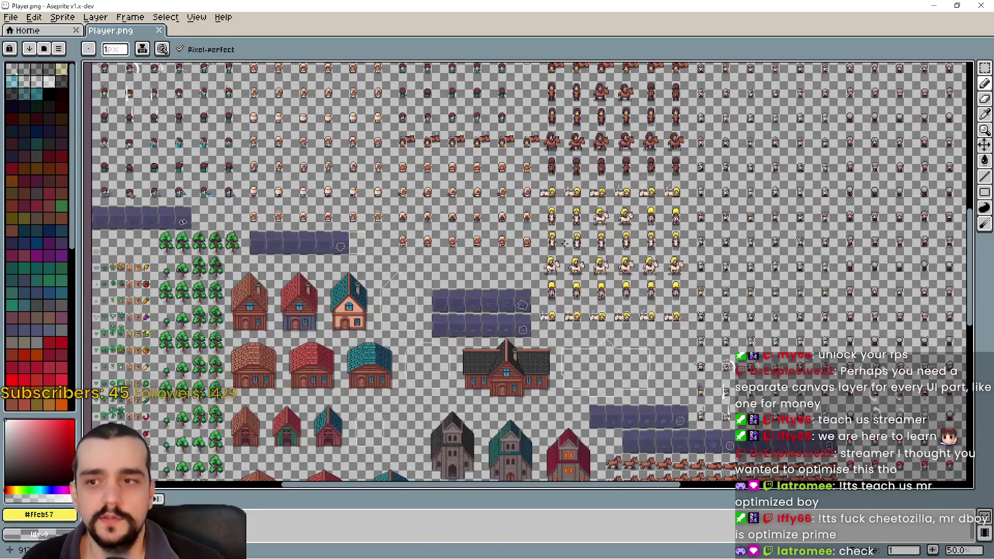
mouse_move(711, 290)
left_mouse_down()
mouse_move(567, 284)
mouse_move(283, 208)
left_mouse_up()
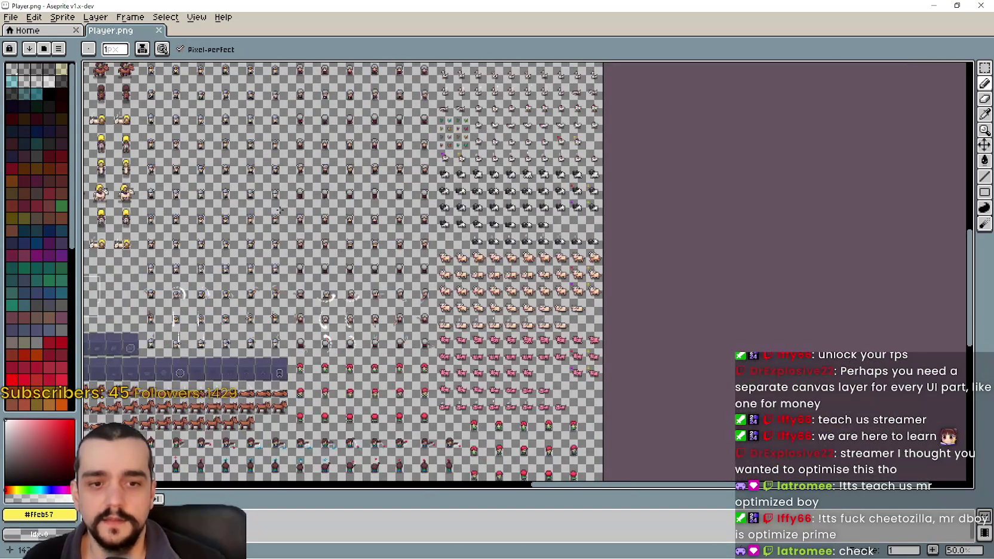
mouse_move(166, 287)
left_mouse_down()
mouse_move(677, 452)
mouse_move(758, 528)
left_mouse_up()
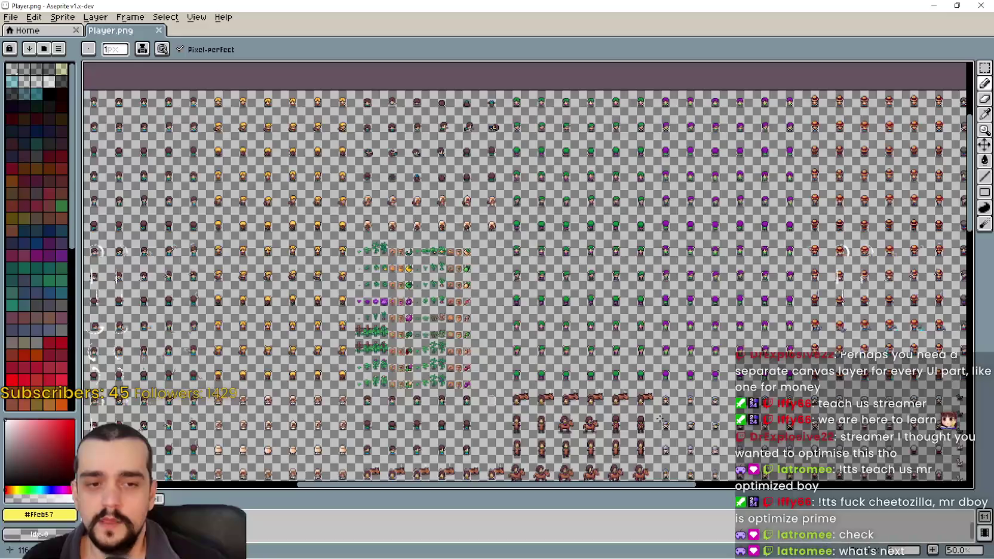
left_click_drag(600, 171, 574, 16)
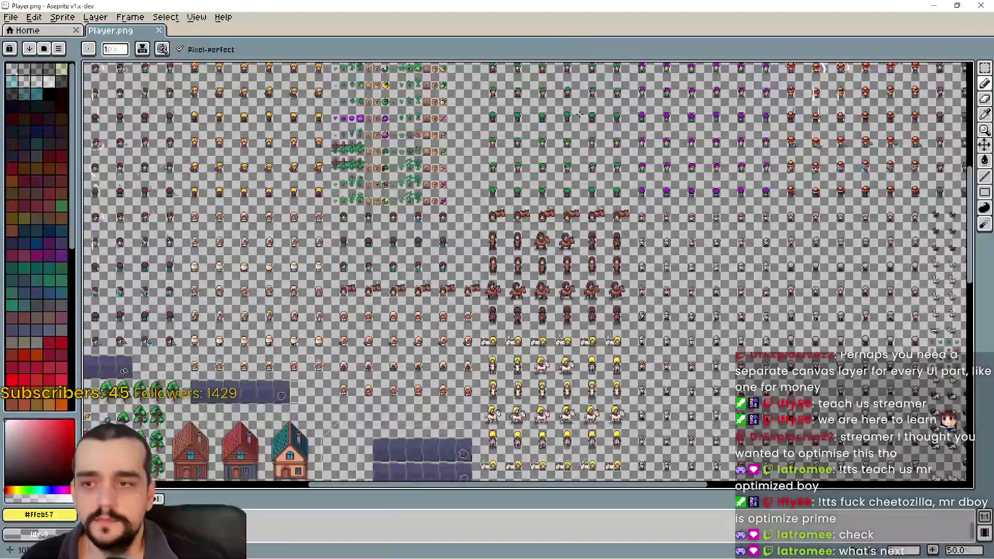
mouse_move(367, 470)
left_mouse_down()
mouse_move(400, 393)
mouse_move(406, 226)
mouse_move(448, 96)
left_mouse_up()
scroll(766, 295, "down", 2)
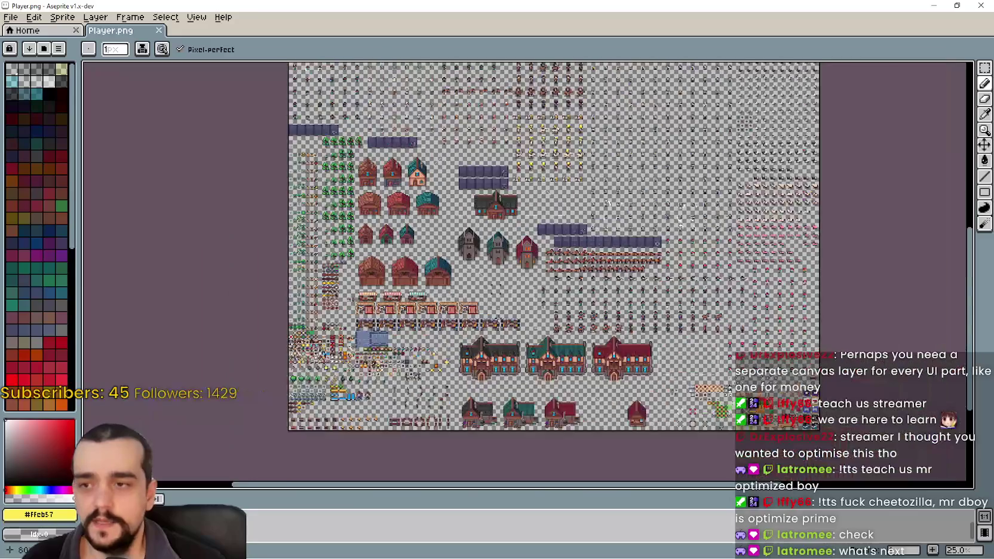
scroll(766, 295, "up", 2)
scroll(766, 295, "up", 1)
- Look over the UI icon block, manor houses, market stalls and props, then list recent files
left_click_drag(766, 294, 511, 247)
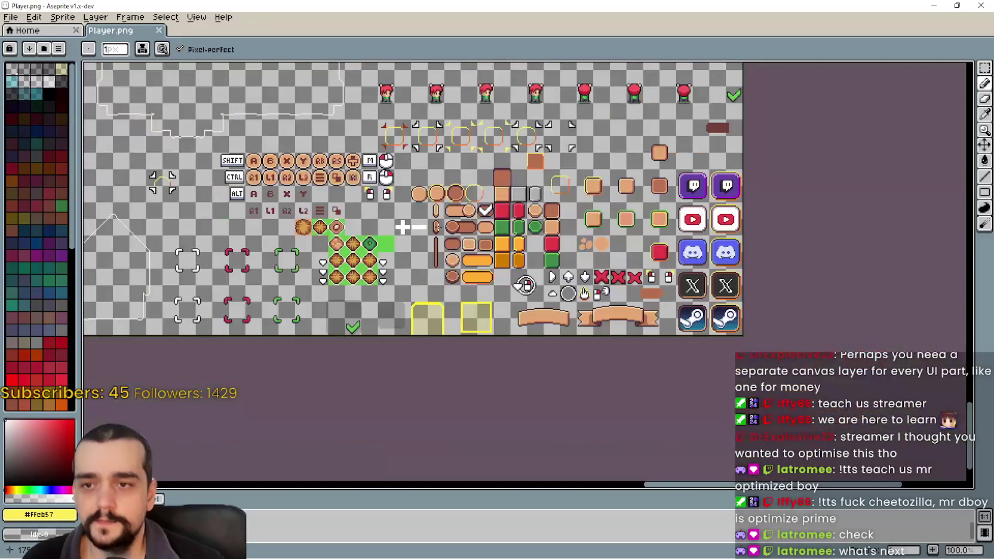
scroll(524, 285, "down", 1)
mouse_move(289, 190)
left_mouse_down()
mouse_move(567, 168)
mouse_move(277, 257)
left_mouse_up()
scroll(564, 160, "down", 1)
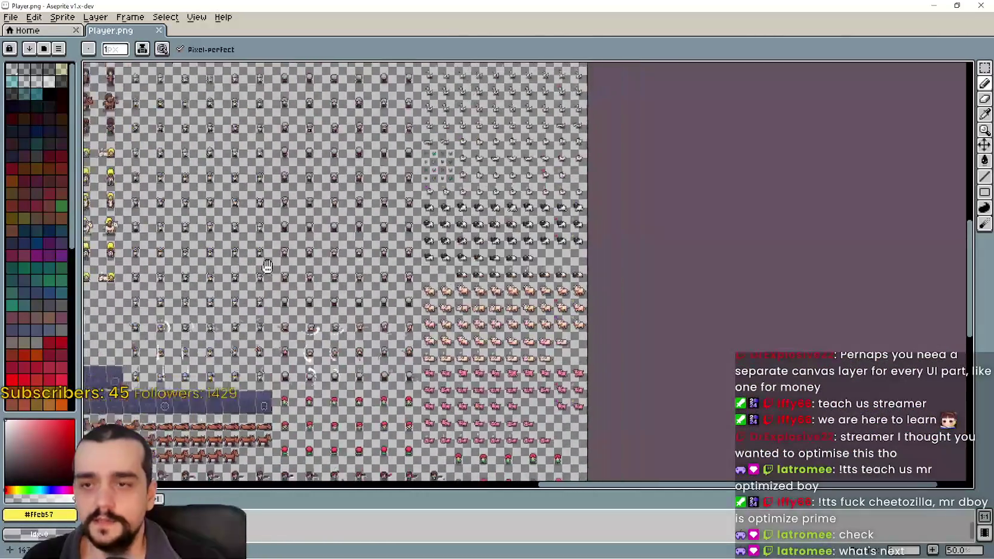
scroll(277, 257, "up", 1)
scroll(277, 257, "down", 2)
scroll(277, 257, "up", 1)
mouse_move(496, 316)
left_mouse_down()
mouse_move(574, 327)
mouse_move(550, 130)
left_mouse_up()
scroll(549, 131, "up", 4)
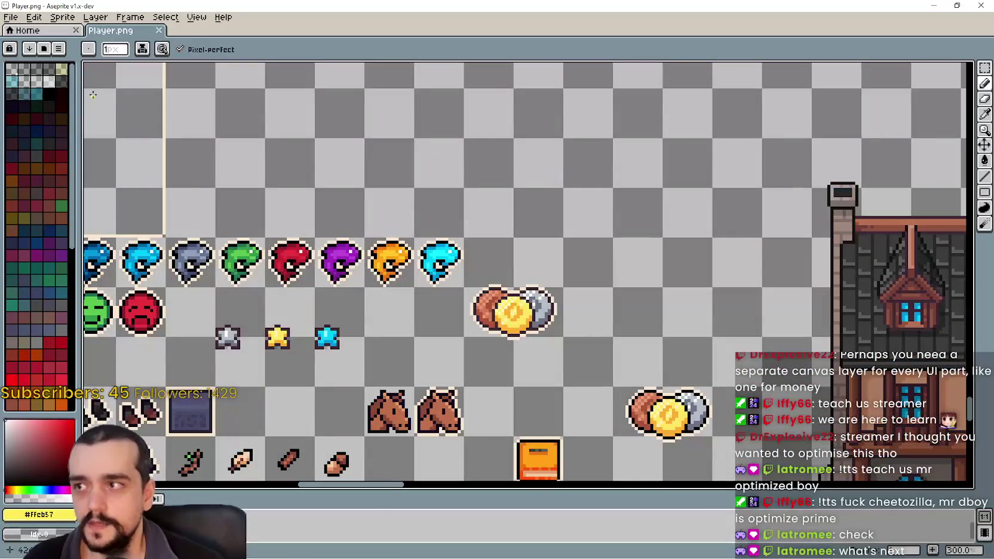
left_click(10, 18)
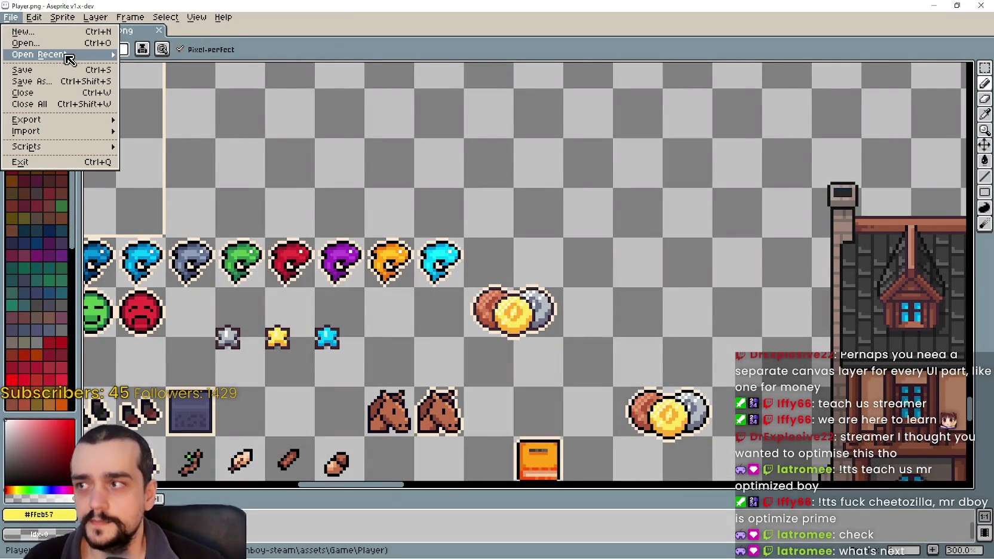
left_click(66, 55)
left_click(191, 83)
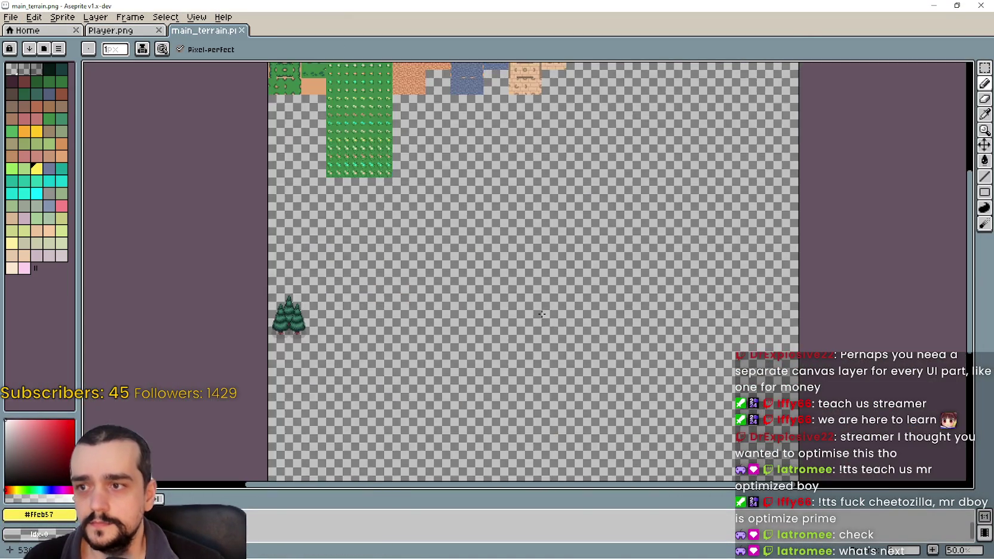
scroll(432, 248, "down", 1)
scroll(432, 248, "up", 2)
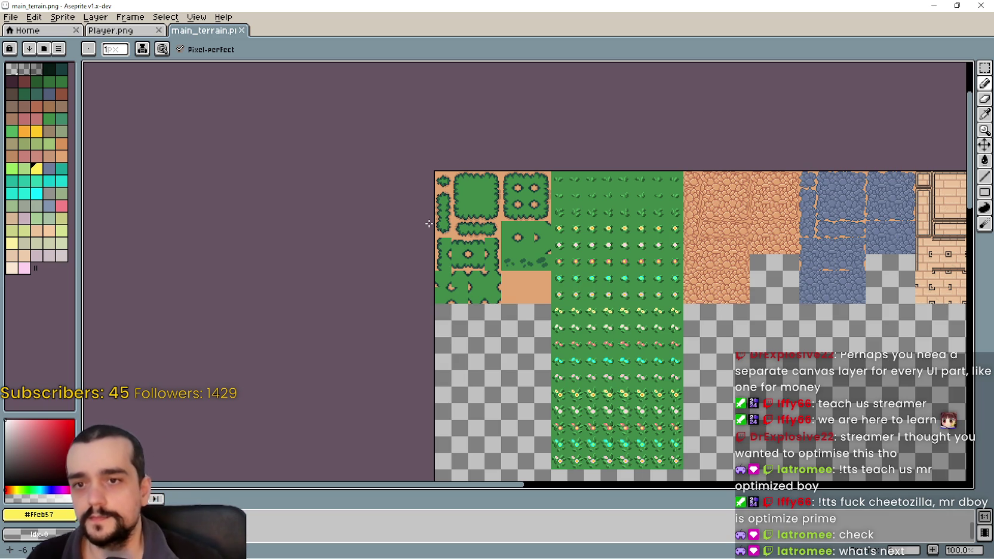
scroll(531, 280, "up", 1)
scroll(326, 271, "down", 1)
scroll(326, 272, "down", 1)
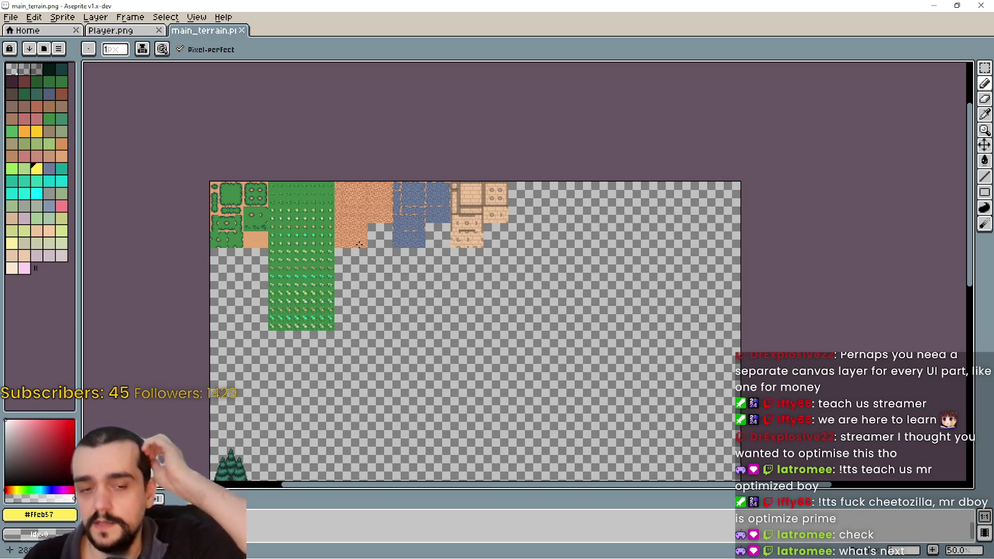
scroll(362, 244, "down", 2)
scroll(506, 261, "up", 2)
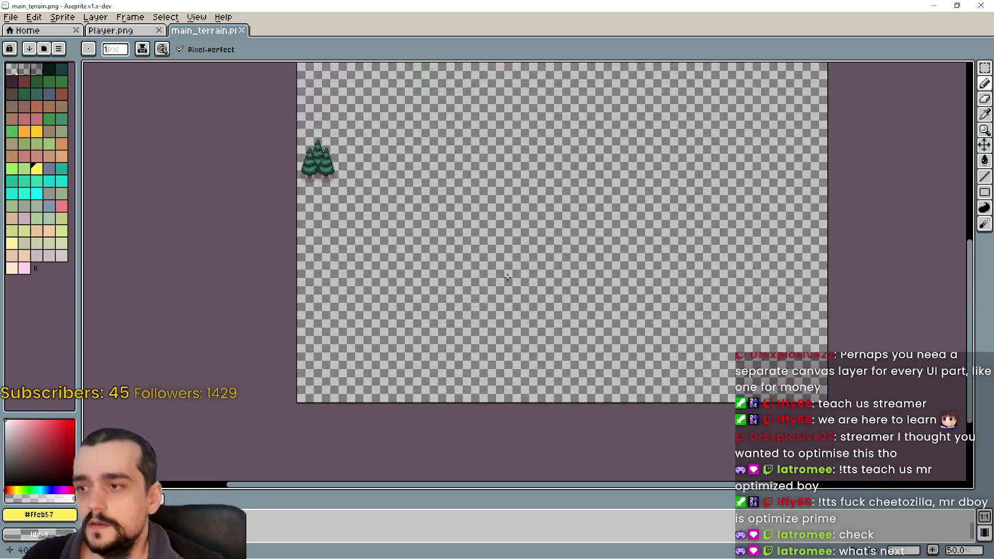
scroll(508, 277, "up", 2)
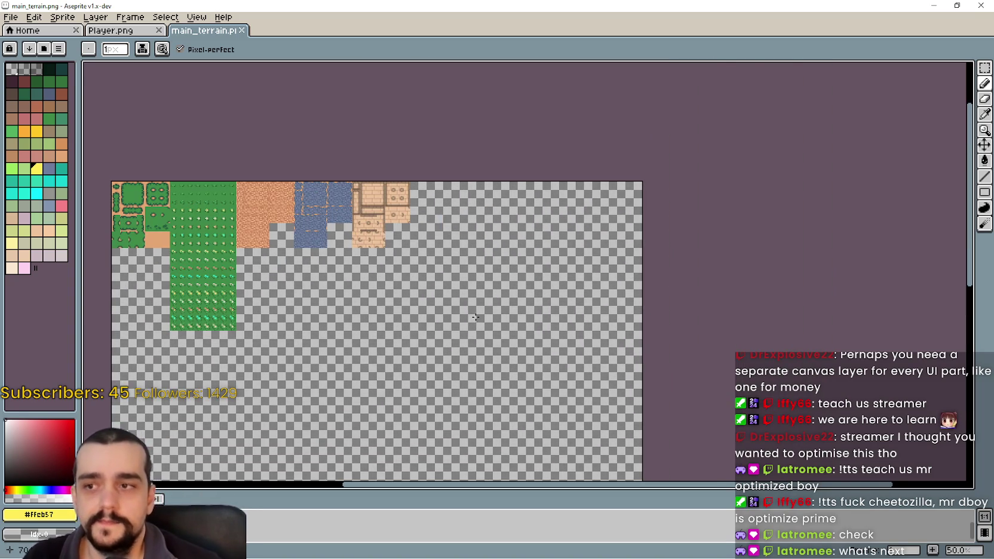
mouse_move(476, 317)
left_mouse_down()
mouse_move(616, 250)
mouse_move(561, 283)
left_mouse_up()
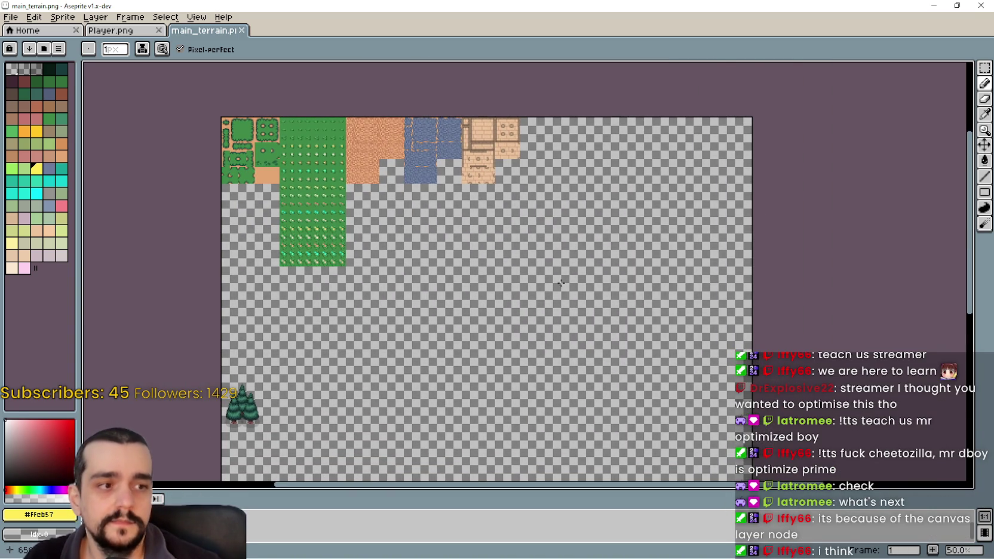
- Minimize Aseprite and walk the farmer left over to the village houses
left_click(933, 5)
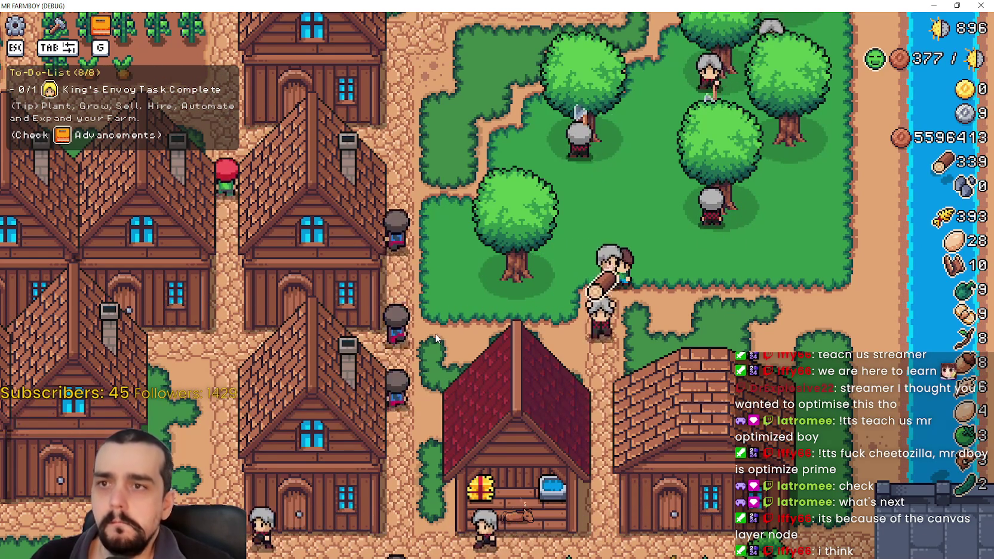
scroll(435, 332, "down", 3)
scroll(435, 332, "up", 3)
scroll(429, 324, "up", 2)
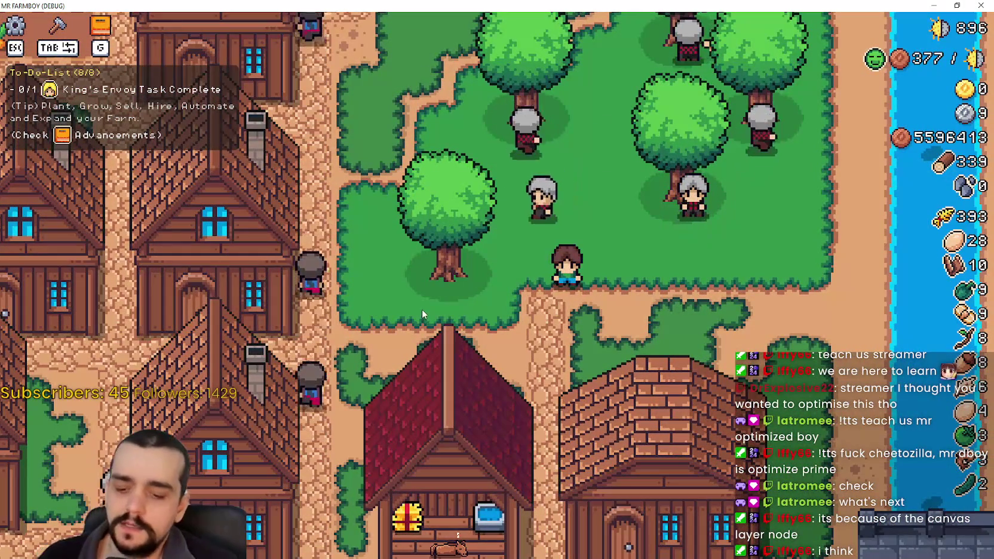
left_click(421, 309)
key("a")
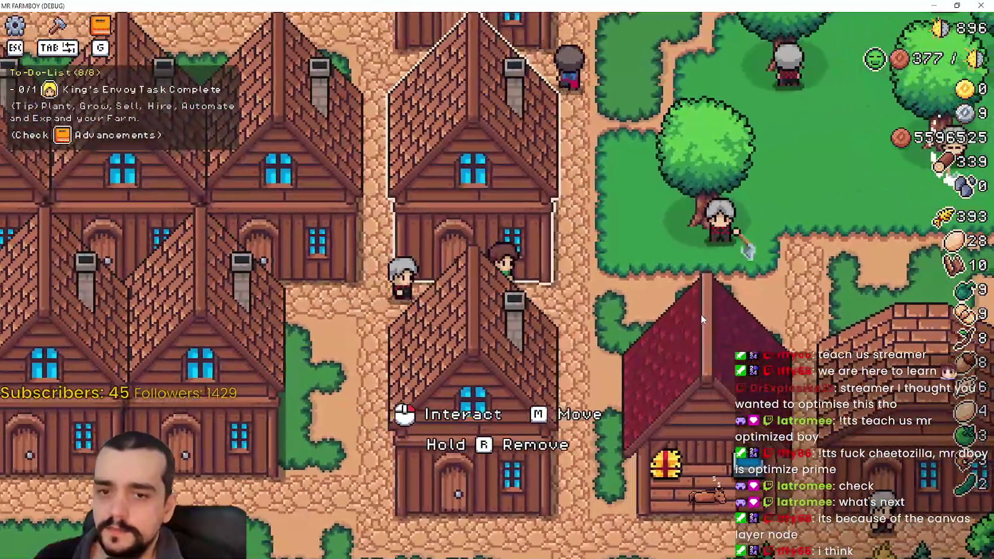
- Open a house's House panel with its hirable workers and beds, then bring up Discord
left_click(701, 314)
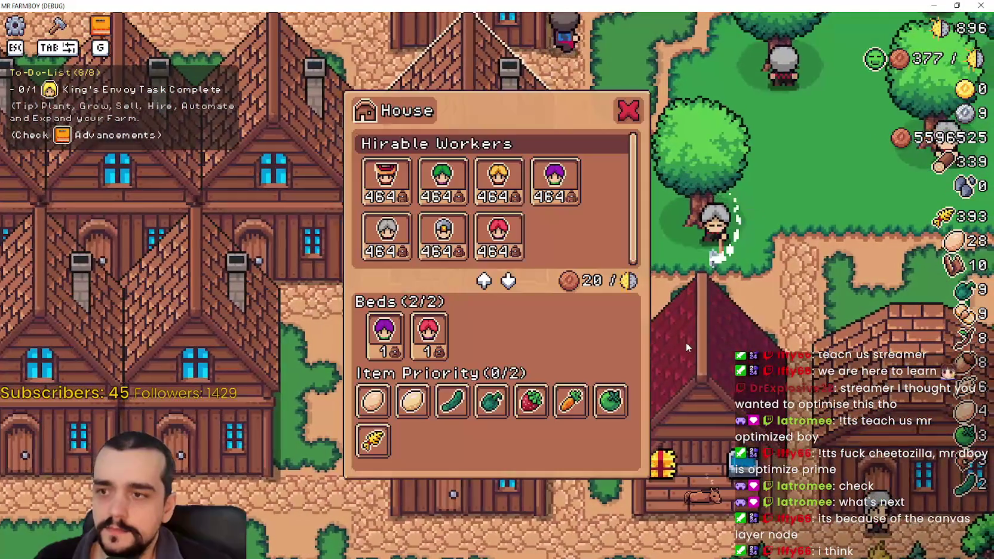
mouse_move(439, 349)
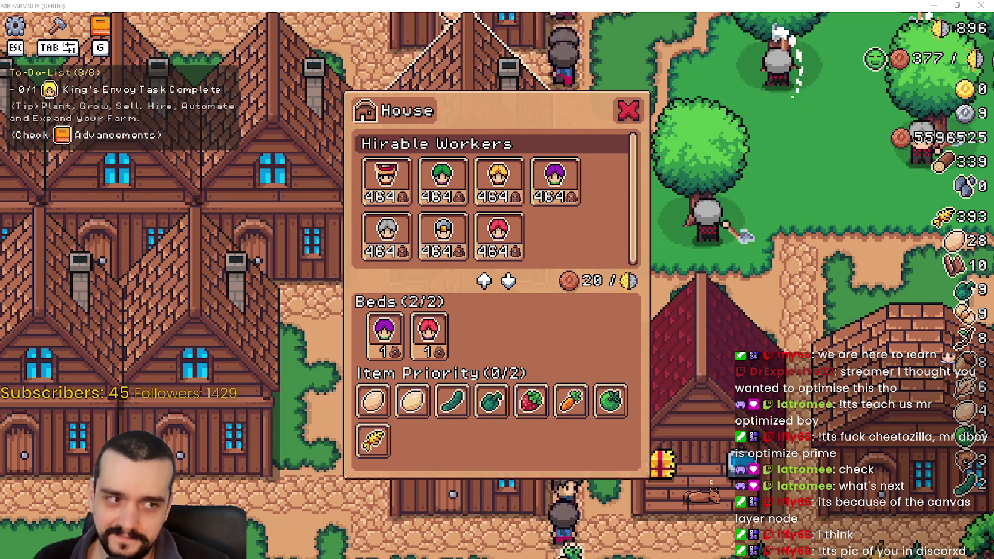
key("alt+Tab")
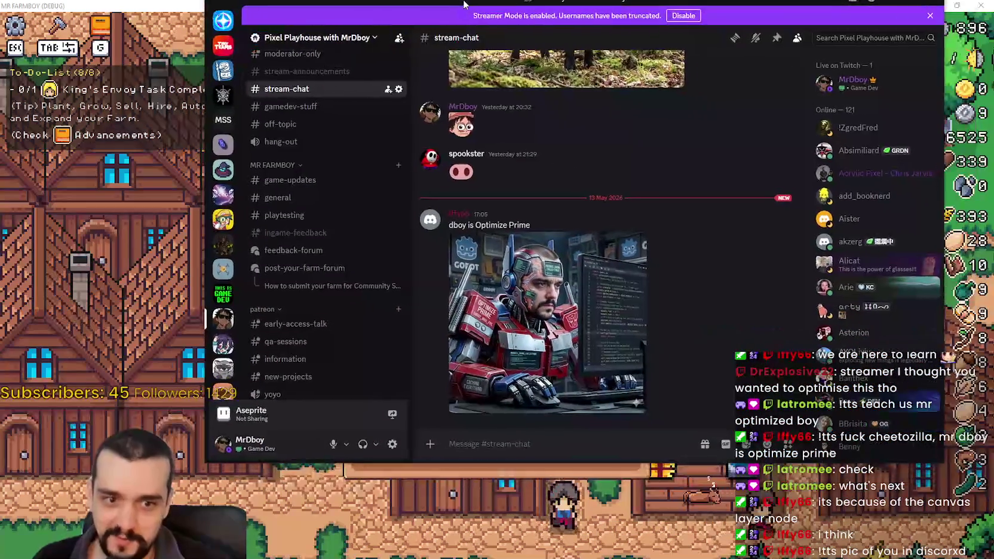
- View the Optimize Prime image full size, zooming into the CACHING EVERYTHING hand and chest code panel
left_click(571, 314)
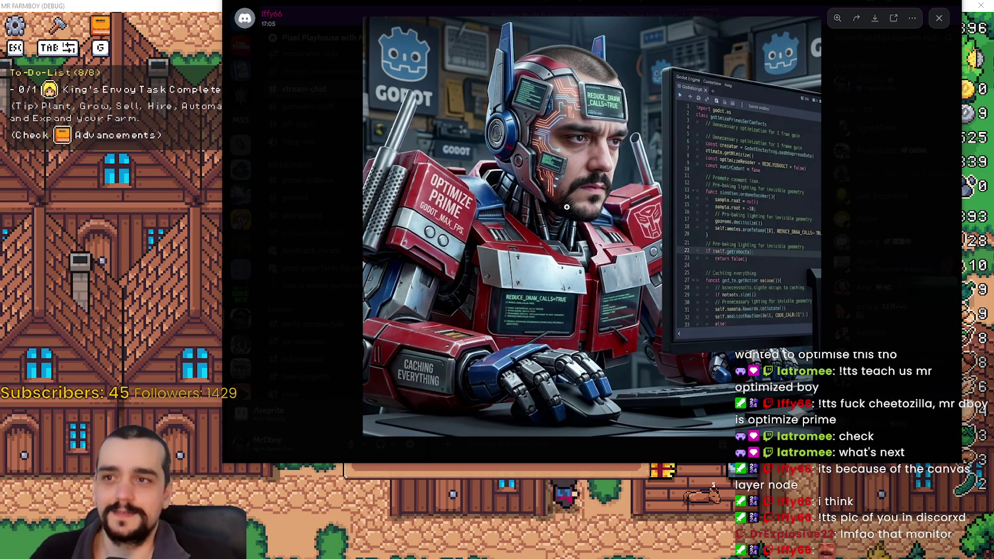
left_click(502, 180)
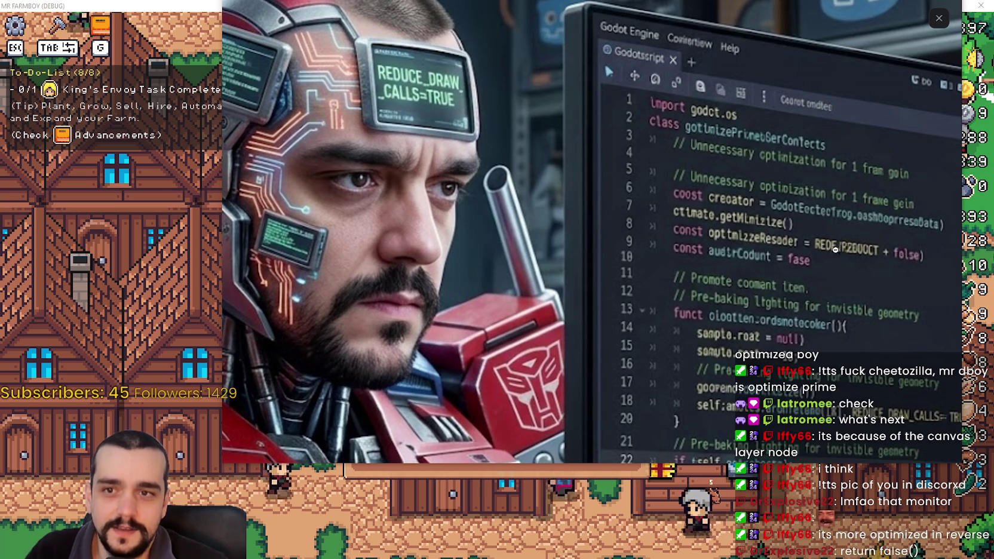
scroll(659, 344, "down", 5)
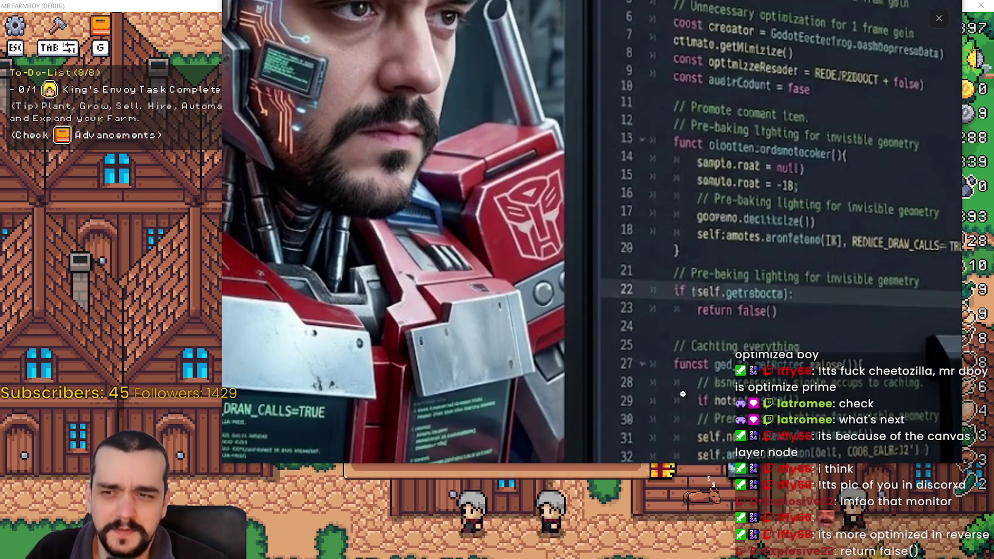
scroll(683, 335, "down", 1)
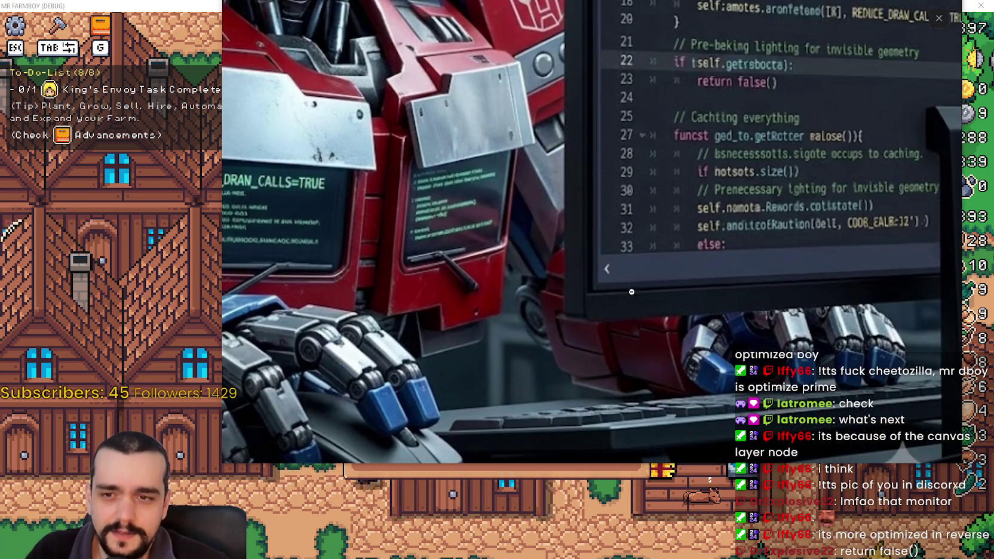
left_click(720, 363)
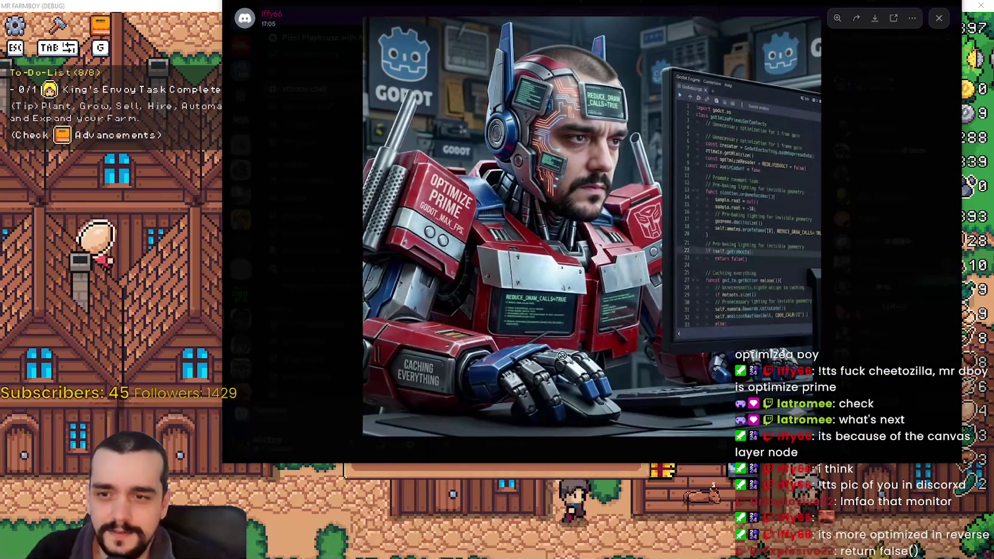
left_click(428, 411)
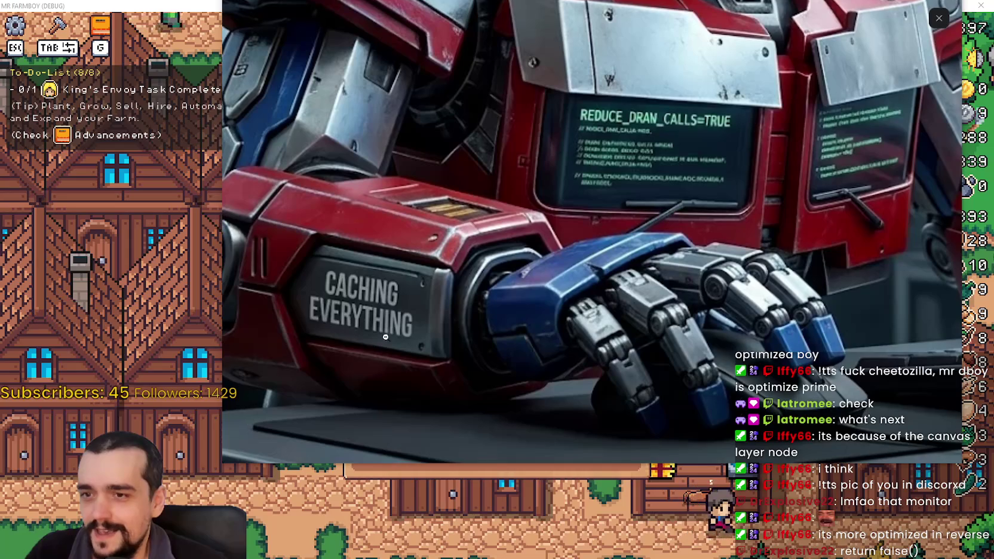
left_click(732, 332)
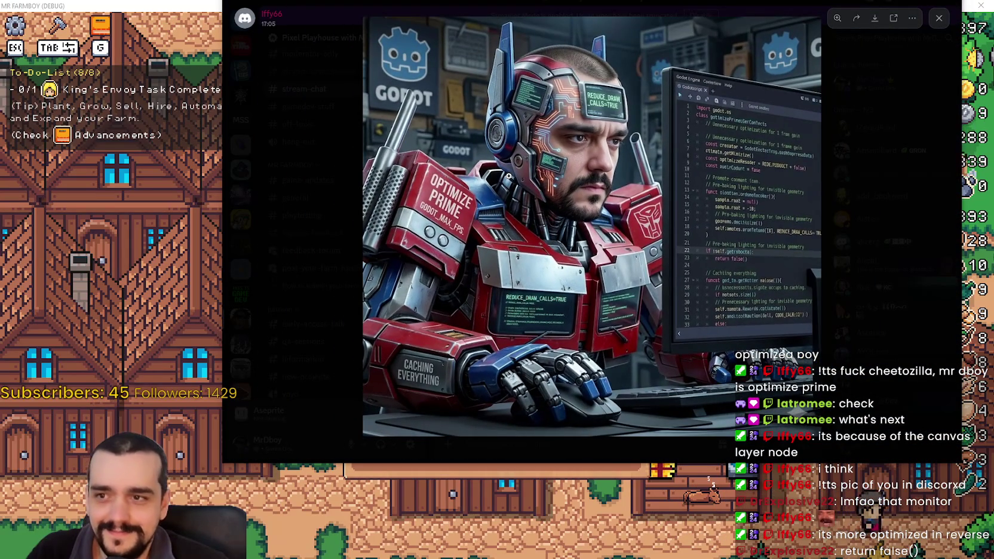
left_click(400, 99)
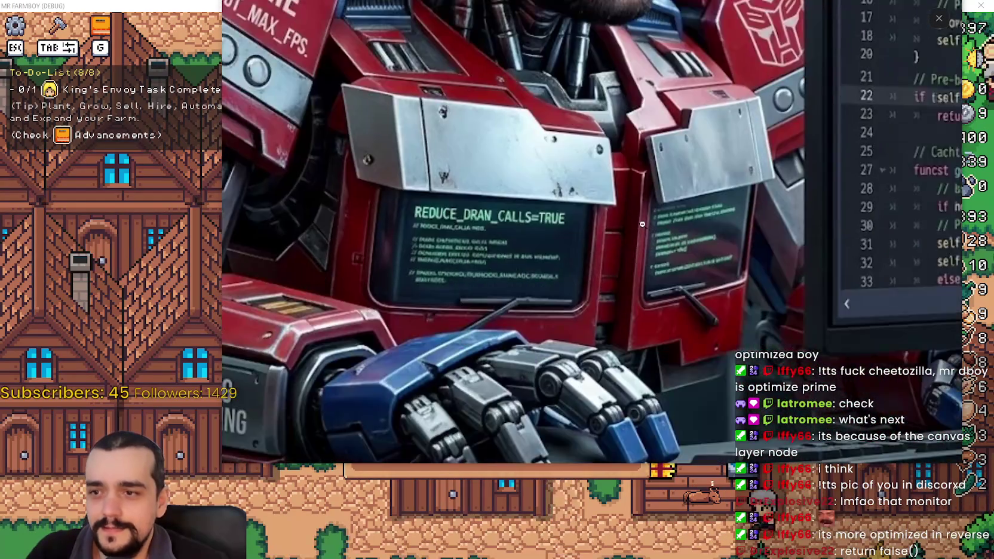
left_click(642, 224)
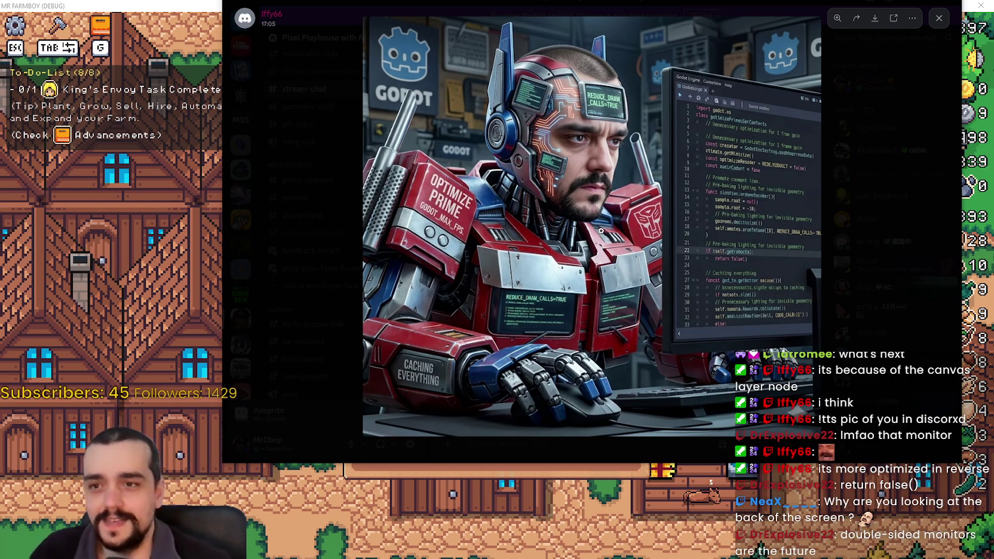
- Close the image viewer, move the Discord window, and hide Discord to show the game
left_click(861, 186)
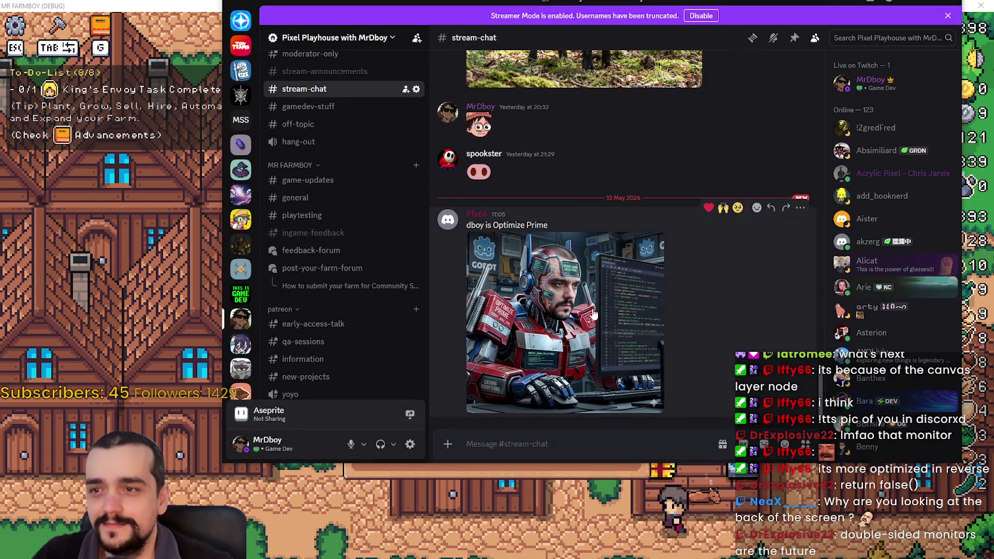
left_click_drag(495, 6, 477, 56)
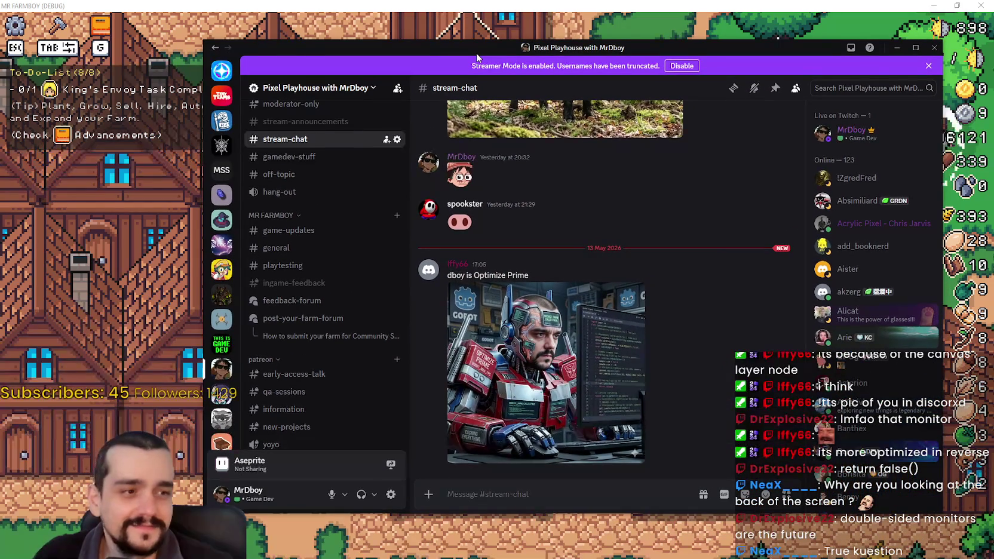
key("alt+Tab")
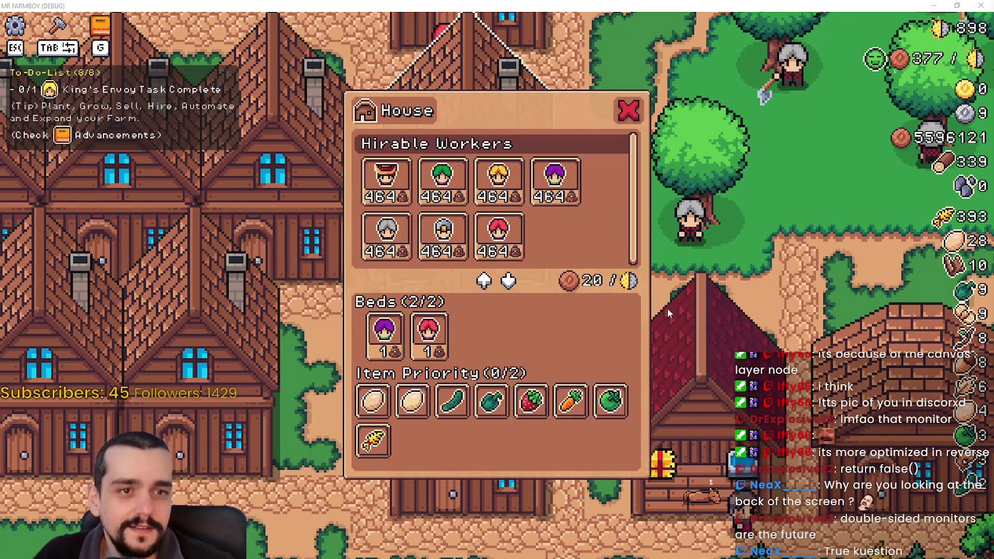
- Close the House panel with Esc and zoom the camera onto the village
key("Escape")
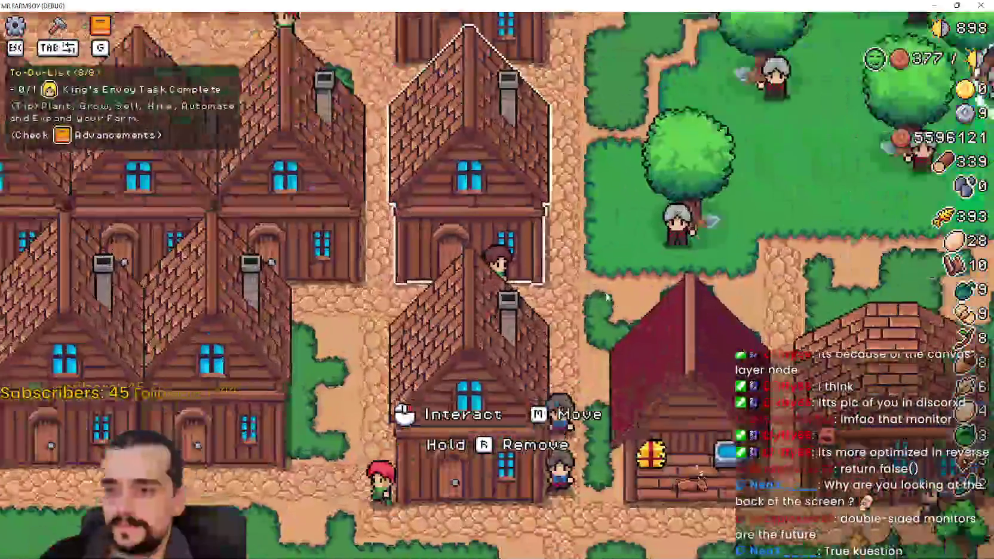
scroll(634, 307, "up", 2)
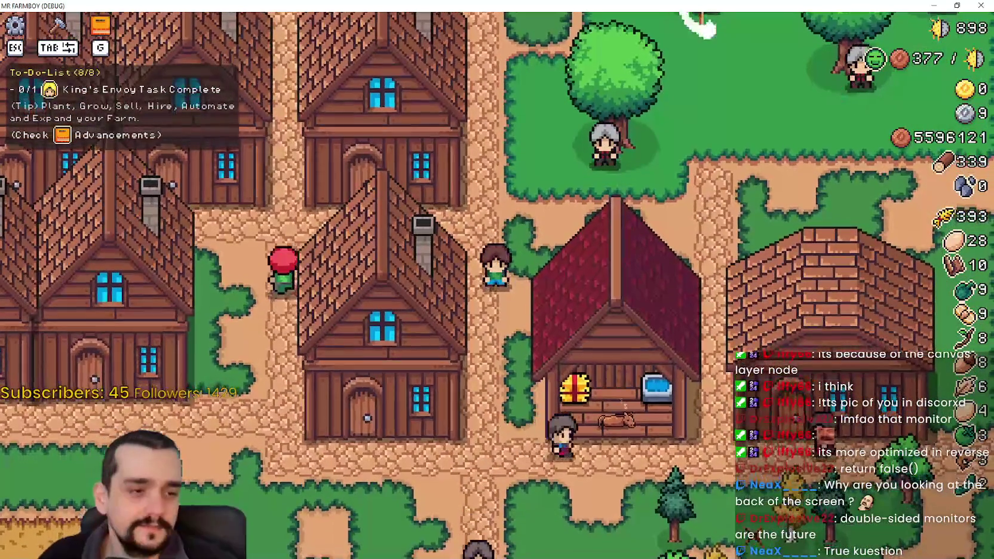